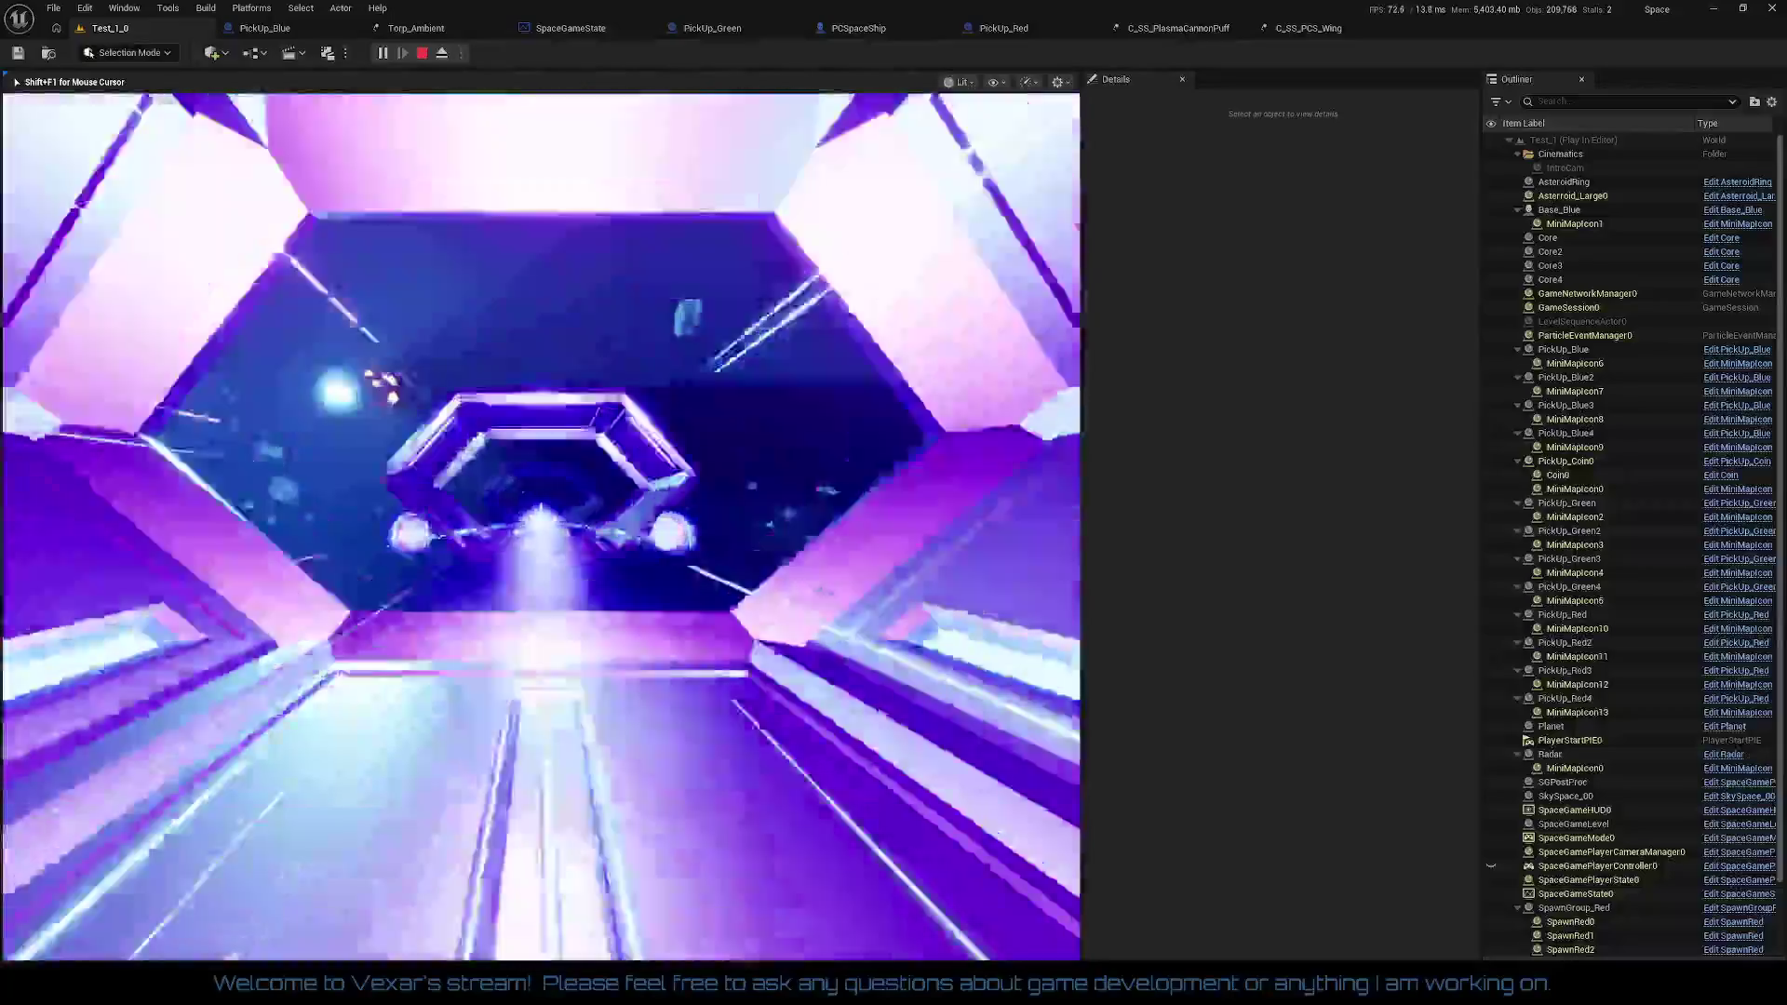
Step: Free the mouse from the running space game and eject to a free camera
{"action": "key", "text": "shift+F1"}
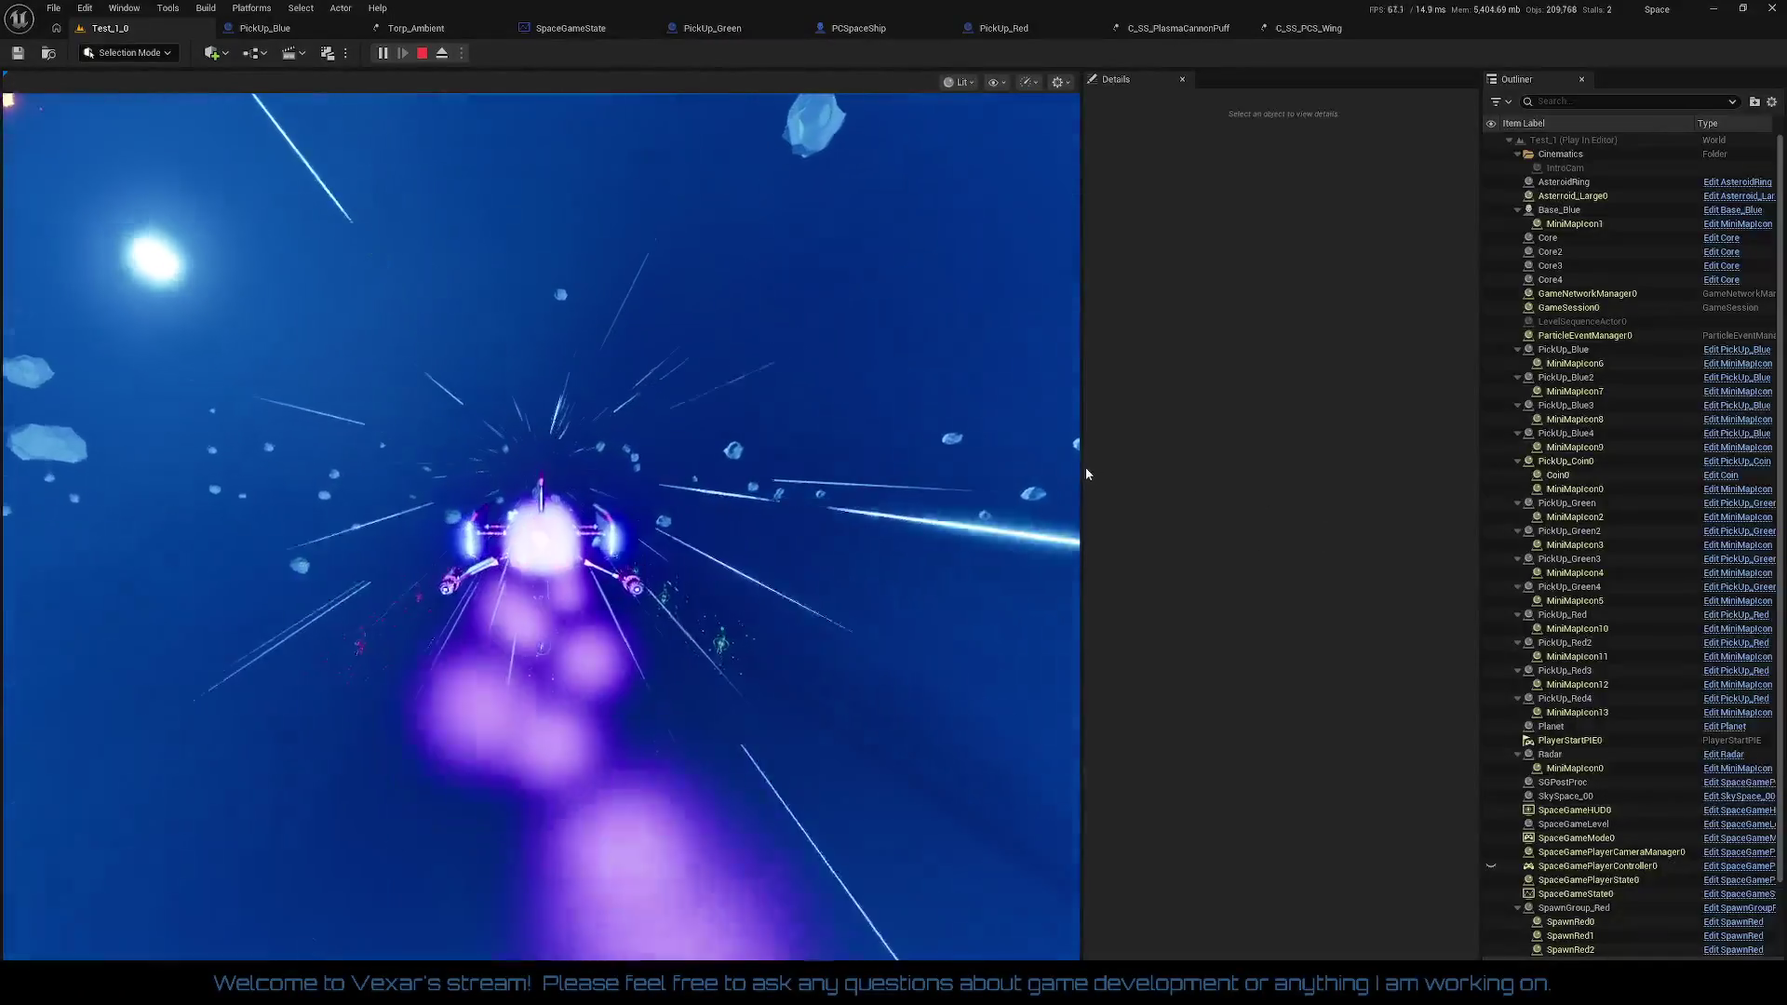
{"action": "left_click_drag", "start_coordinate": [1081, 467], "coordinate": [1202, 474]}
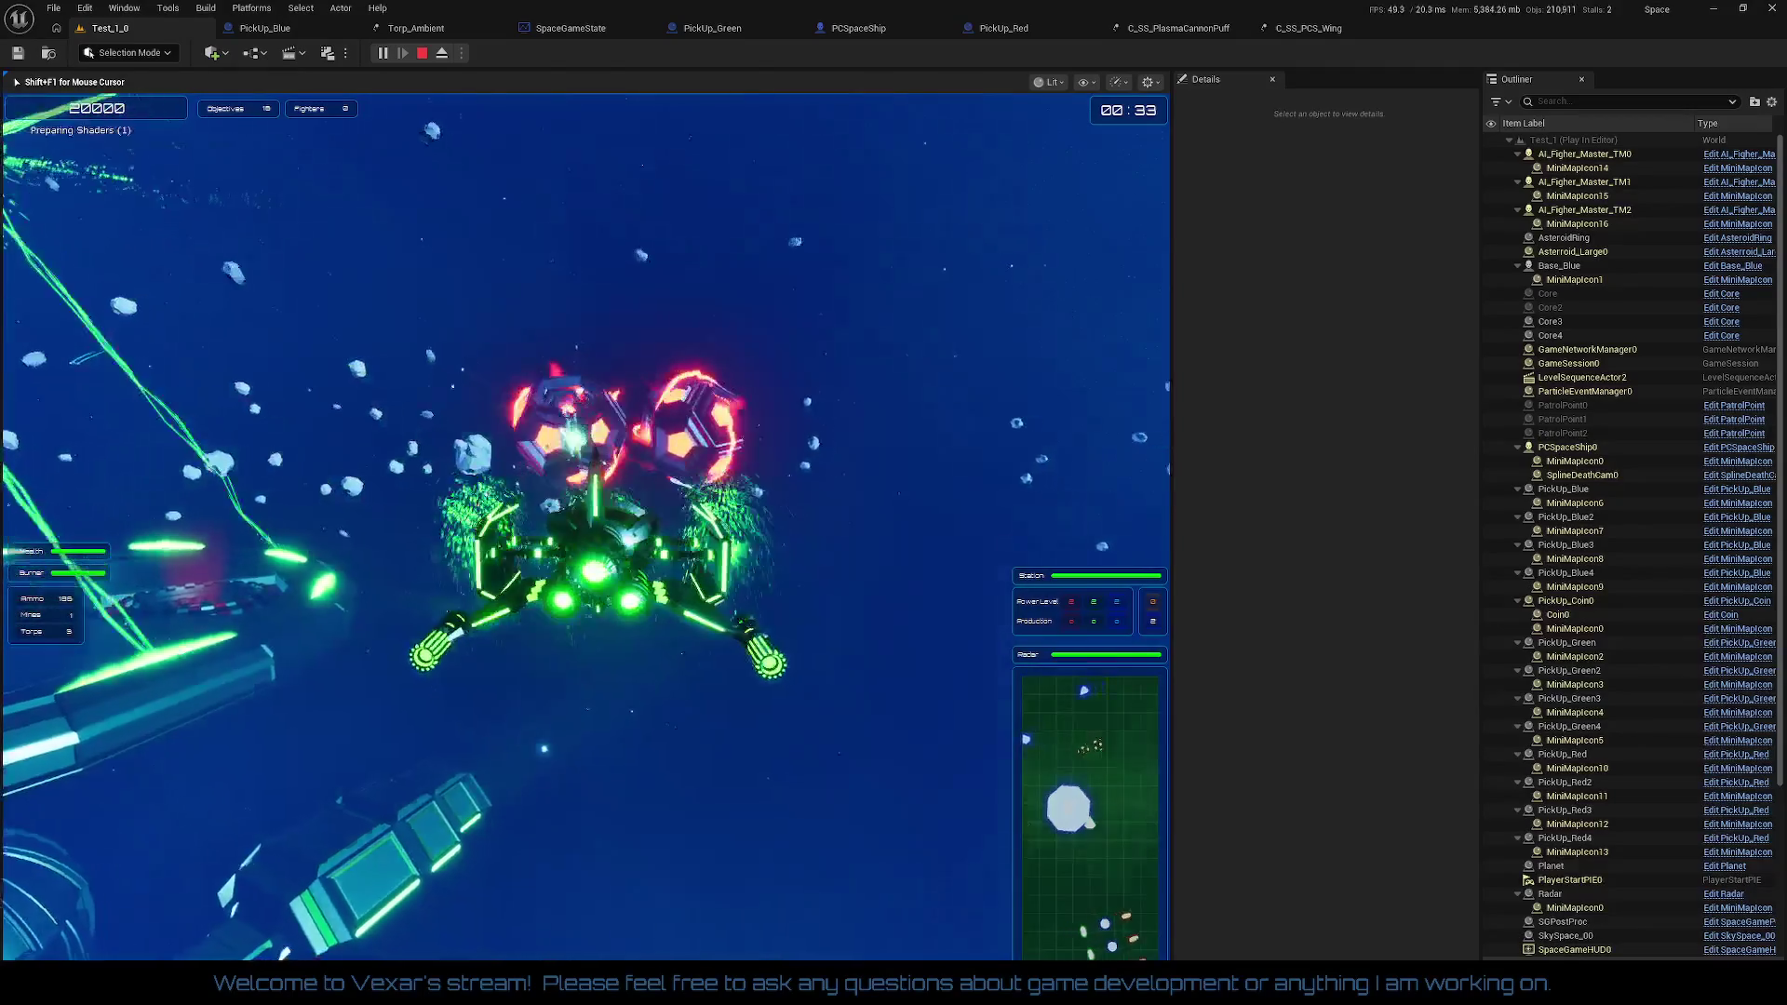
{"action": "key", "text": "alt+Tab"}
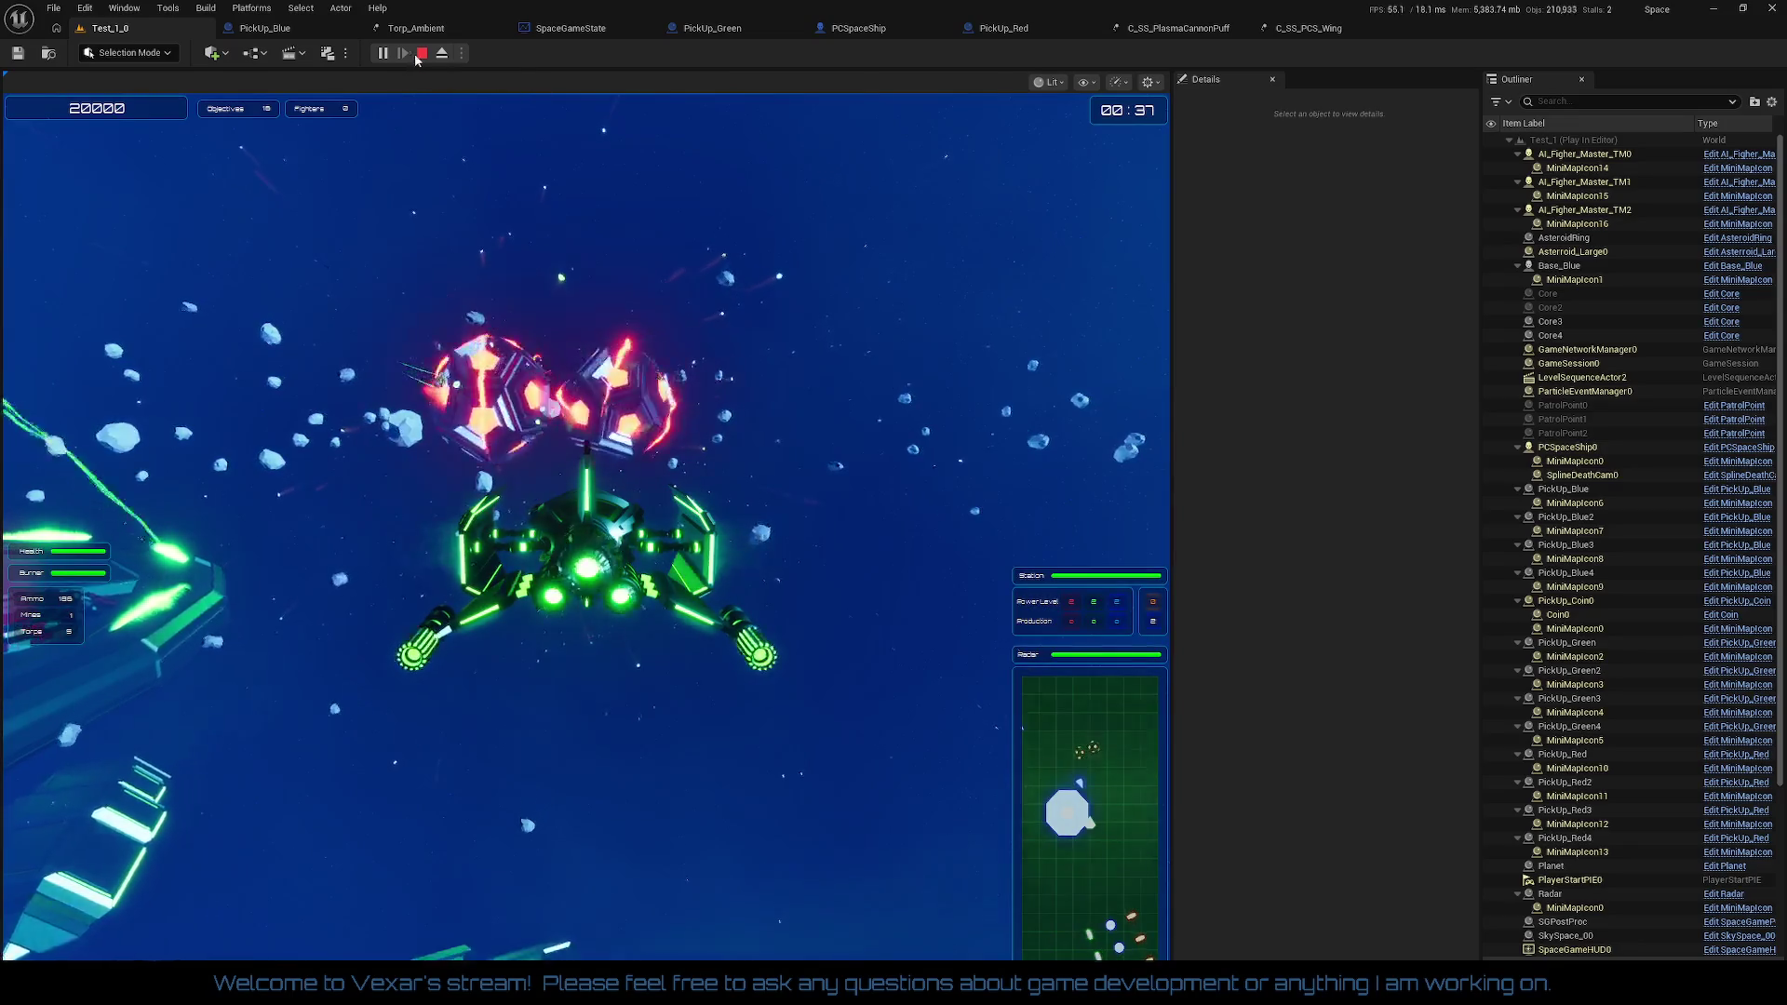
{"action": "left_click", "coordinate": [444, 54]}
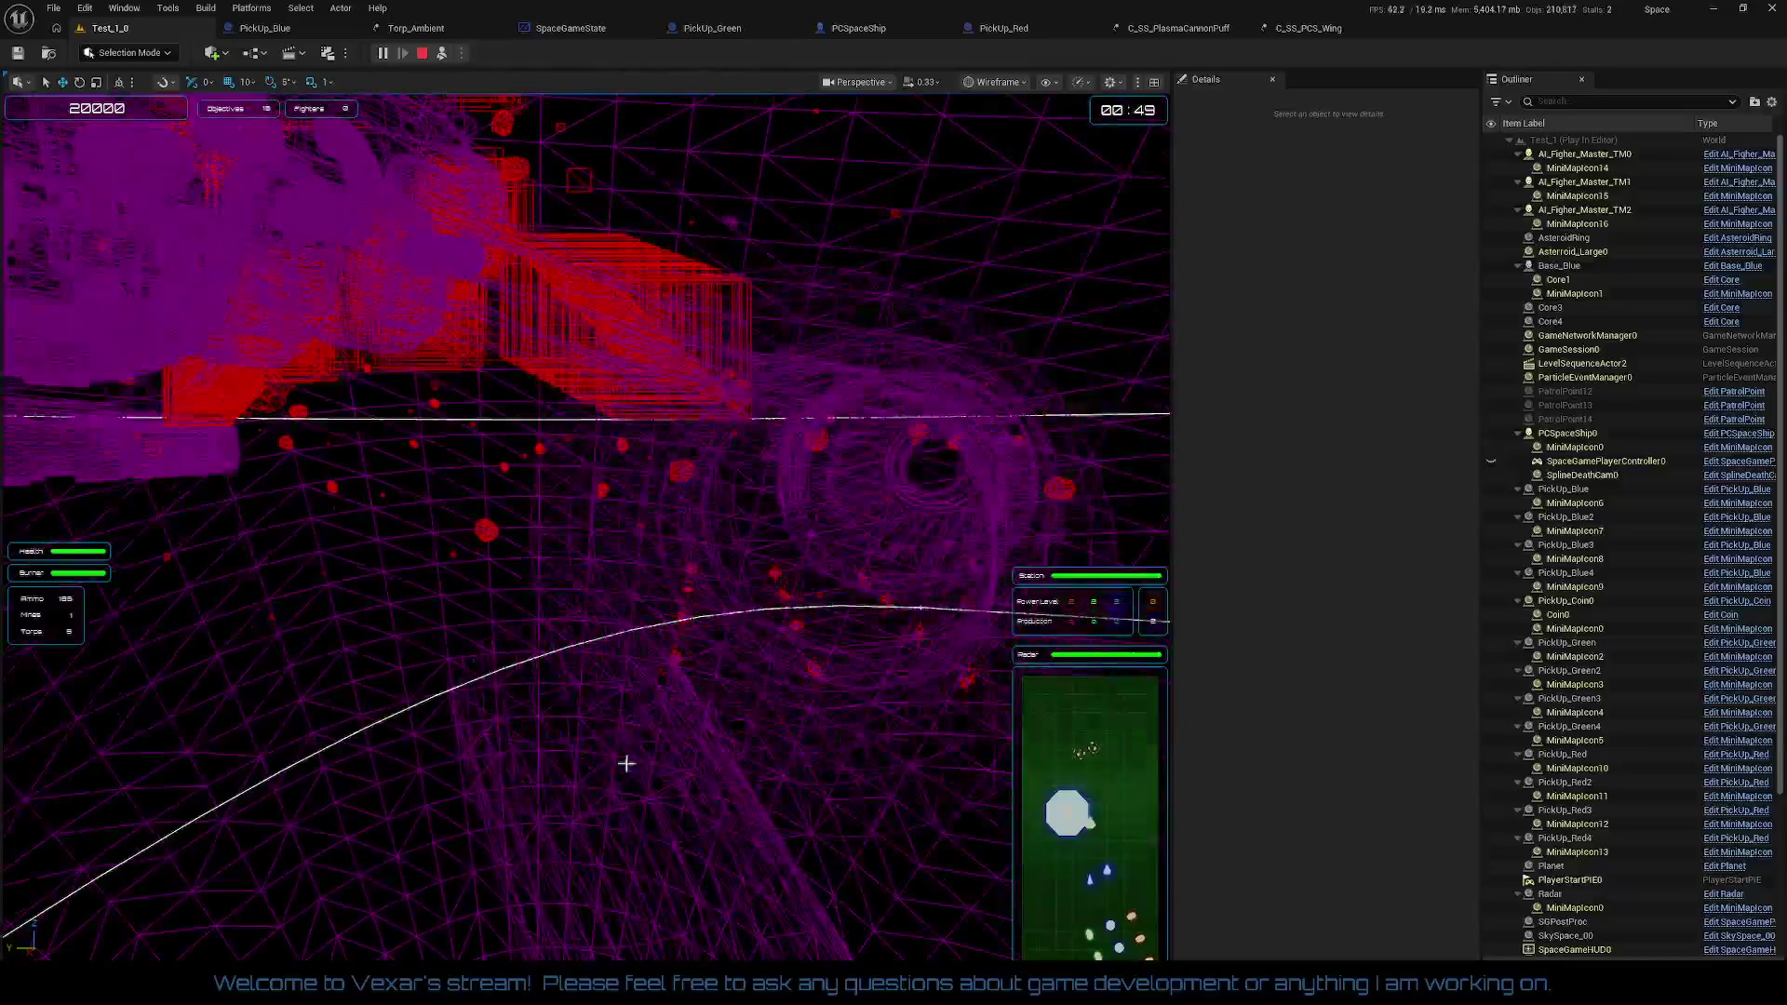
Step: Open the SpaceGameState blueprint and bring its Set Relative Location nodes into view
{"action": "key", "text": "shift+F1"}
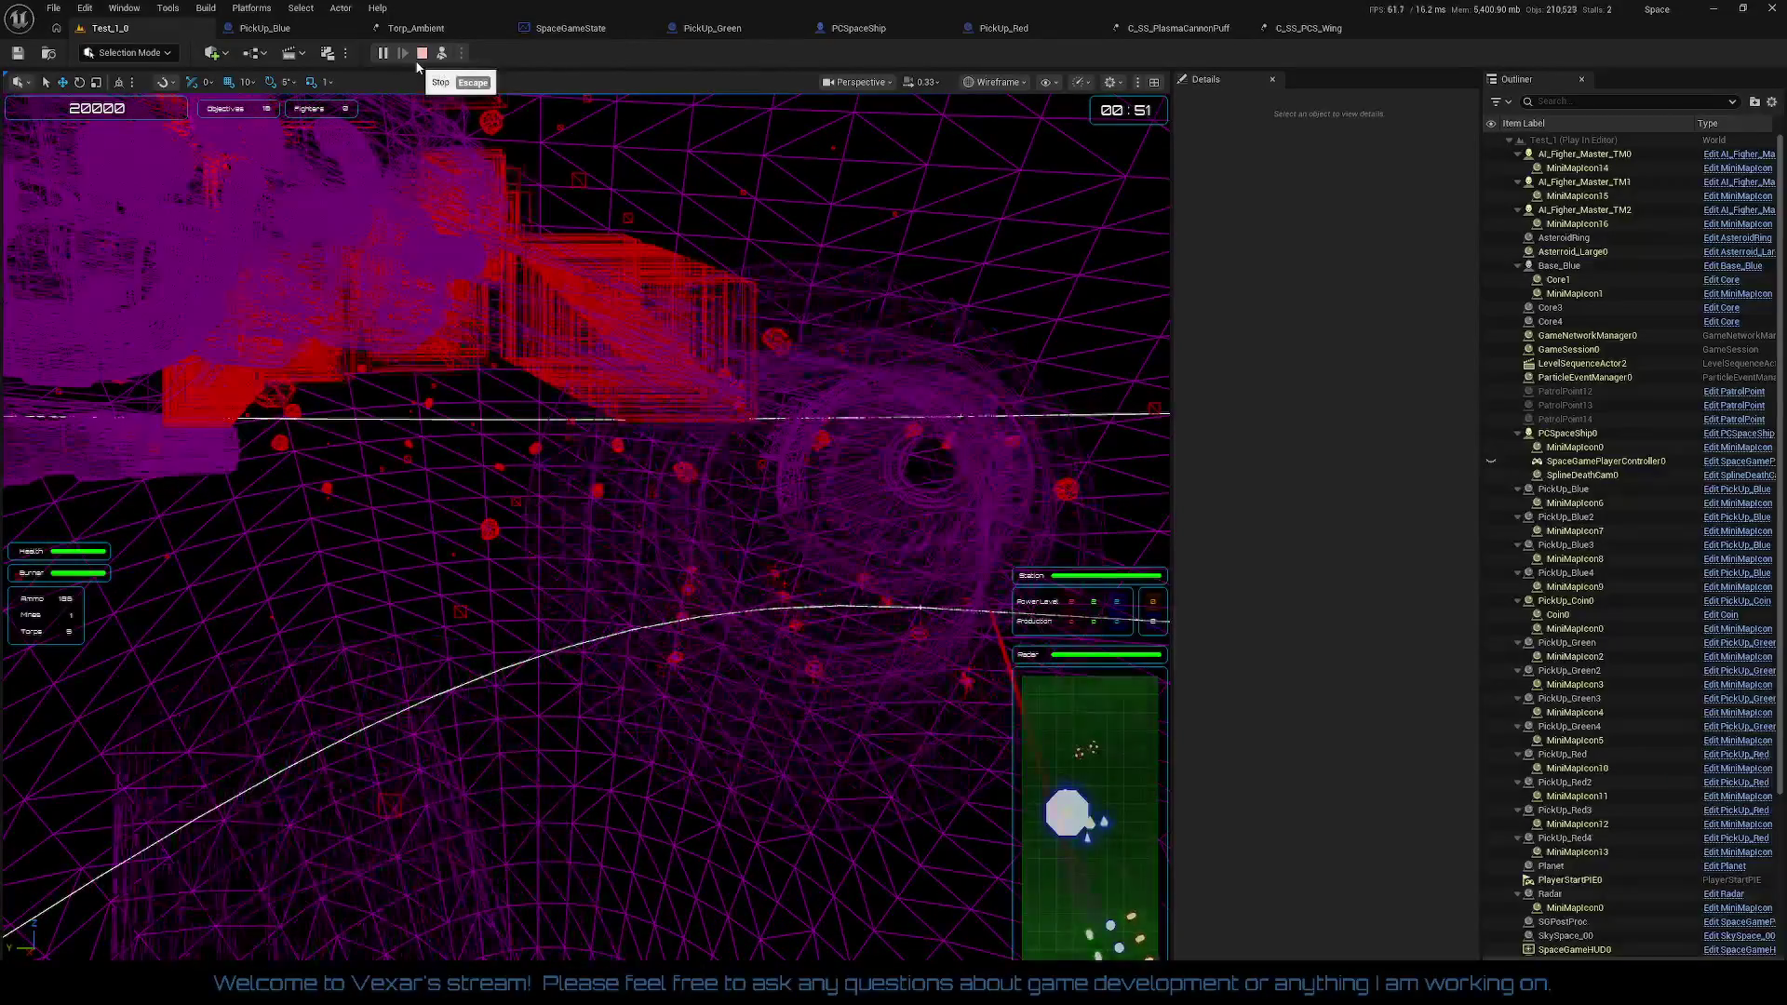
{"action": "left_click", "coordinate": [569, 29]}
{"action": "mouse_move", "coordinate": [1039, 679]}
{"action": "left_mouse_down"}
{"action": "mouse_move", "coordinate": [1350, 596]}
{"action": "mouse_move", "coordinate": [1120, 392]}
{"action": "mouse_move", "coordinate": [747, 415]}
{"action": "left_mouse_up"}
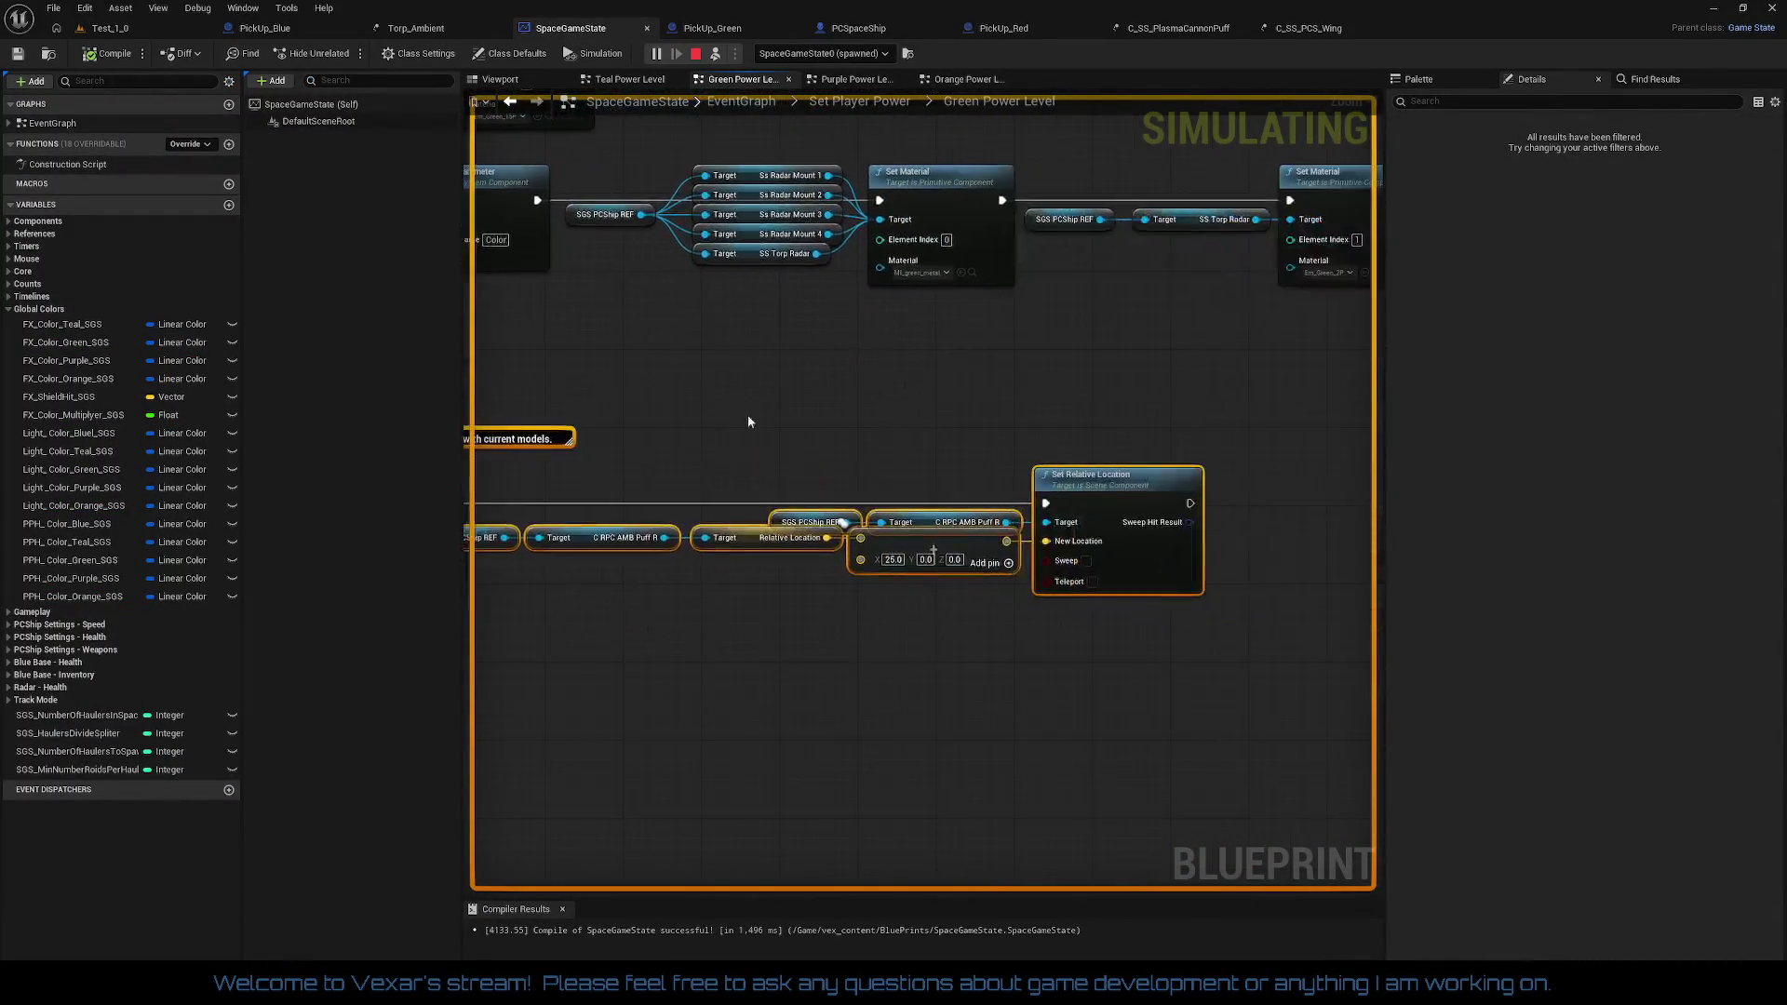
Step: Stop the simulation, set the Make Vector X offset to -25.0, and compile SpaceGameState
{"action": "scroll", "coordinate": [864, 588], "scroll_direction": "up", "scroll_amount": 1}
{"action": "mouse_move", "coordinate": [866, 588]}
{"action": "left_mouse_down"}
{"action": "mouse_move", "coordinate": [1186, 632]}
{"action": "mouse_move", "coordinate": [940, 640]}
{"action": "mouse_move", "coordinate": [1109, 637]}
{"action": "left_mouse_up"}
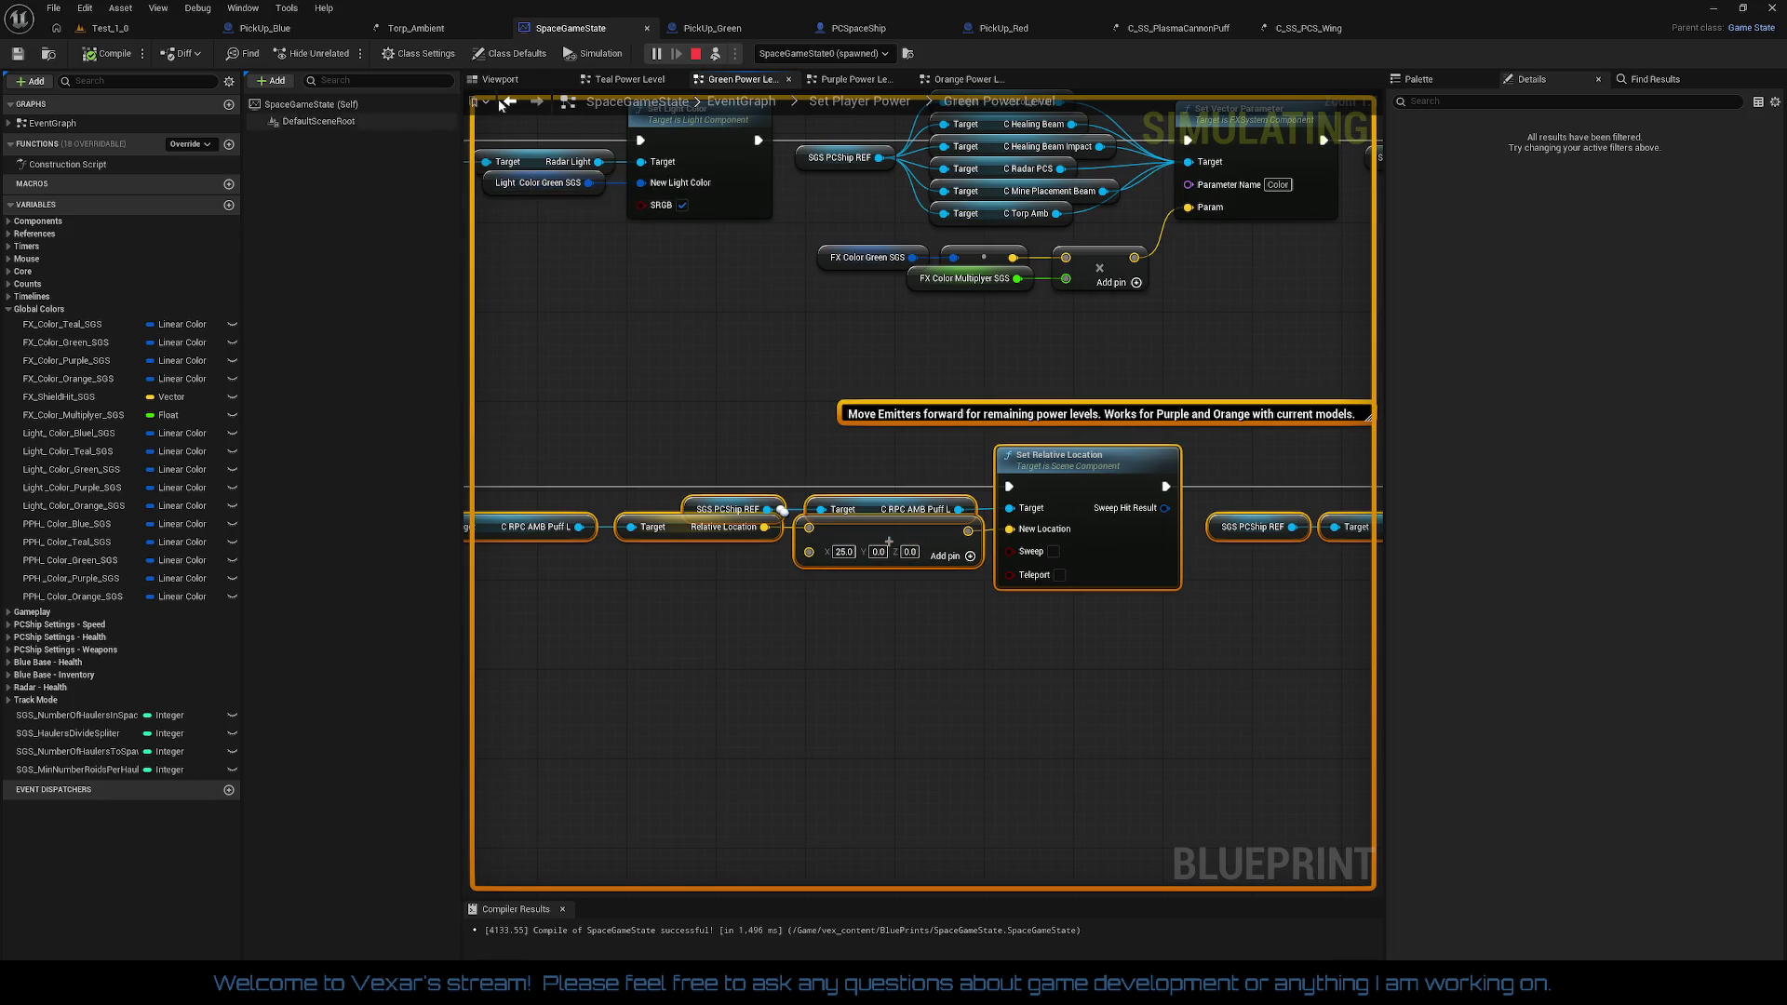
{"action": "left_click", "coordinate": [696, 53]}
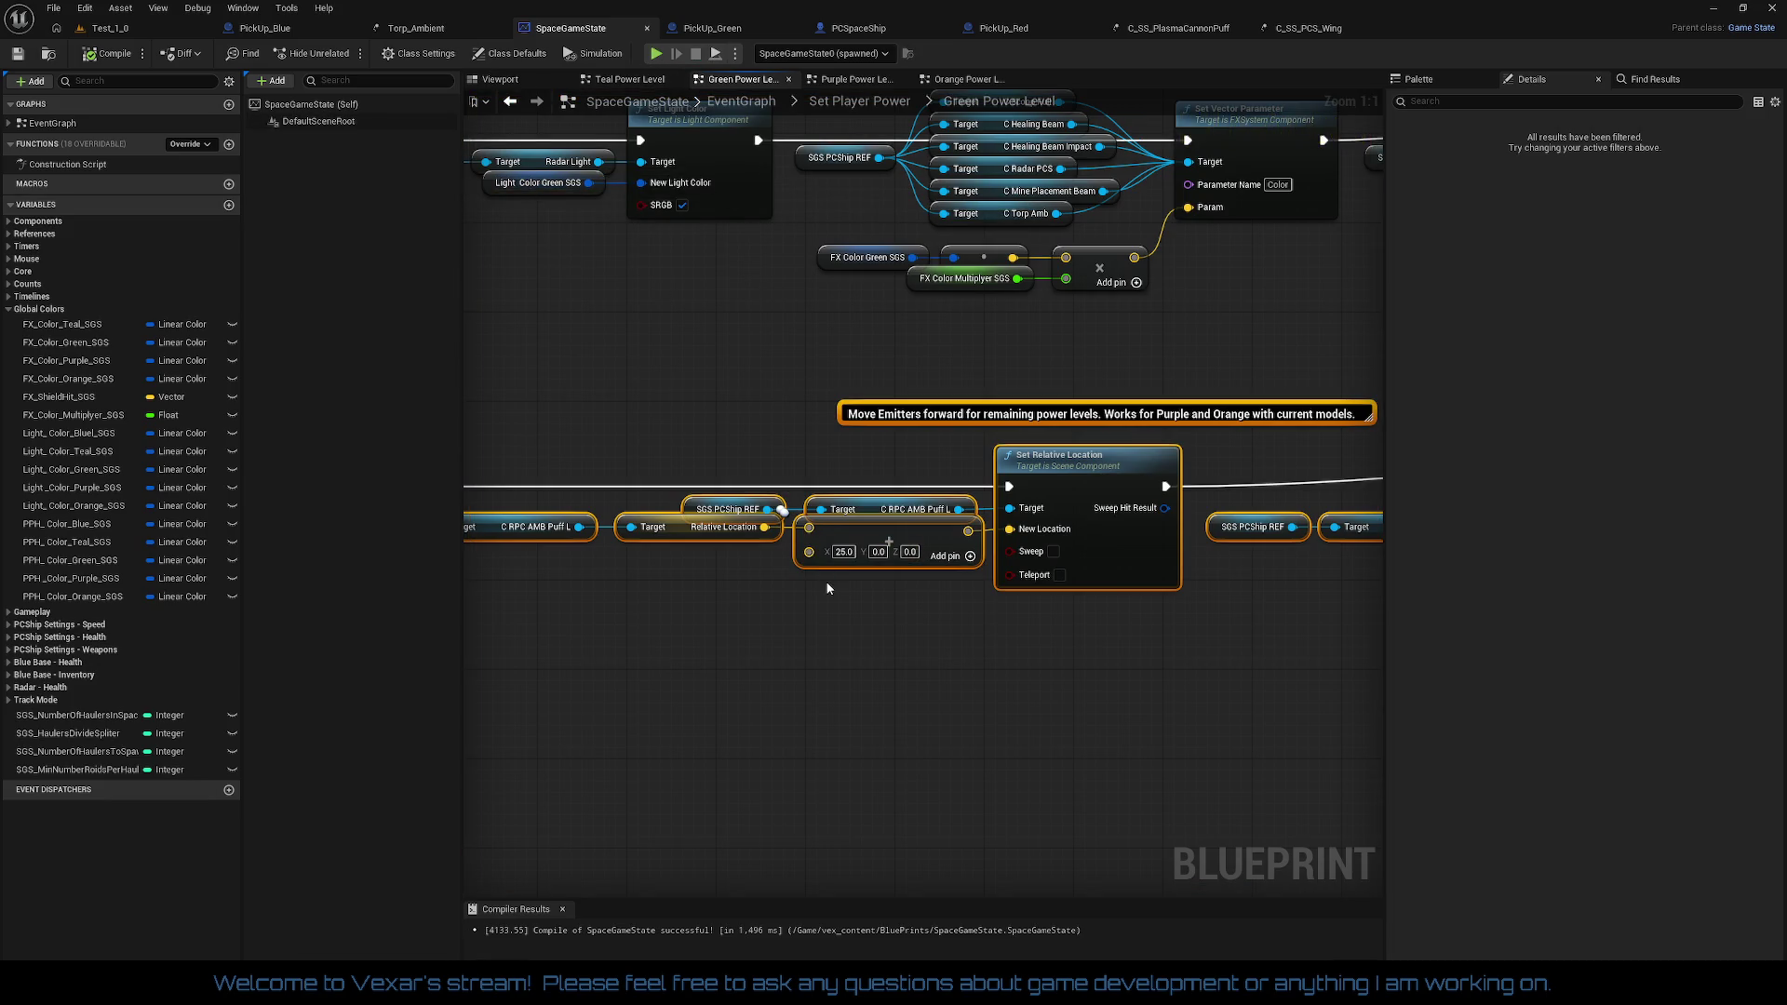
{"action": "type", "text": "-"}
{"action": "key", "text": "Return"}
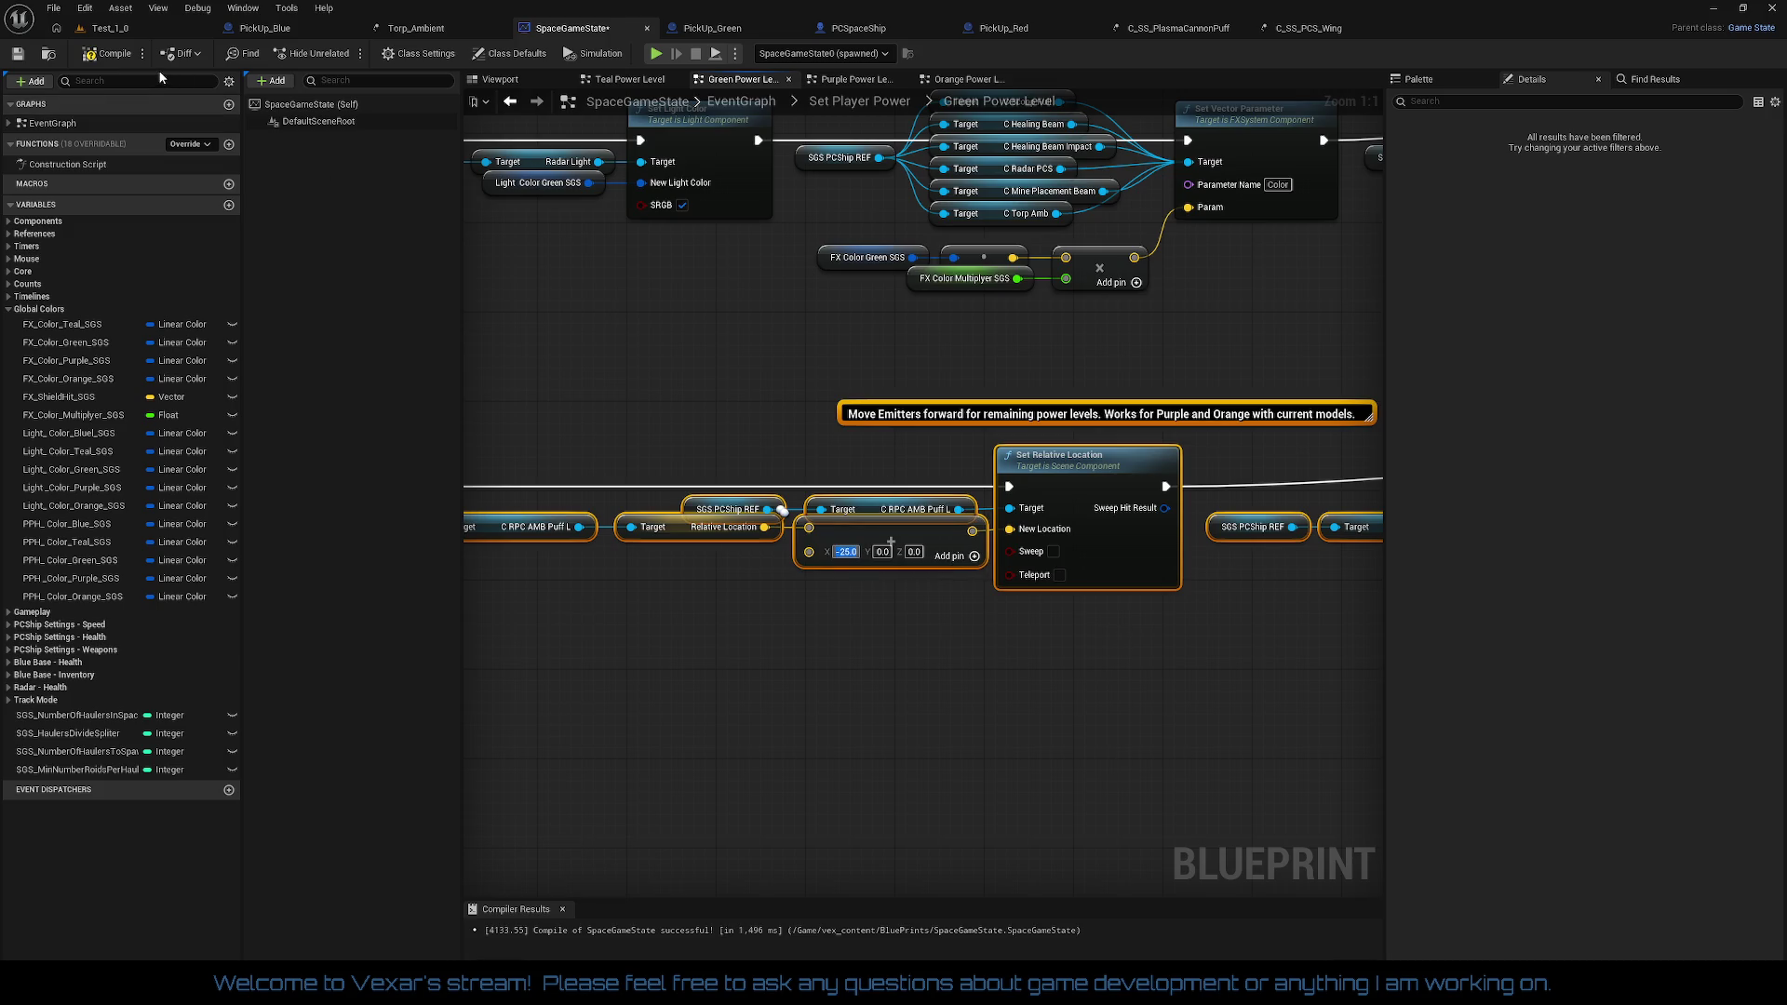
{"action": "key", "text": "F7"}
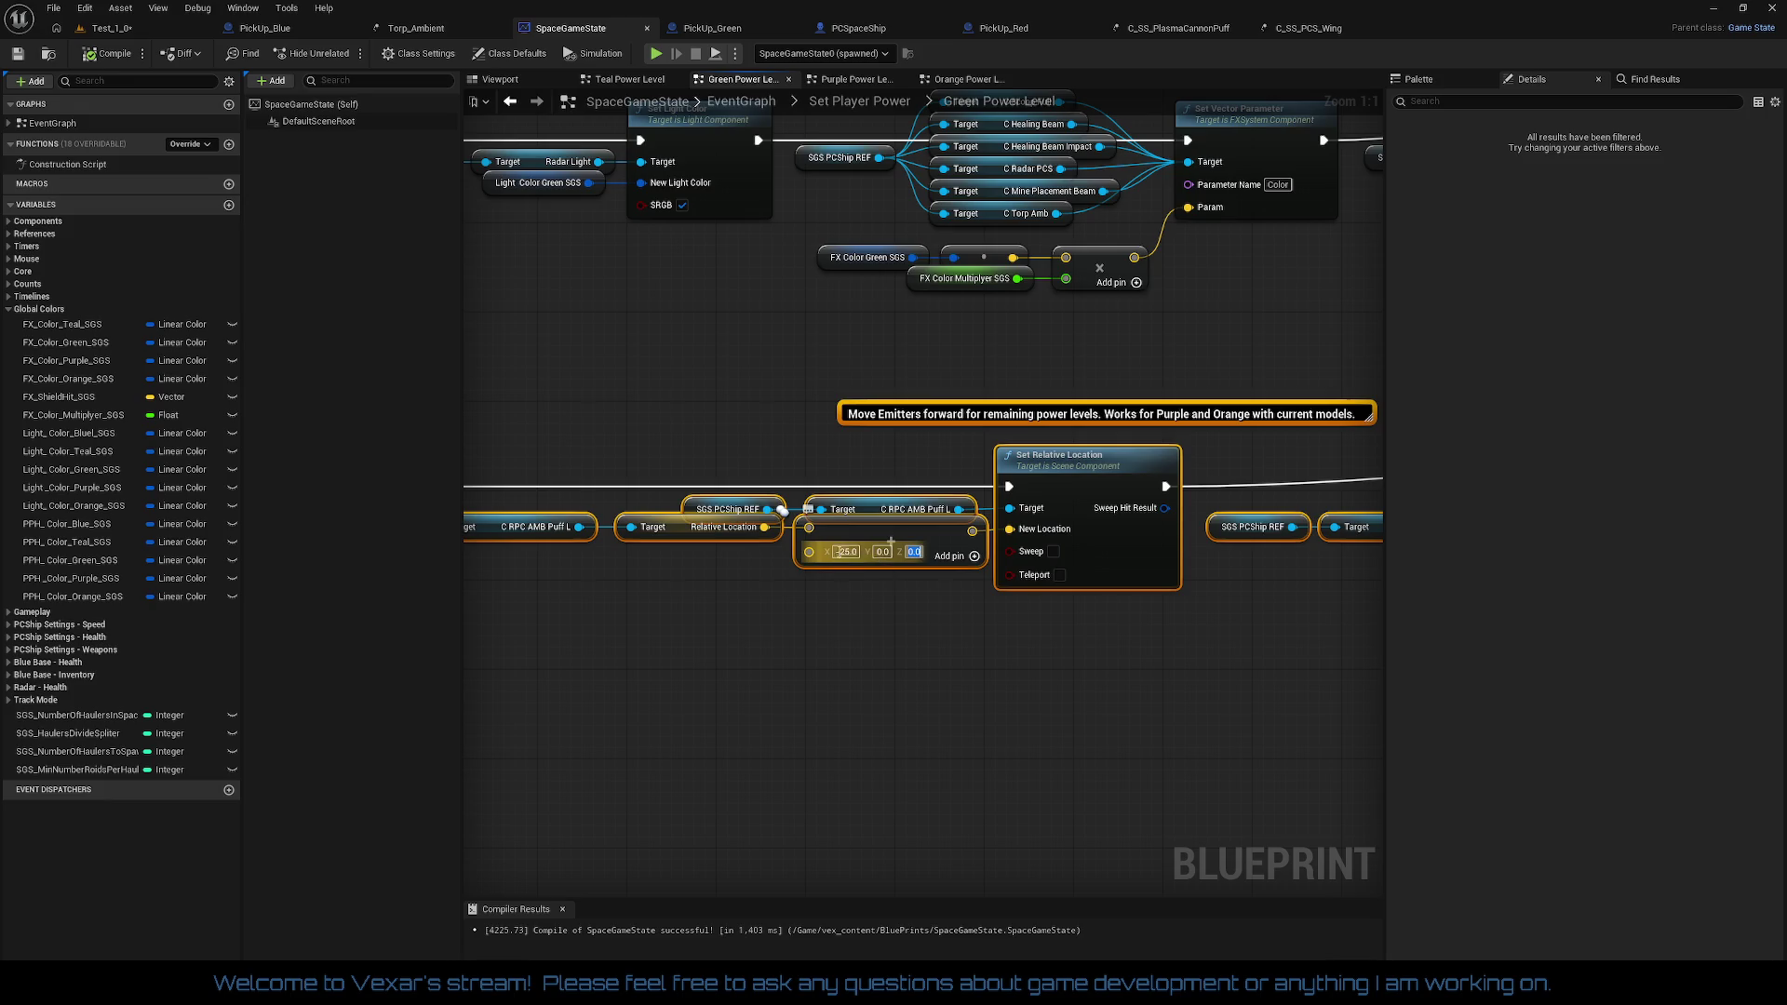
Step: Change the emitter's X offset back to 25.0
{"action": "type", "text": "25"}
{"action": "key", "text": "Return"}
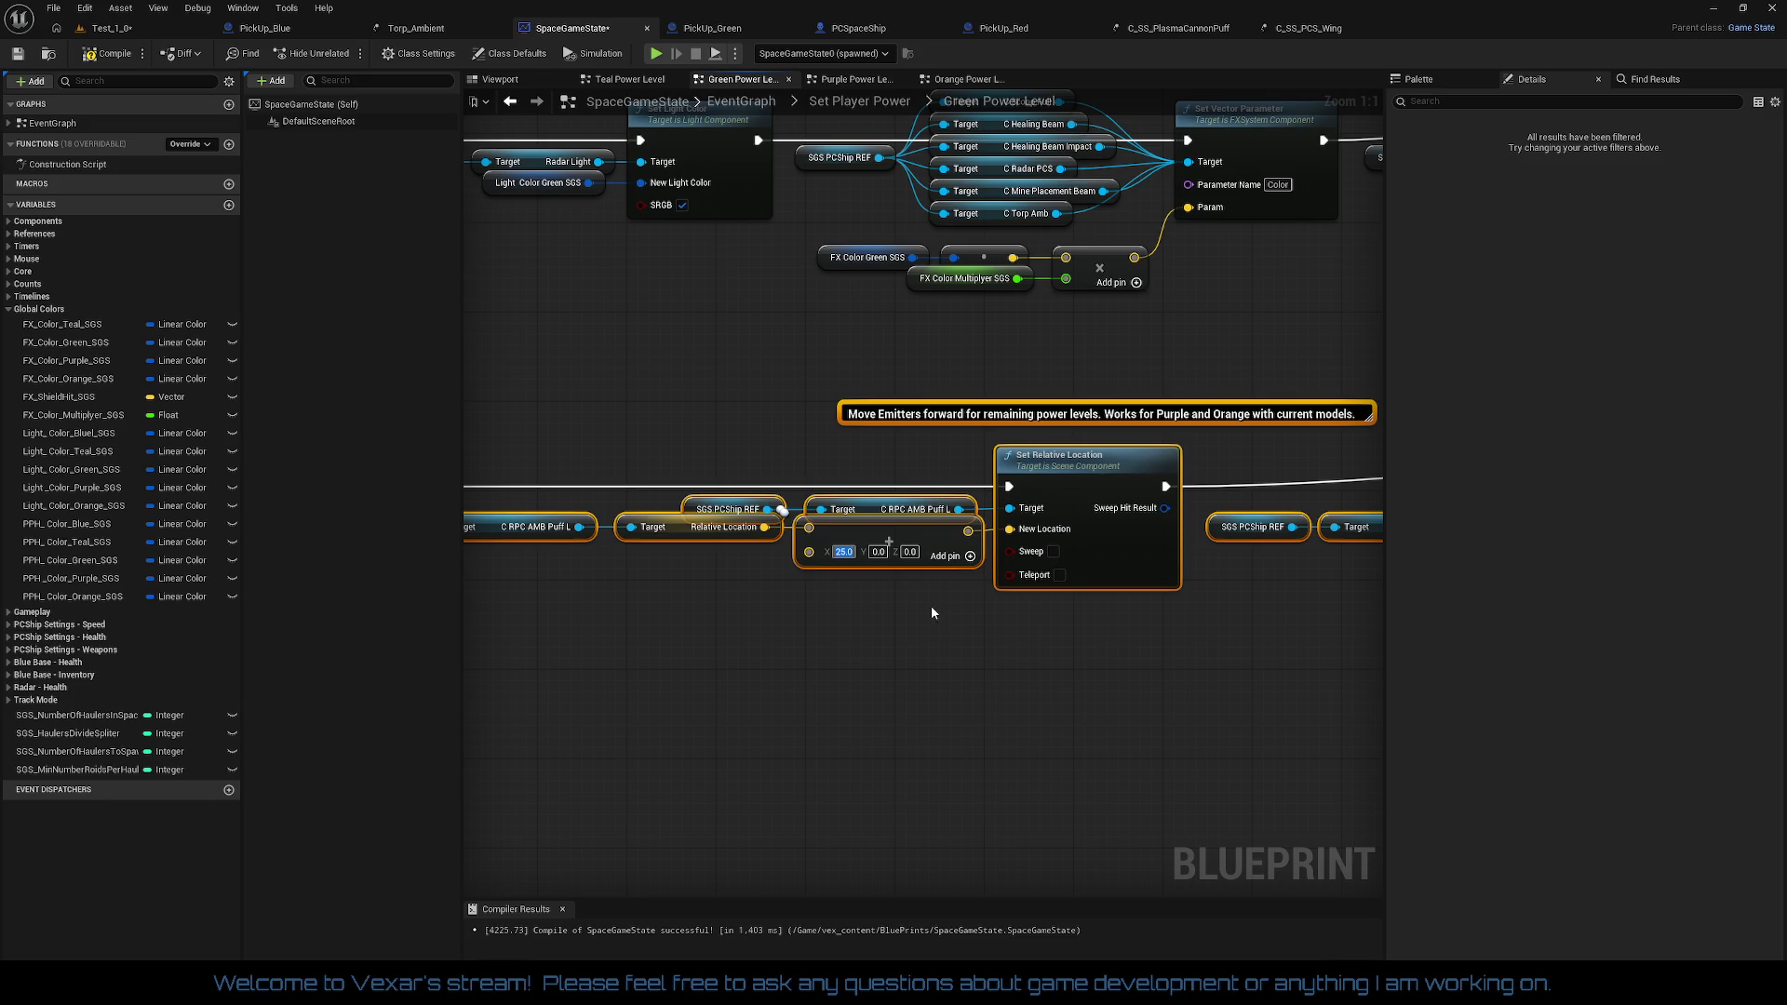
{"action": "left_click_drag", "start_coordinate": [932, 612], "coordinate": [1157, 603]}
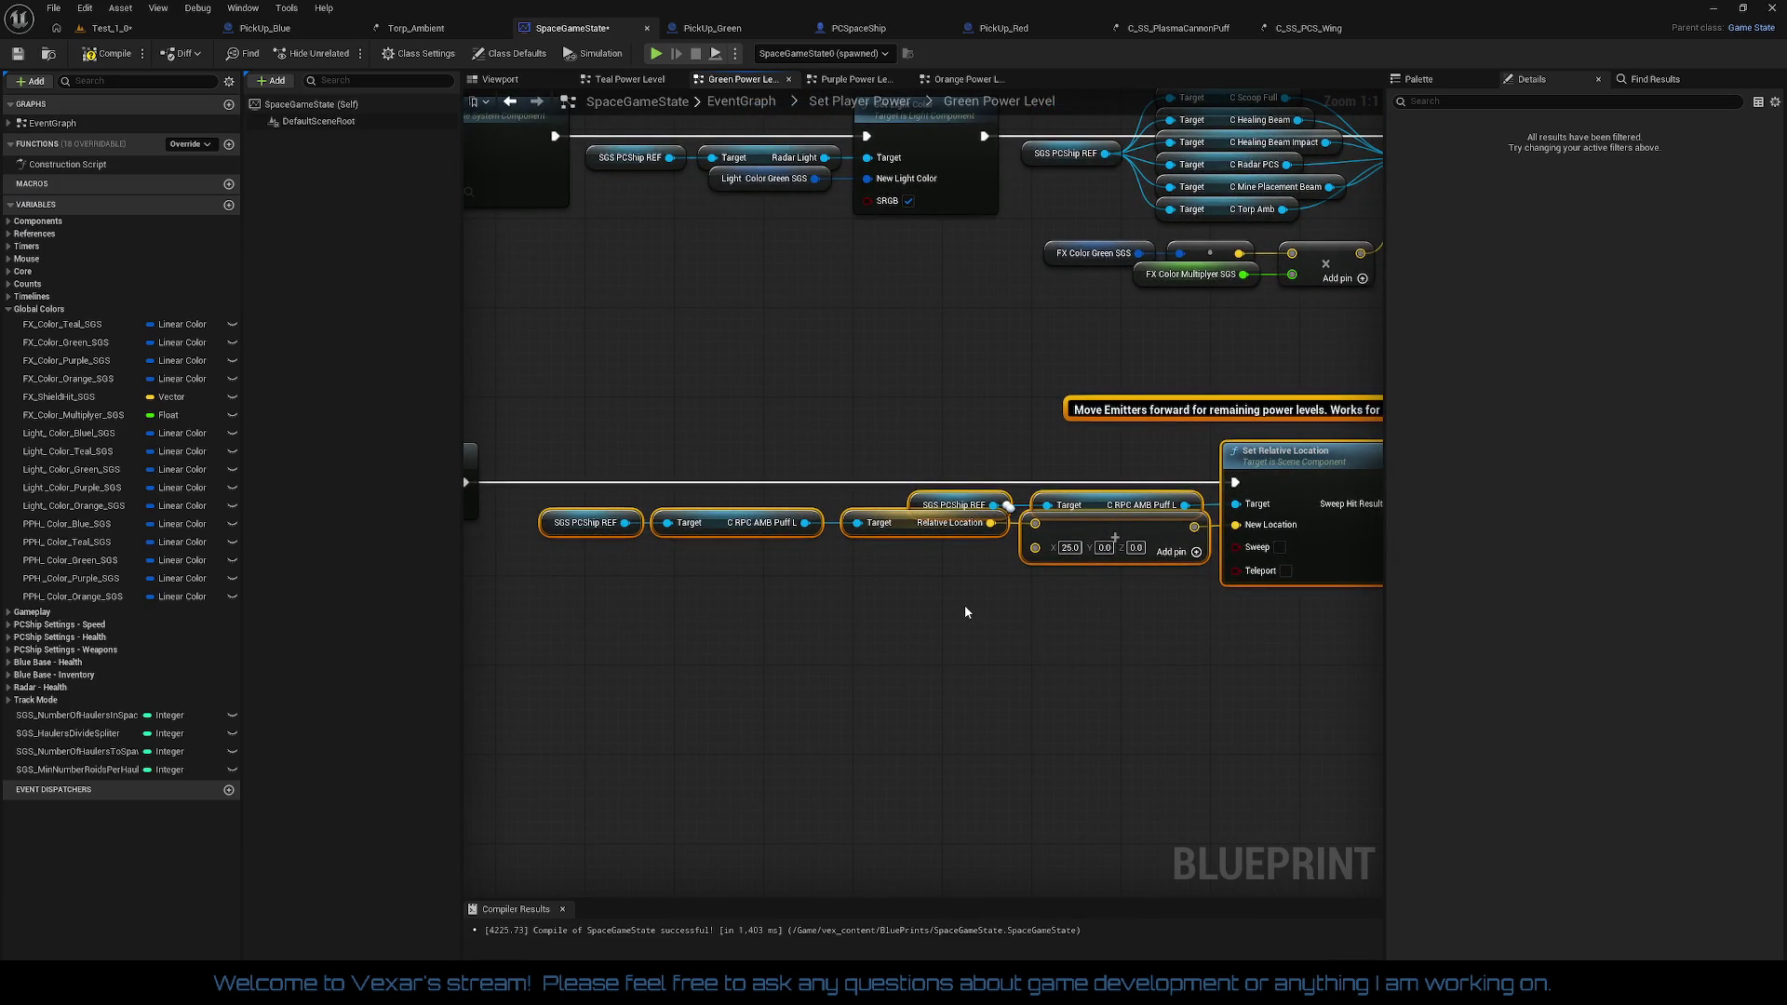
Step: Add a Multiply node fed by the emitter's Relative Location output
{"action": "mouse_move", "coordinate": [518, 532]}
{"action": "left_mouse_down"}
{"action": "mouse_move", "coordinate": [846, 558]}
{"action": "mouse_move", "coordinate": [899, 537]}
{"action": "mouse_move", "coordinate": [798, 583]}
{"action": "left_mouse_up"}
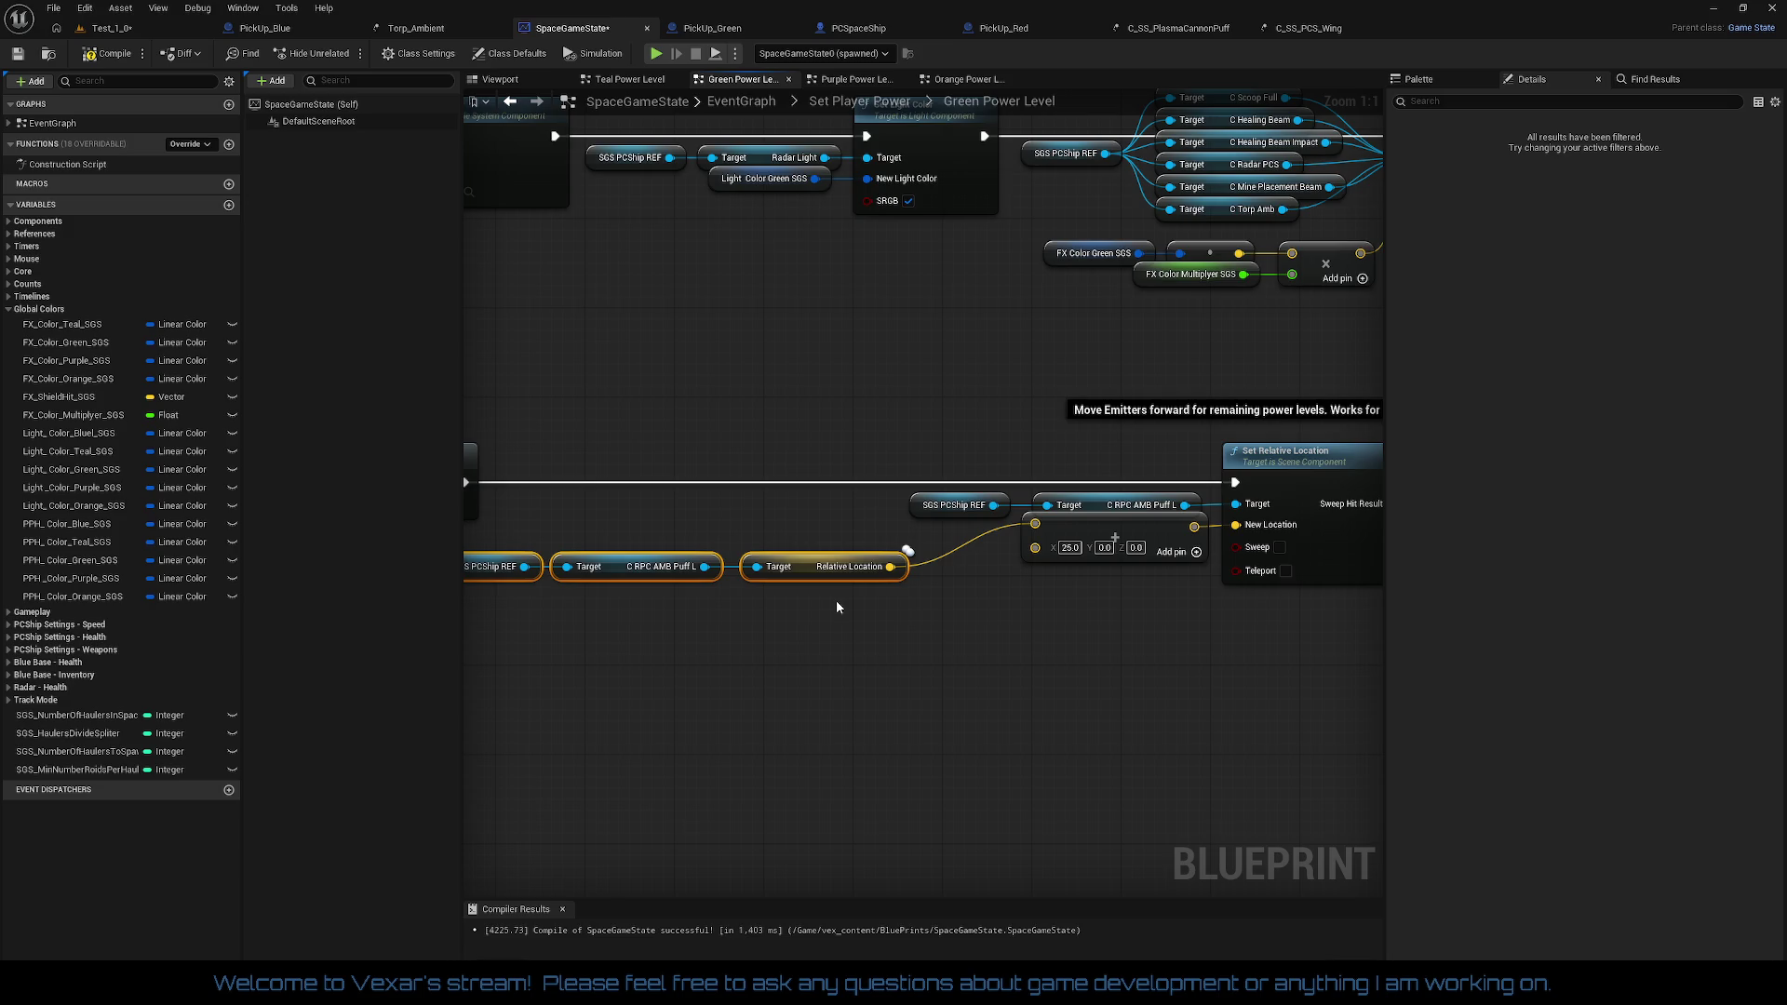
{"action": "left_click_drag", "start_coordinate": [899, 577], "coordinate": [1017, 639]}
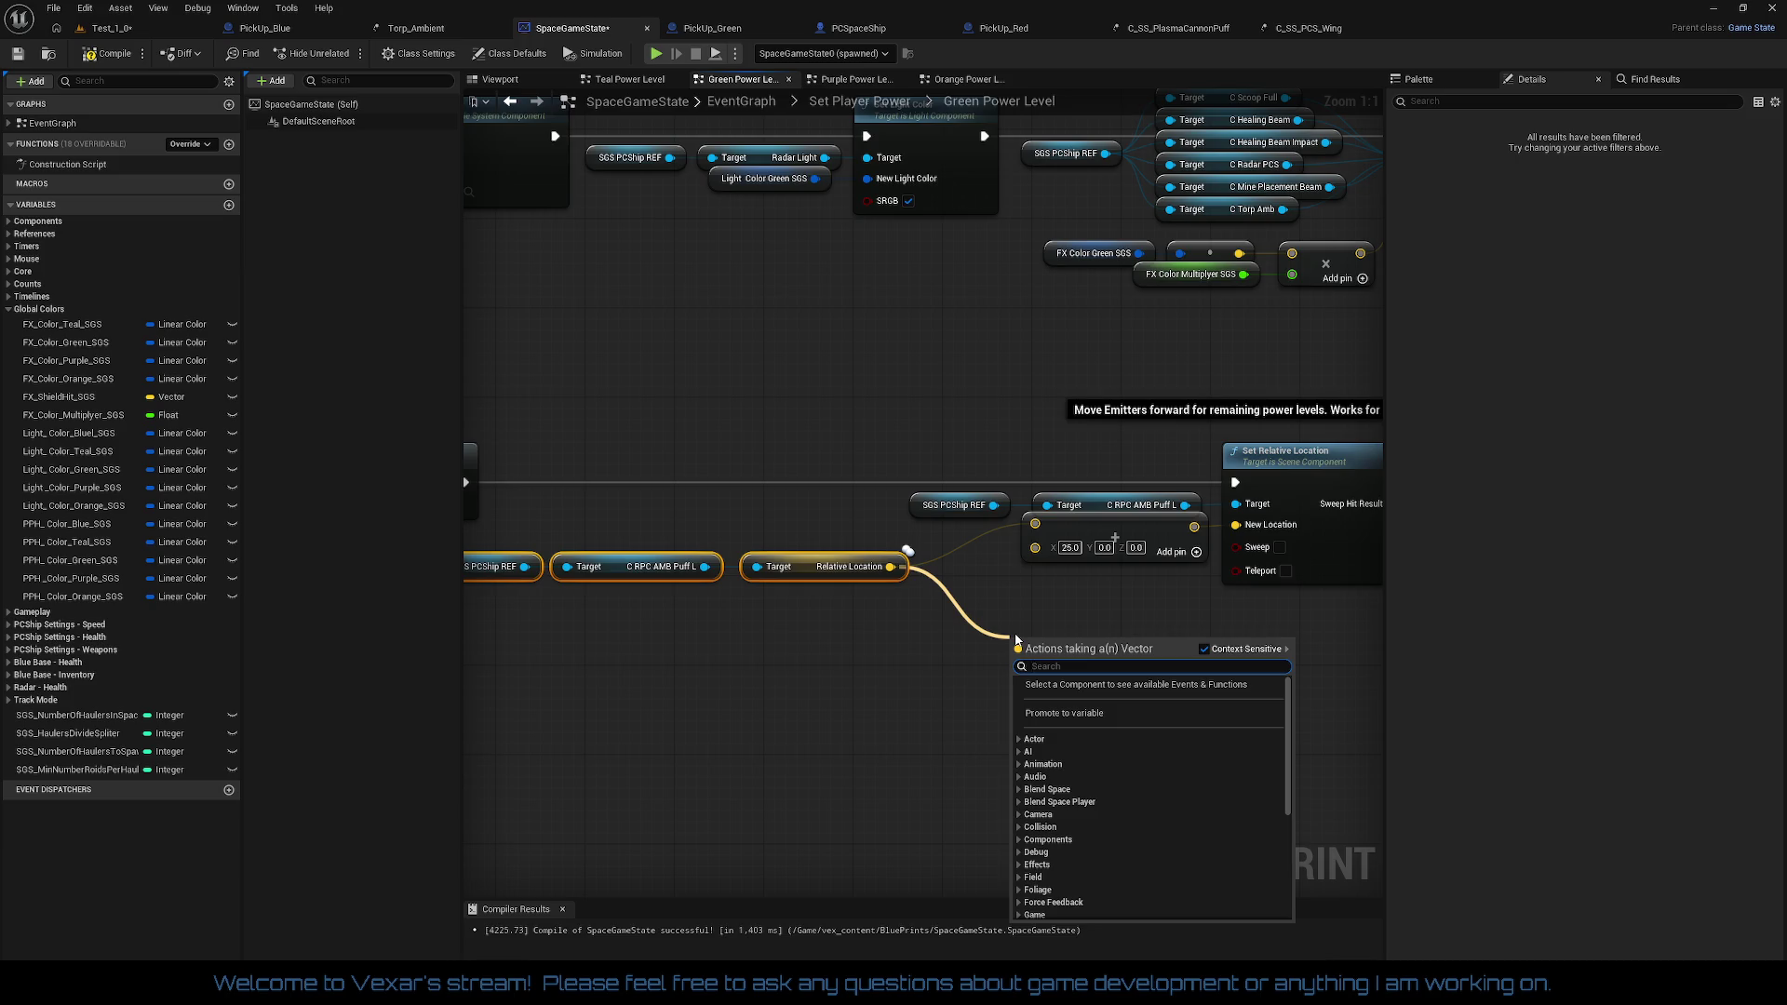
{"action": "type", "text": ",u"}
{"action": "key", "text": "BackSpace"}
{"action": "key", "text": "BackSpace"}
{"action": "type", "text": "mul"}
{"action": "key", "text": "Return"}
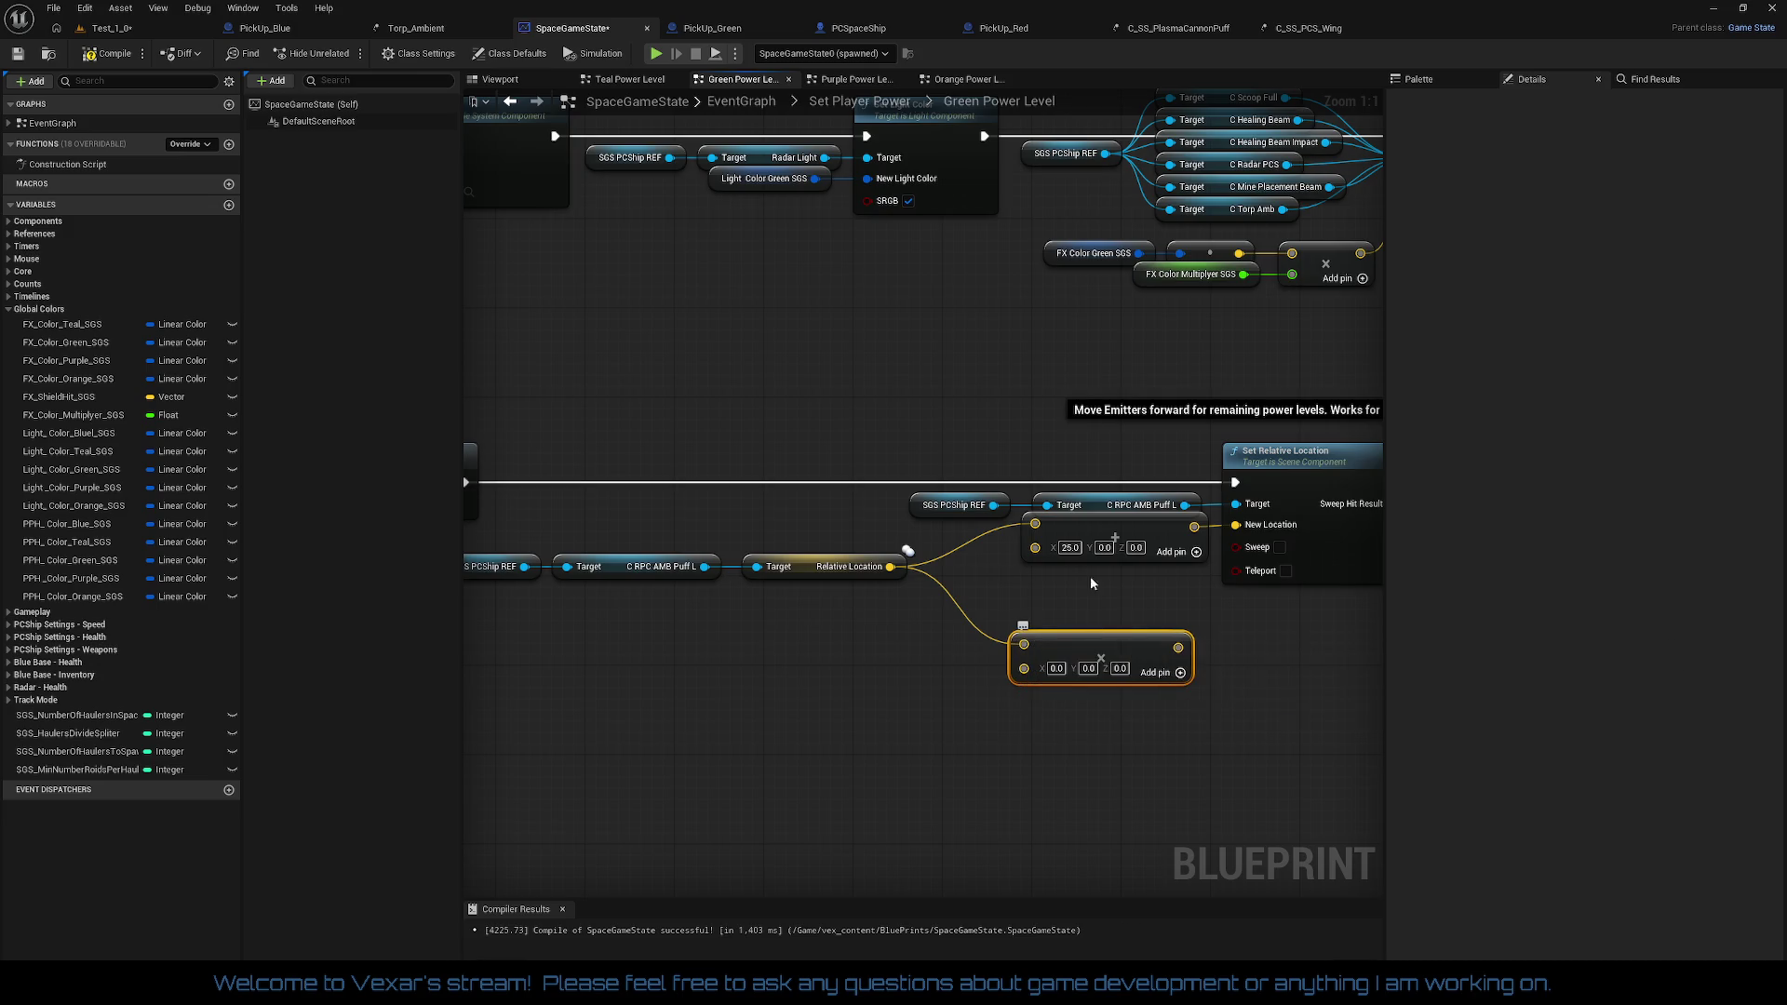
{"action": "mouse_move", "coordinate": [1022, 637]}
{"action": "left_mouse_down"}
{"action": "mouse_move", "coordinate": [988, 616]}
{"action": "mouse_move", "coordinate": [940, 689]}
{"action": "left_mouse_up"}
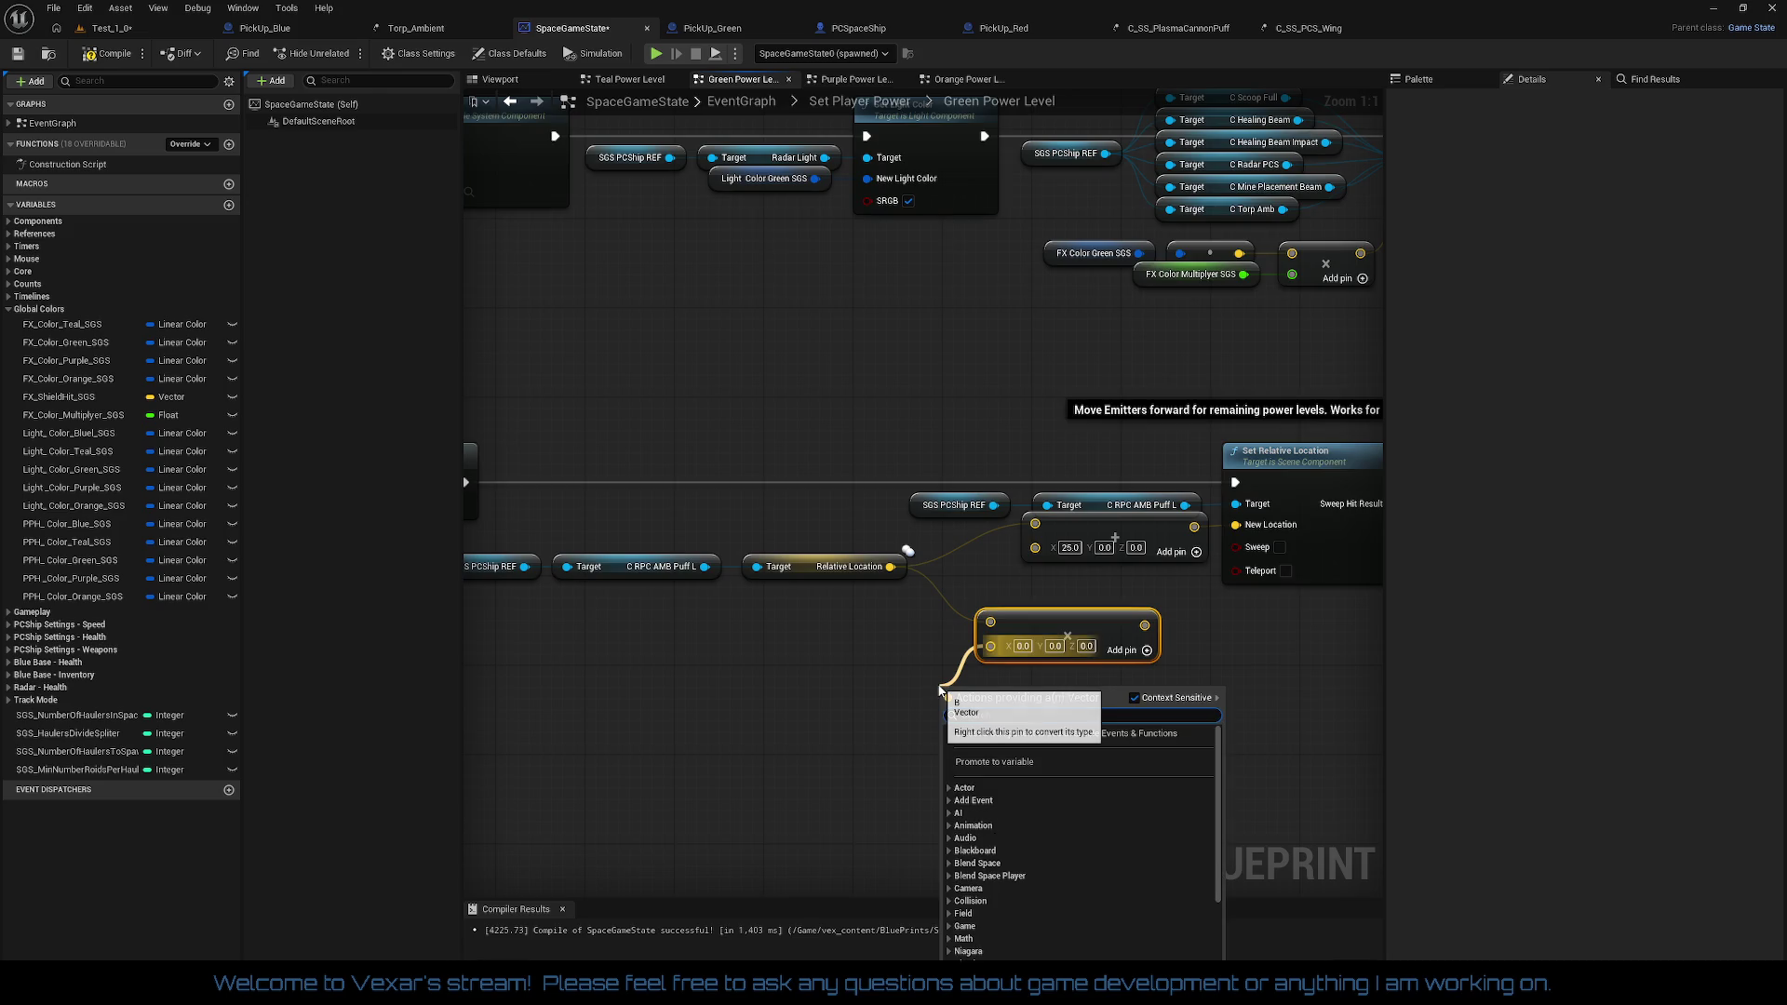
Step: Browse the float actions in the graph's action list, then dismiss it
{"action": "type", "text": "float"}
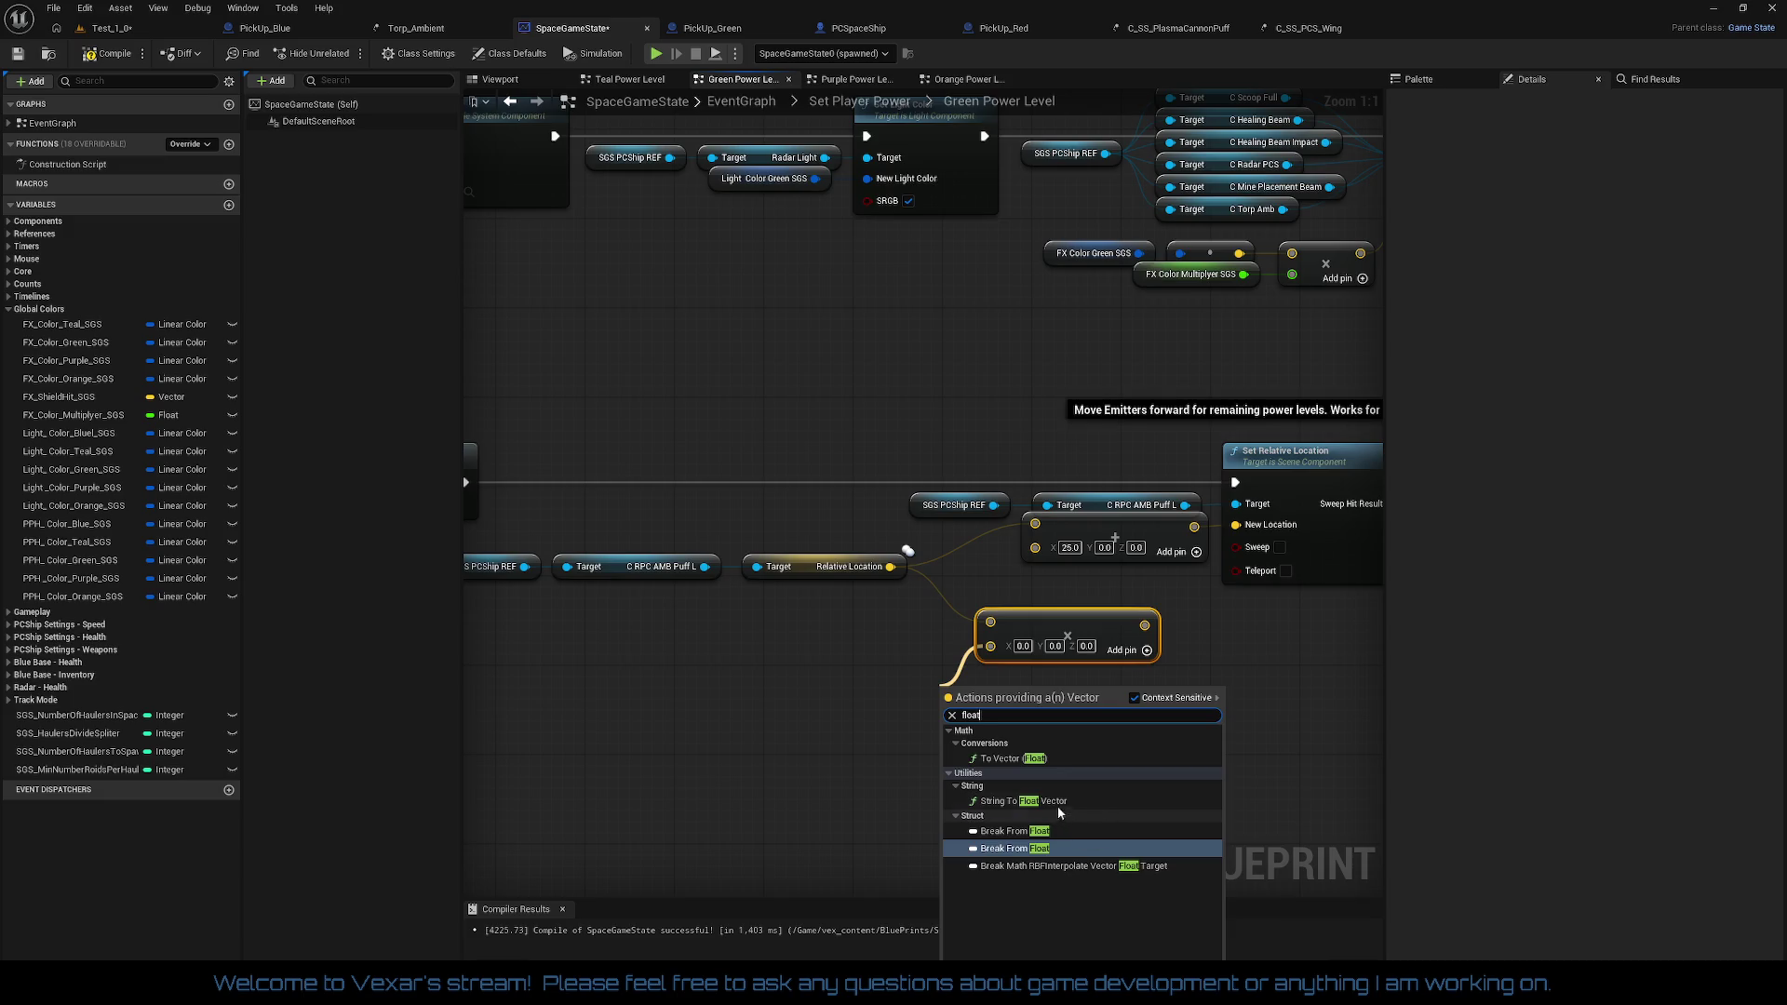
{"action": "right_click", "coordinate": [853, 683]}
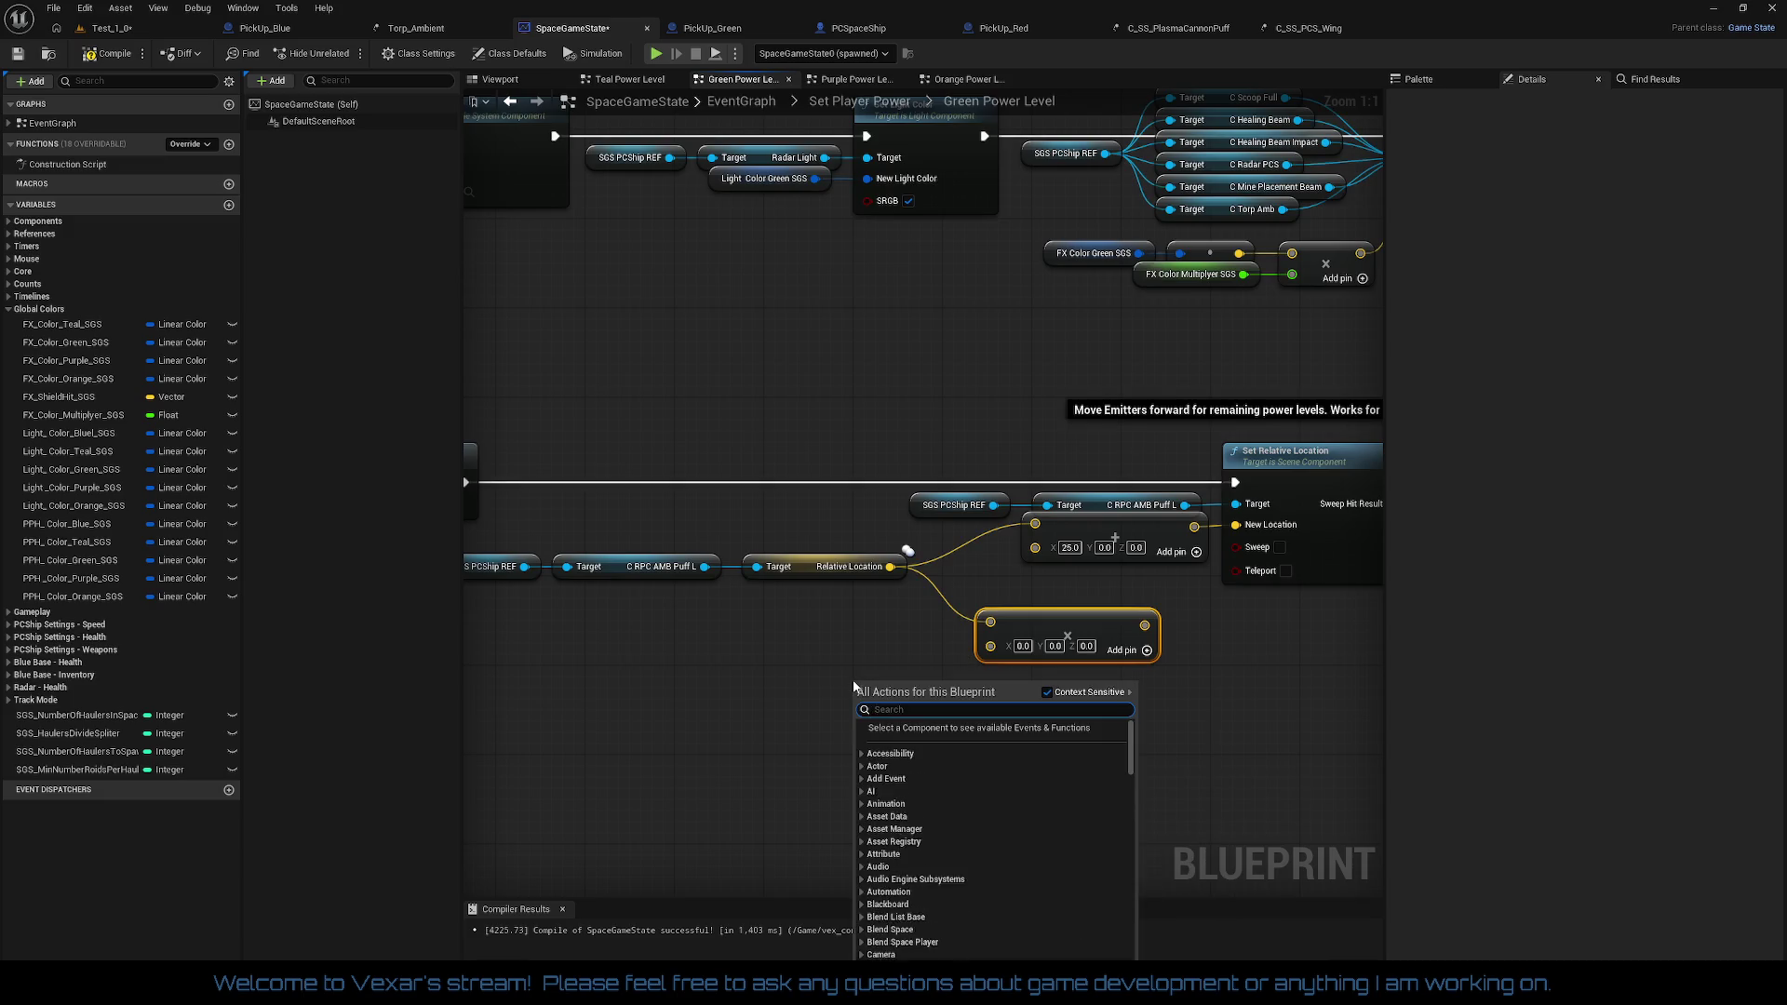
{"action": "type", "text": "float"}
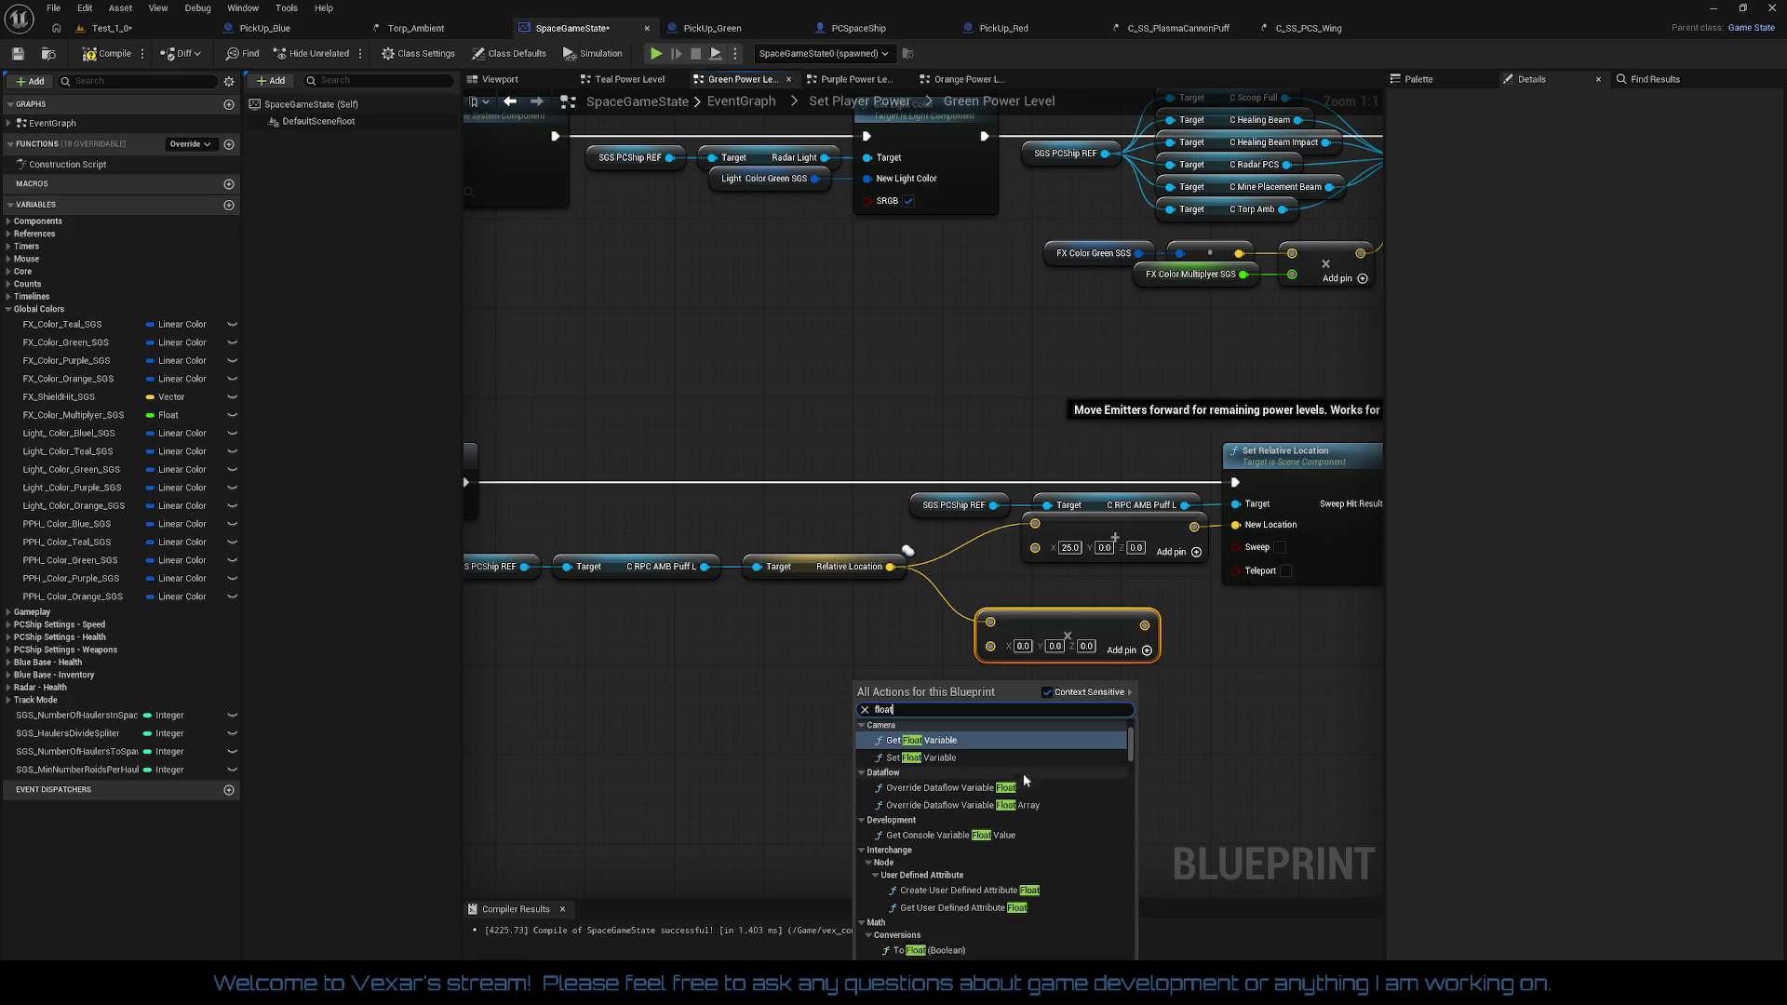
{"action": "scroll", "coordinate": [1033, 776], "scroll_direction": "down", "scroll_amount": 3}
{"action": "scroll", "coordinate": [1048, 800], "scroll_direction": "down", "scroll_amount": 3}
{"action": "scroll", "coordinate": [1019, 819], "scroll_direction": "down", "scroll_amount": 2}
{"action": "scroll", "coordinate": [1020, 819], "scroll_direction": "down", "scroll_amount": 5}
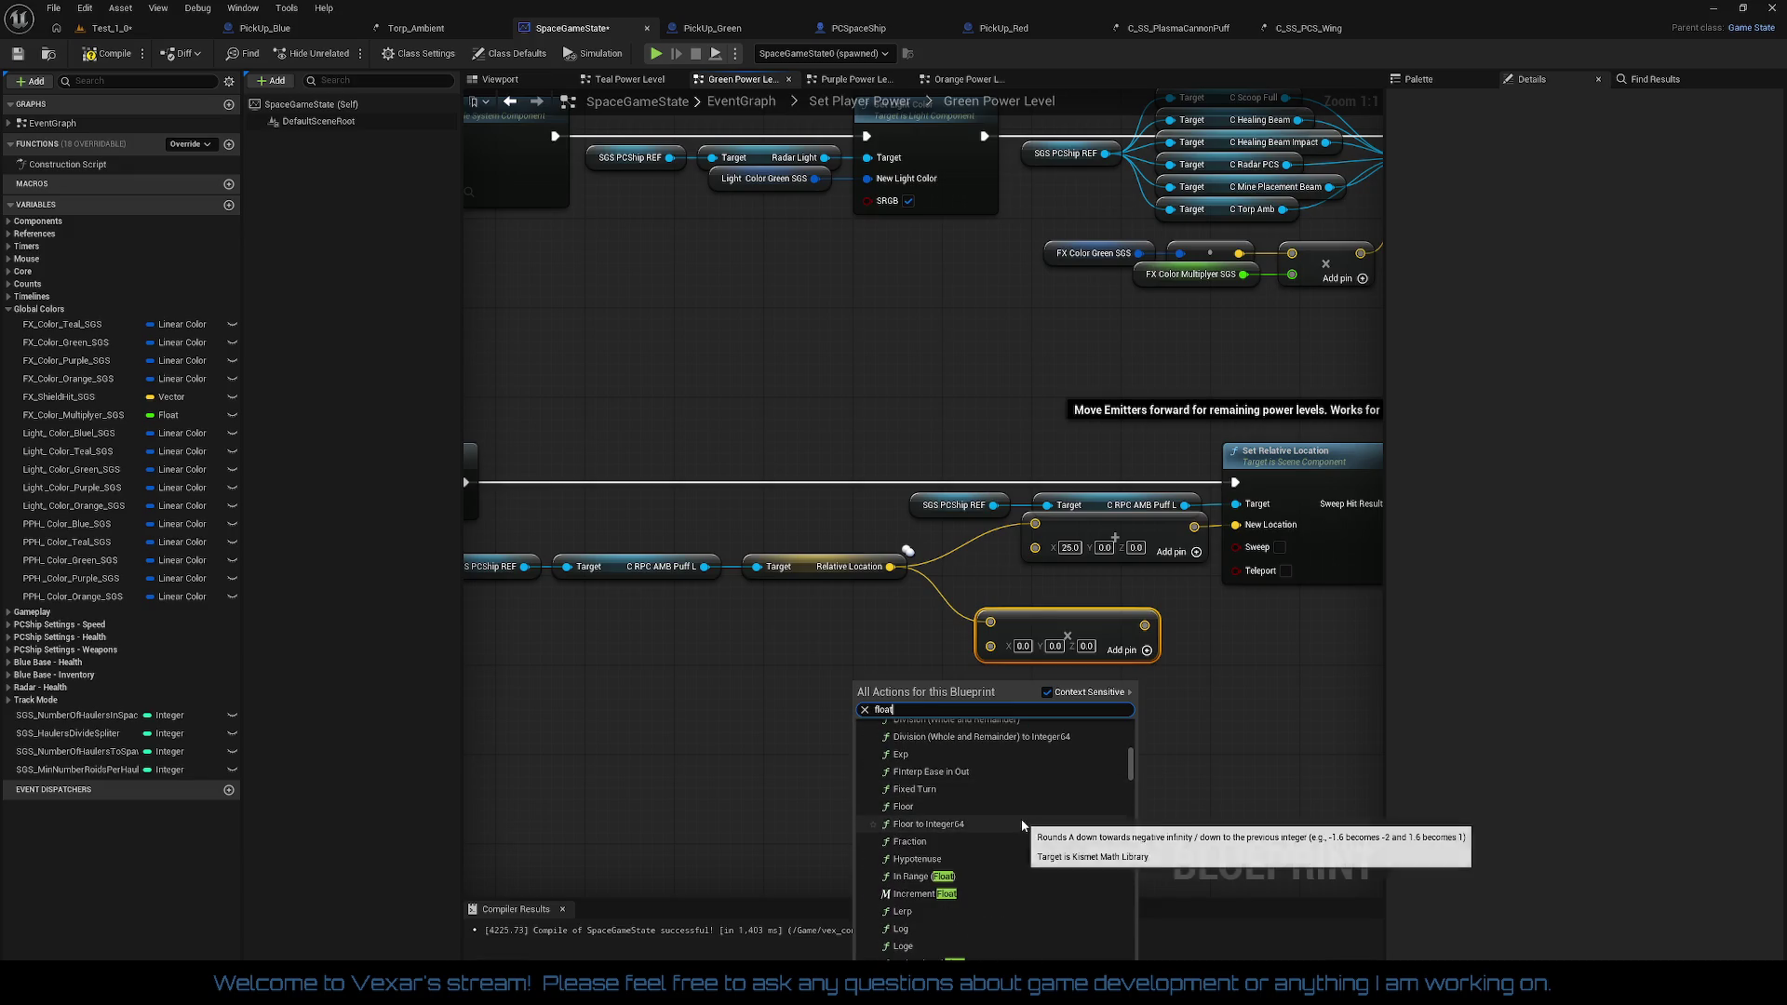
{"action": "scroll", "coordinate": [996, 818], "scroll_direction": "down", "scroll_amount": 8}
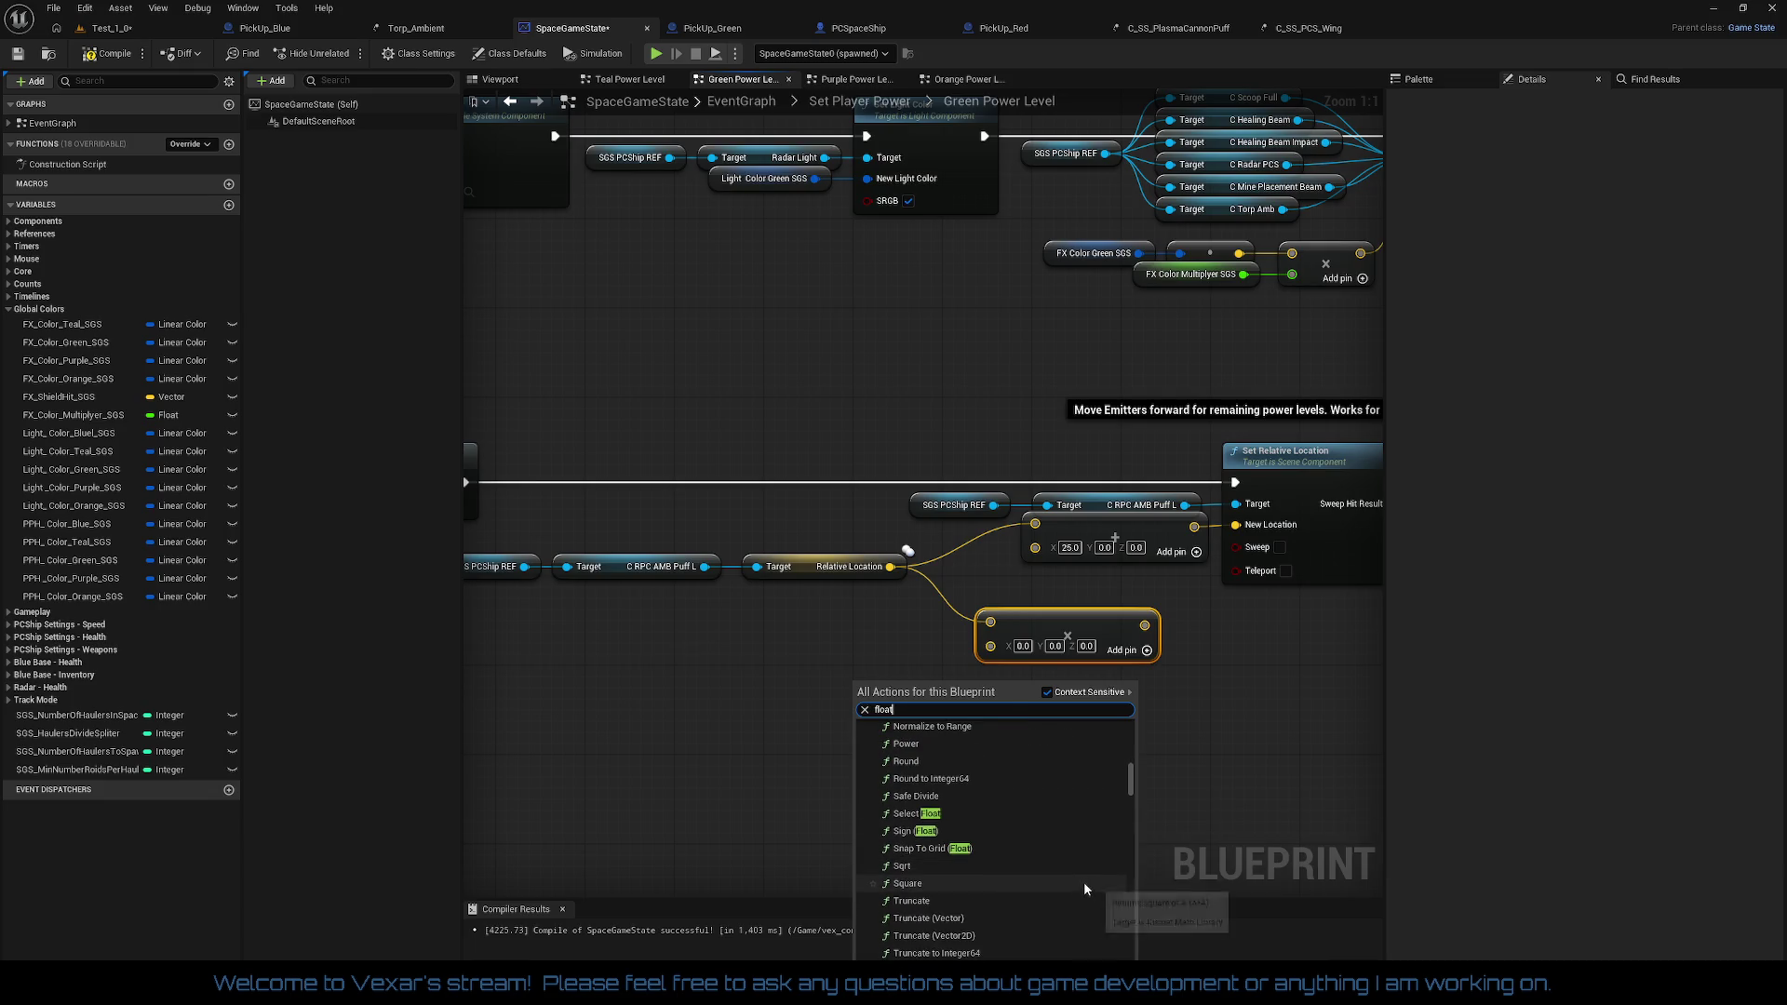
{"action": "mouse_move", "coordinate": [871, 376]}
{"action": "left_mouse_down"}
{"action": "mouse_move", "coordinate": [1072, 588]}
{"action": "mouse_move", "coordinate": [1061, 186]}
{"action": "mouse_move", "coordinate": [674, 252]}
{"action": "mouse_move", "coordinate": [740, 506]}
{"action": "left_mouse_up"}
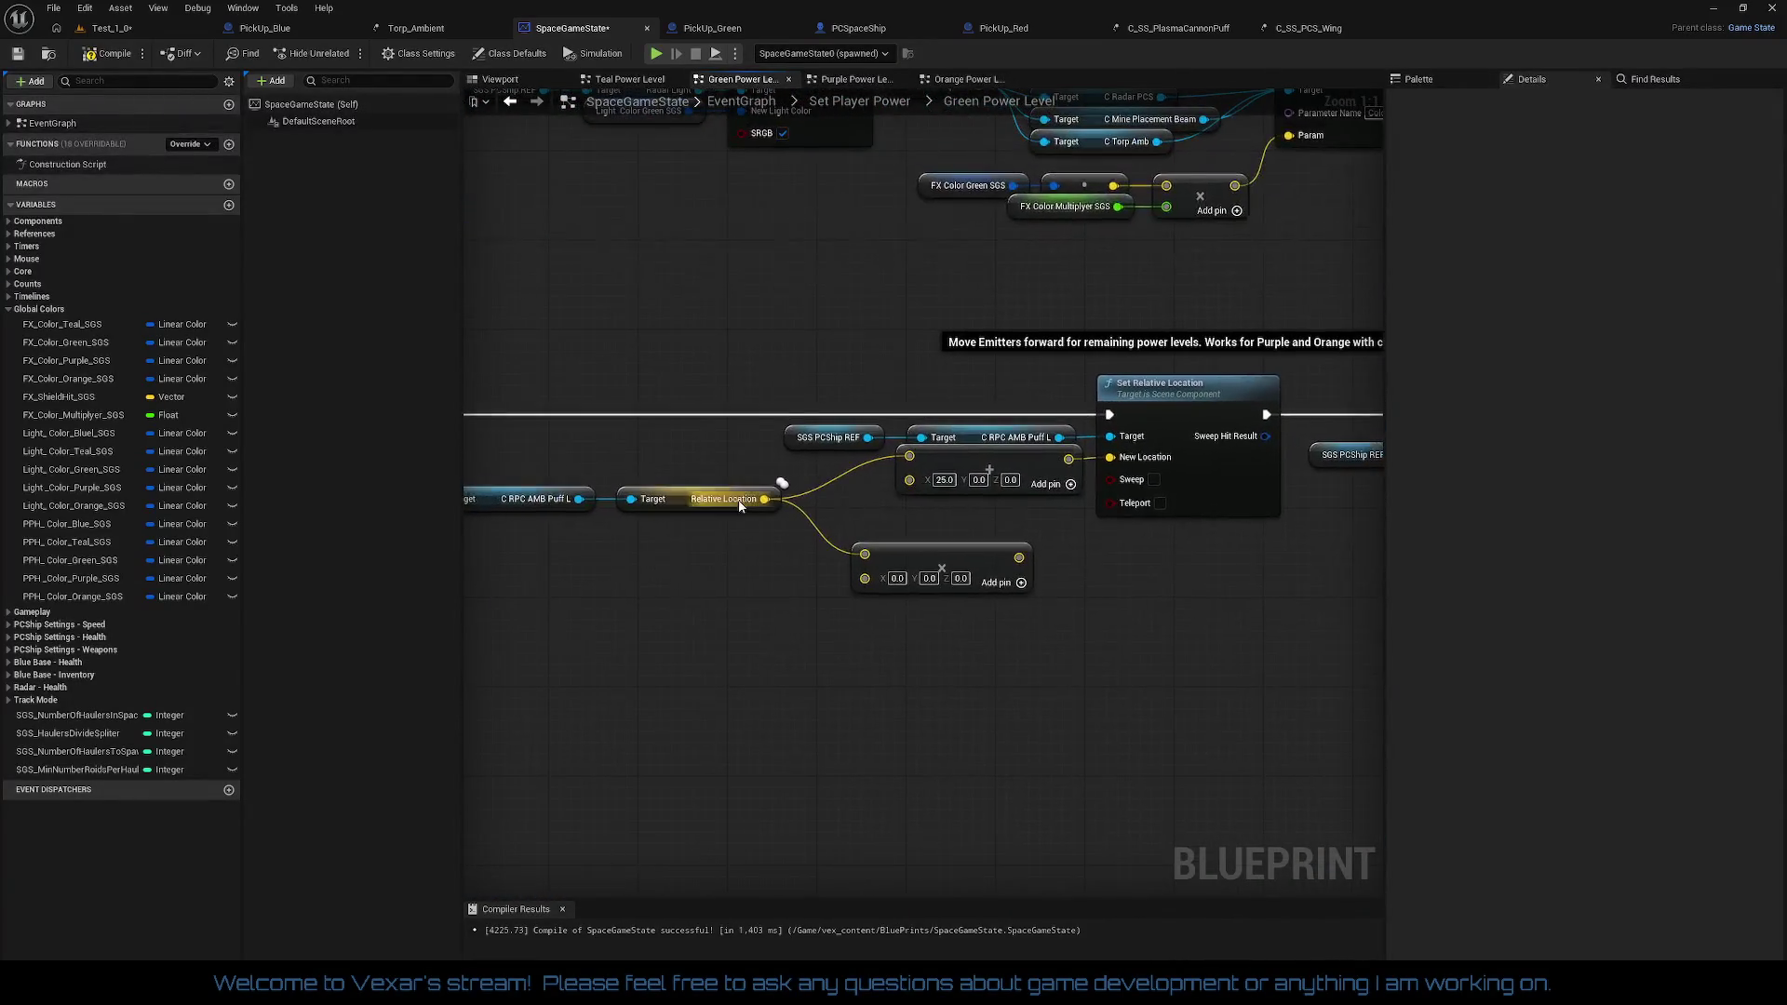
Step: Place a second Multiply node and try a float input with a Get node, then undo
{"action": "right_click", "coordinate": [767, 611]}
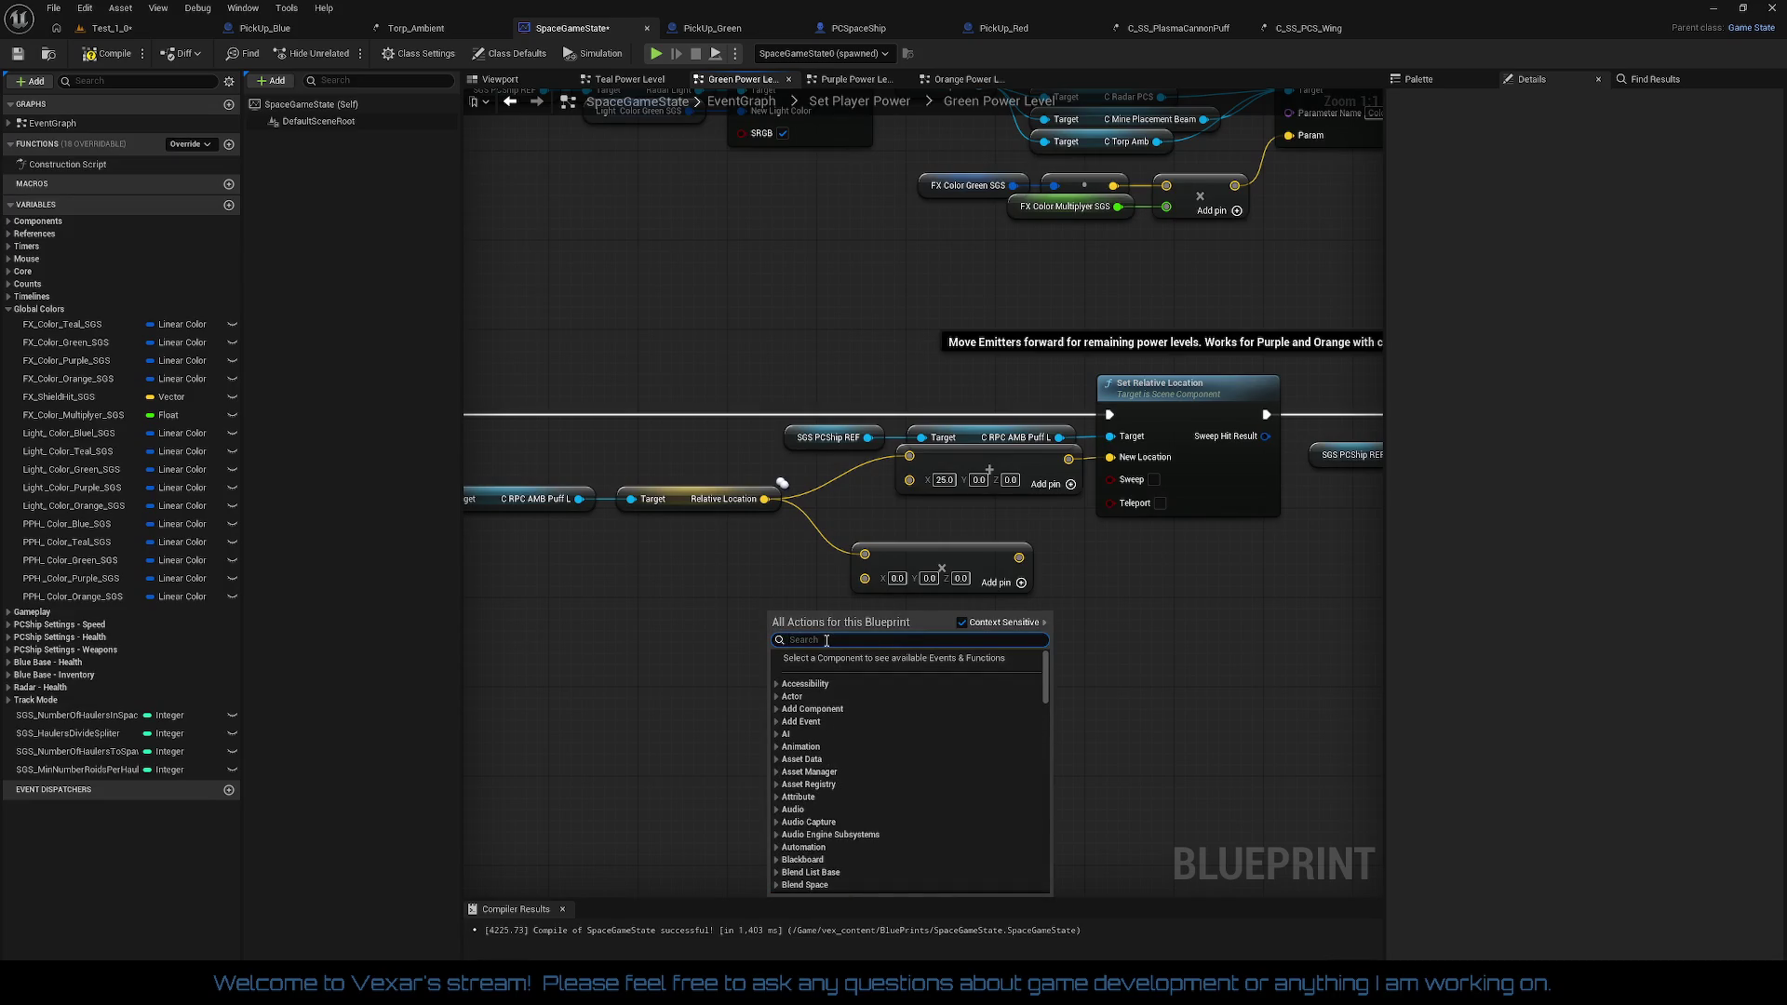
{"action": "type", "text": "mul"}
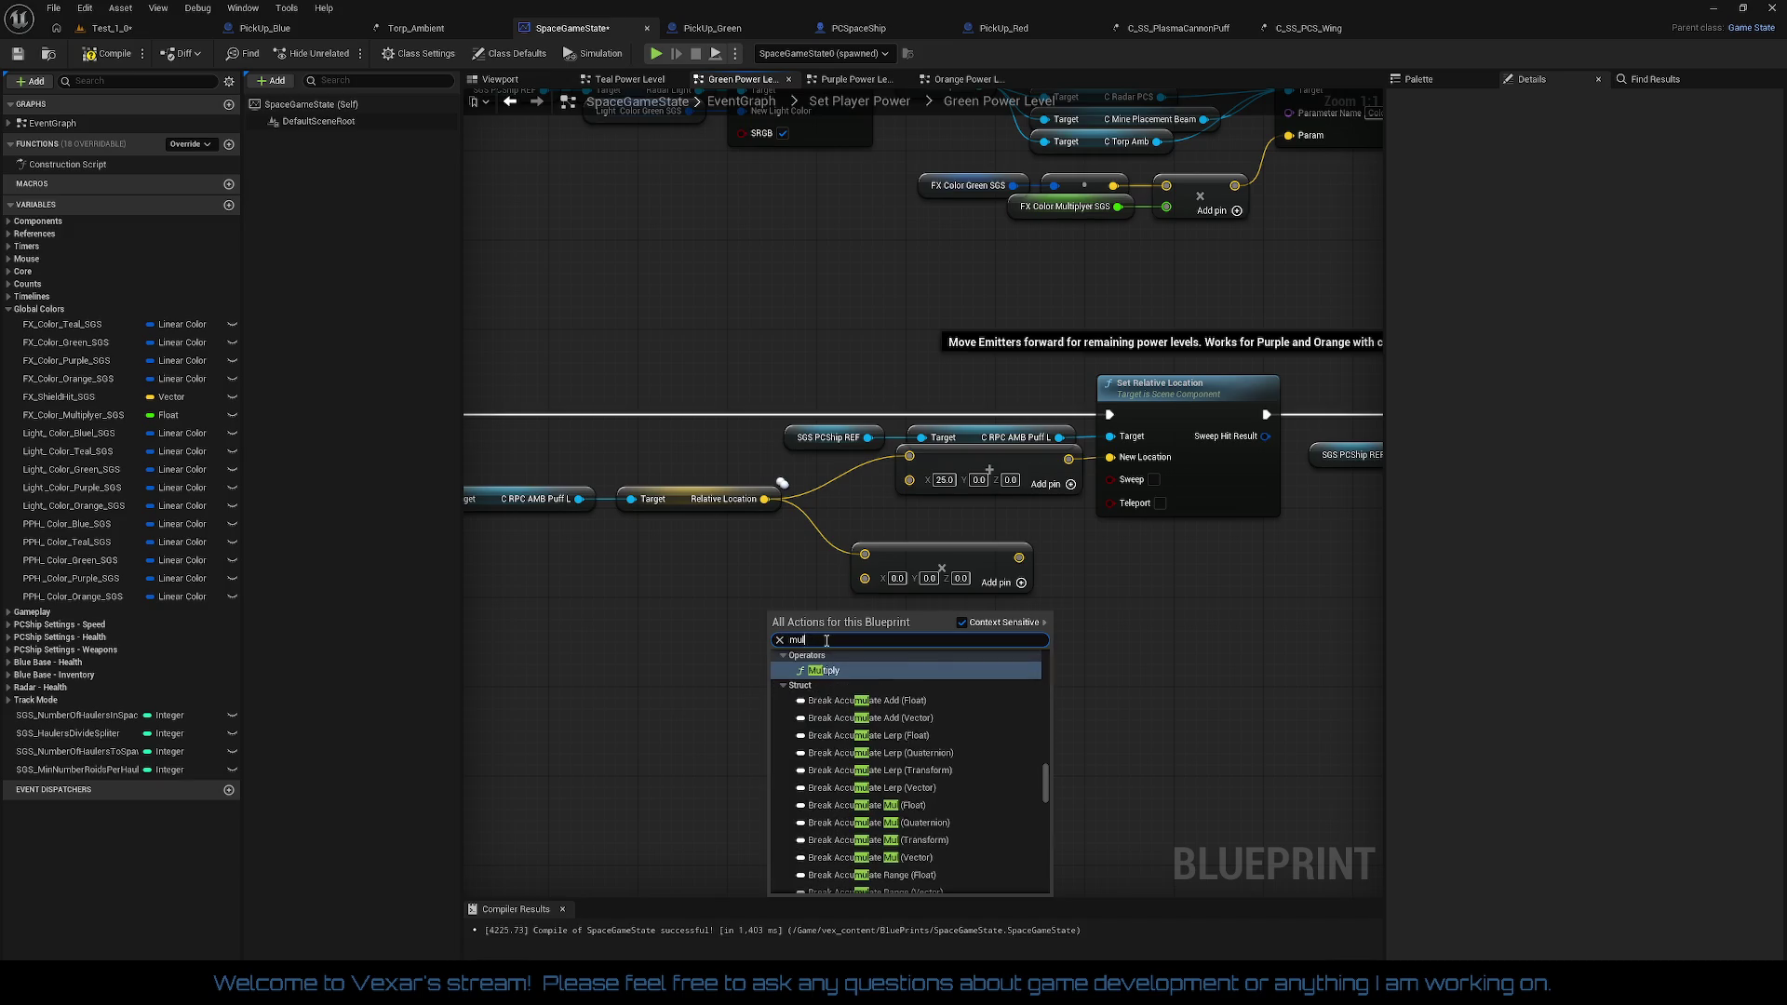
{"action": "key", "text": "Return"}
{"action": "left_click_drag", "start_coordinate": [785, 650], "coordinate": [696, 672]}
{"action": "type", "text": "float"}
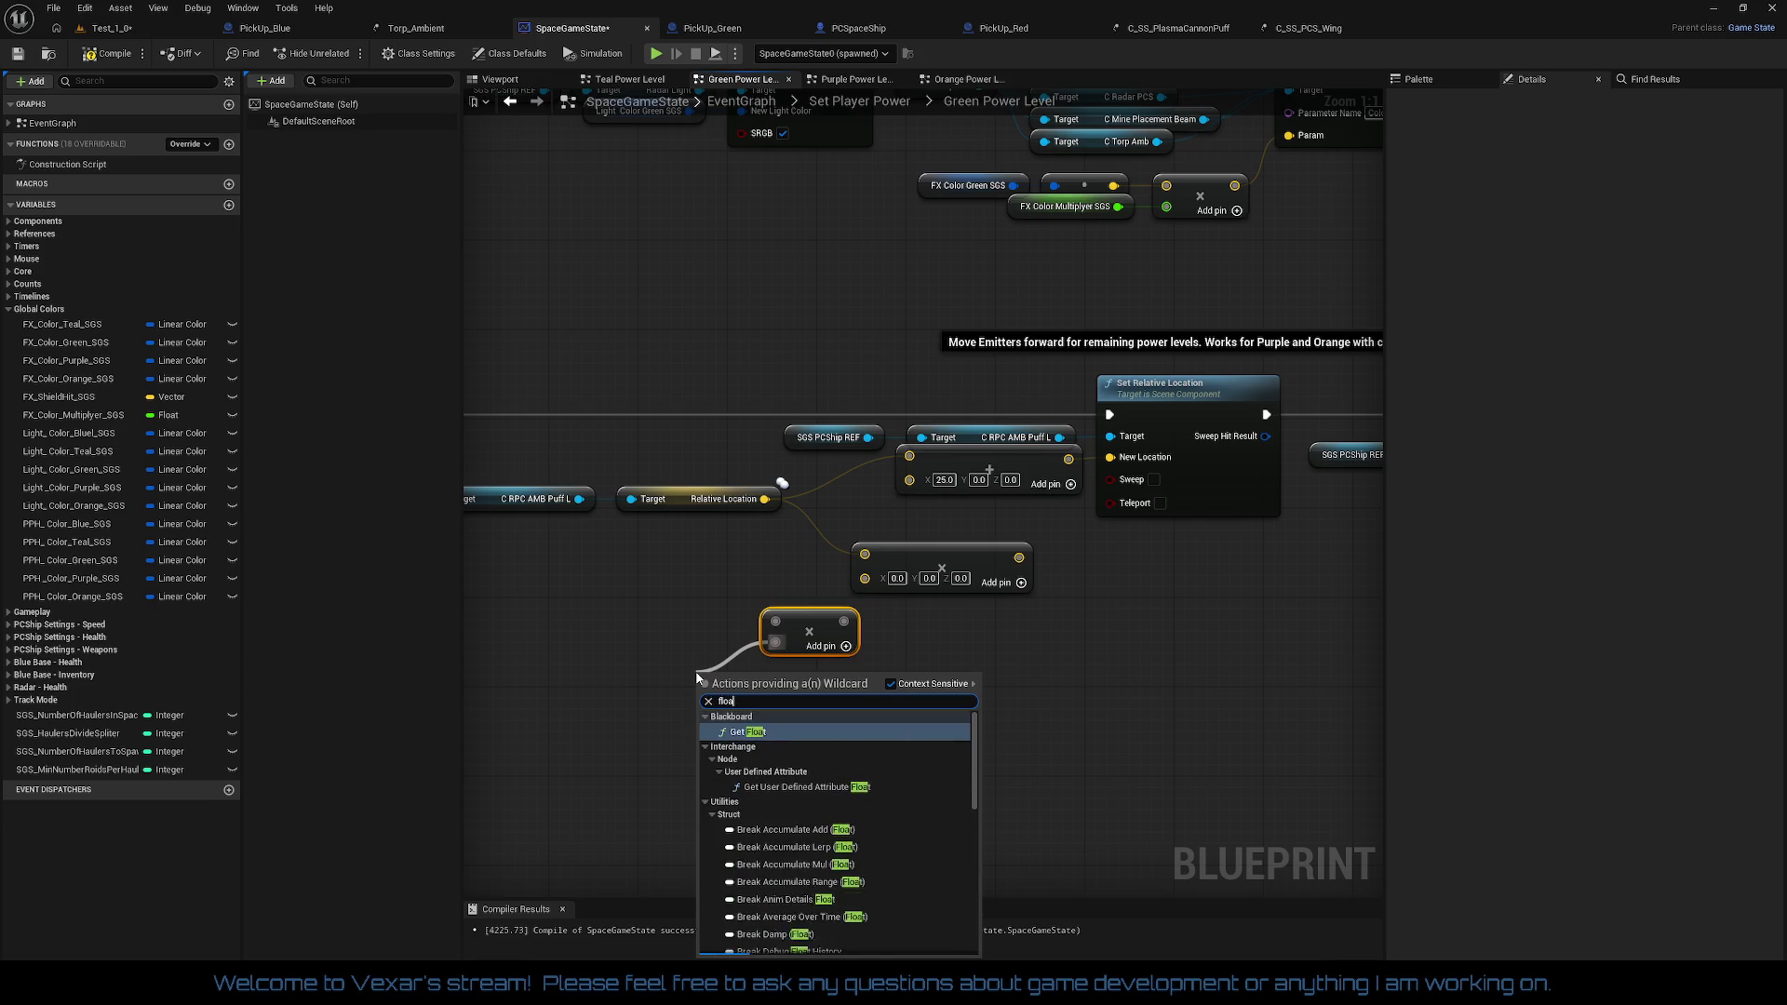
{"action": "right_click", "coordinate": [866, 580]}
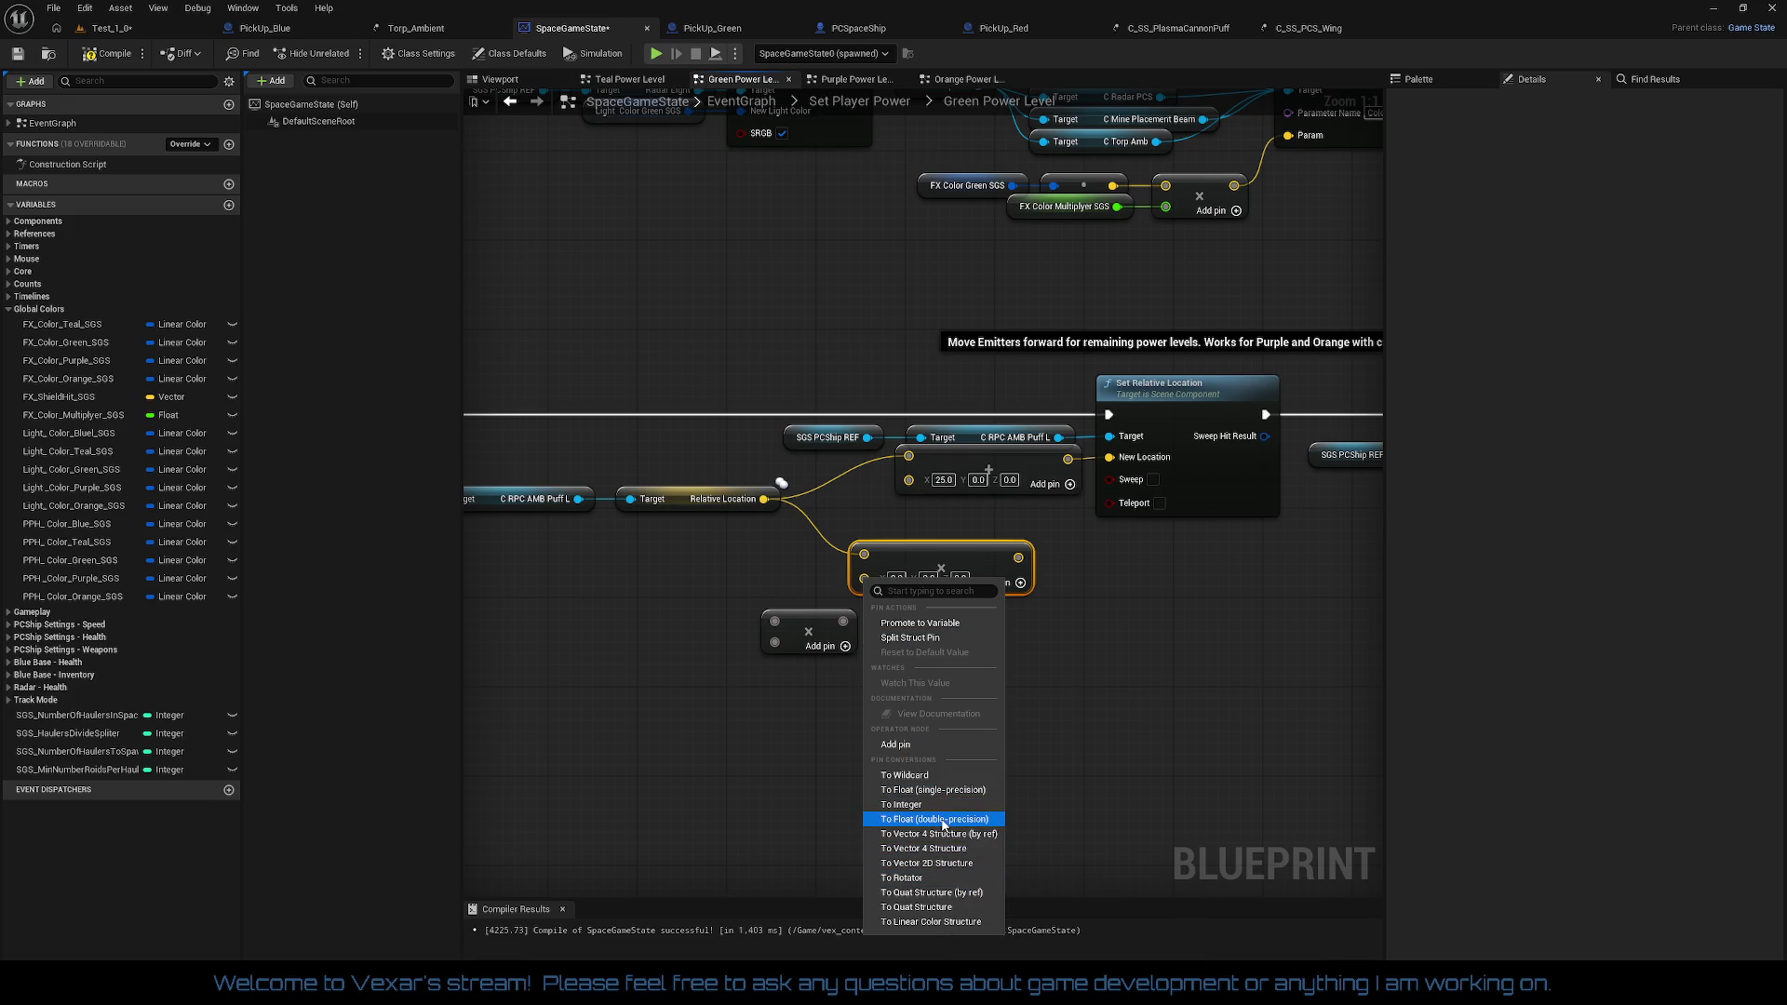
{"action": "left_click", "coordinate": [942, 822]}
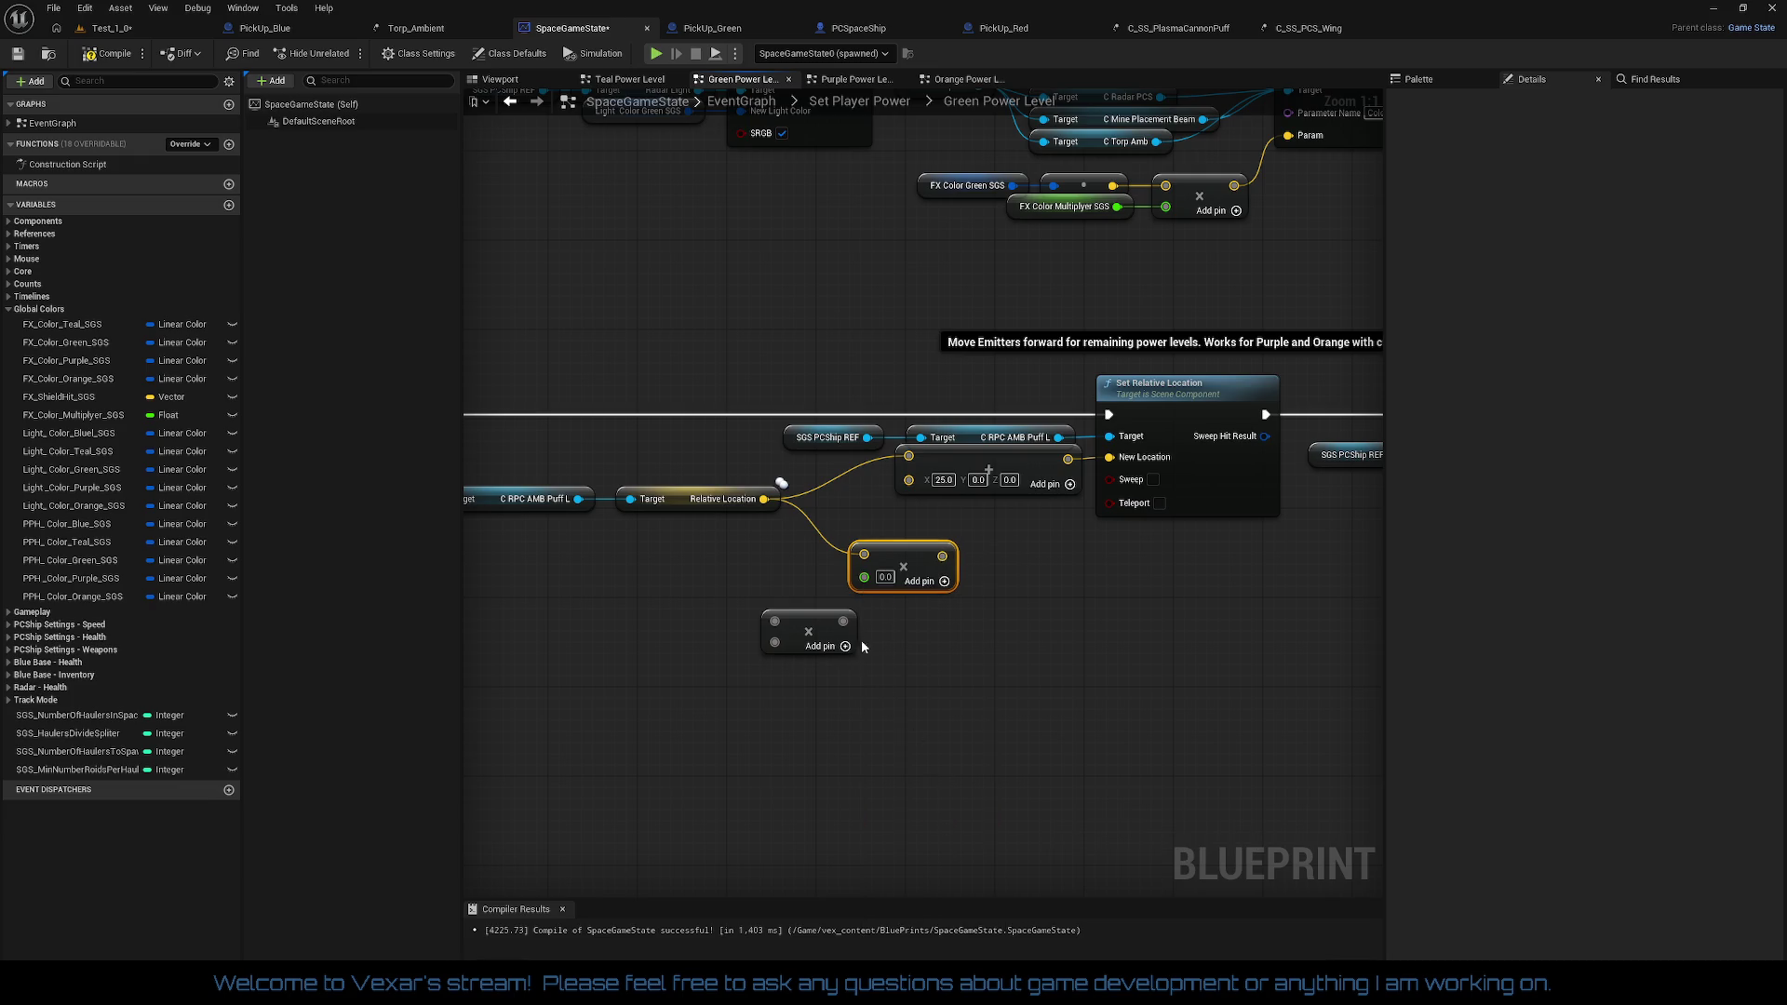
{"action": "mouse_move", "coordinate": [863, 578]}
{"action": "left_mouse_down"}
{"action": "mouse_move", "coordinate": [786, 625]}
{"action": "mouse_move", "coordinate": [726, 610]}
{"action": "left_mouse_up"}
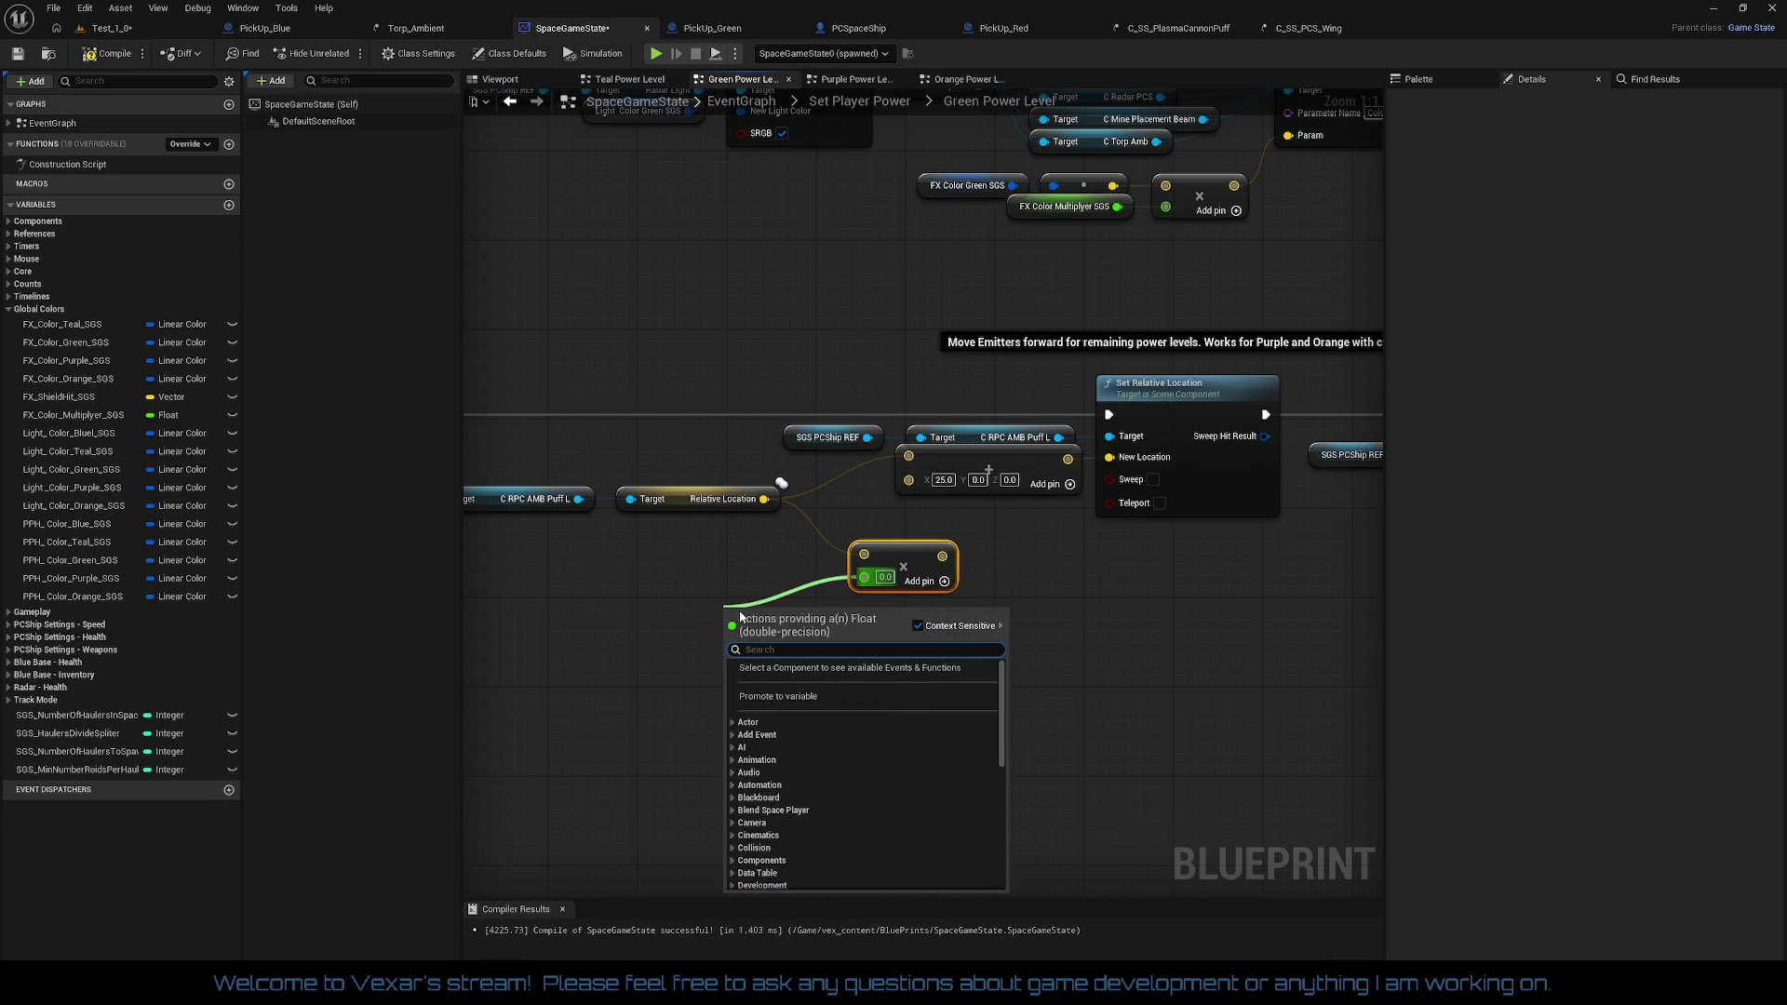
{"action": "type", "text": "get"}
{"action": "key", "text": "Return"}
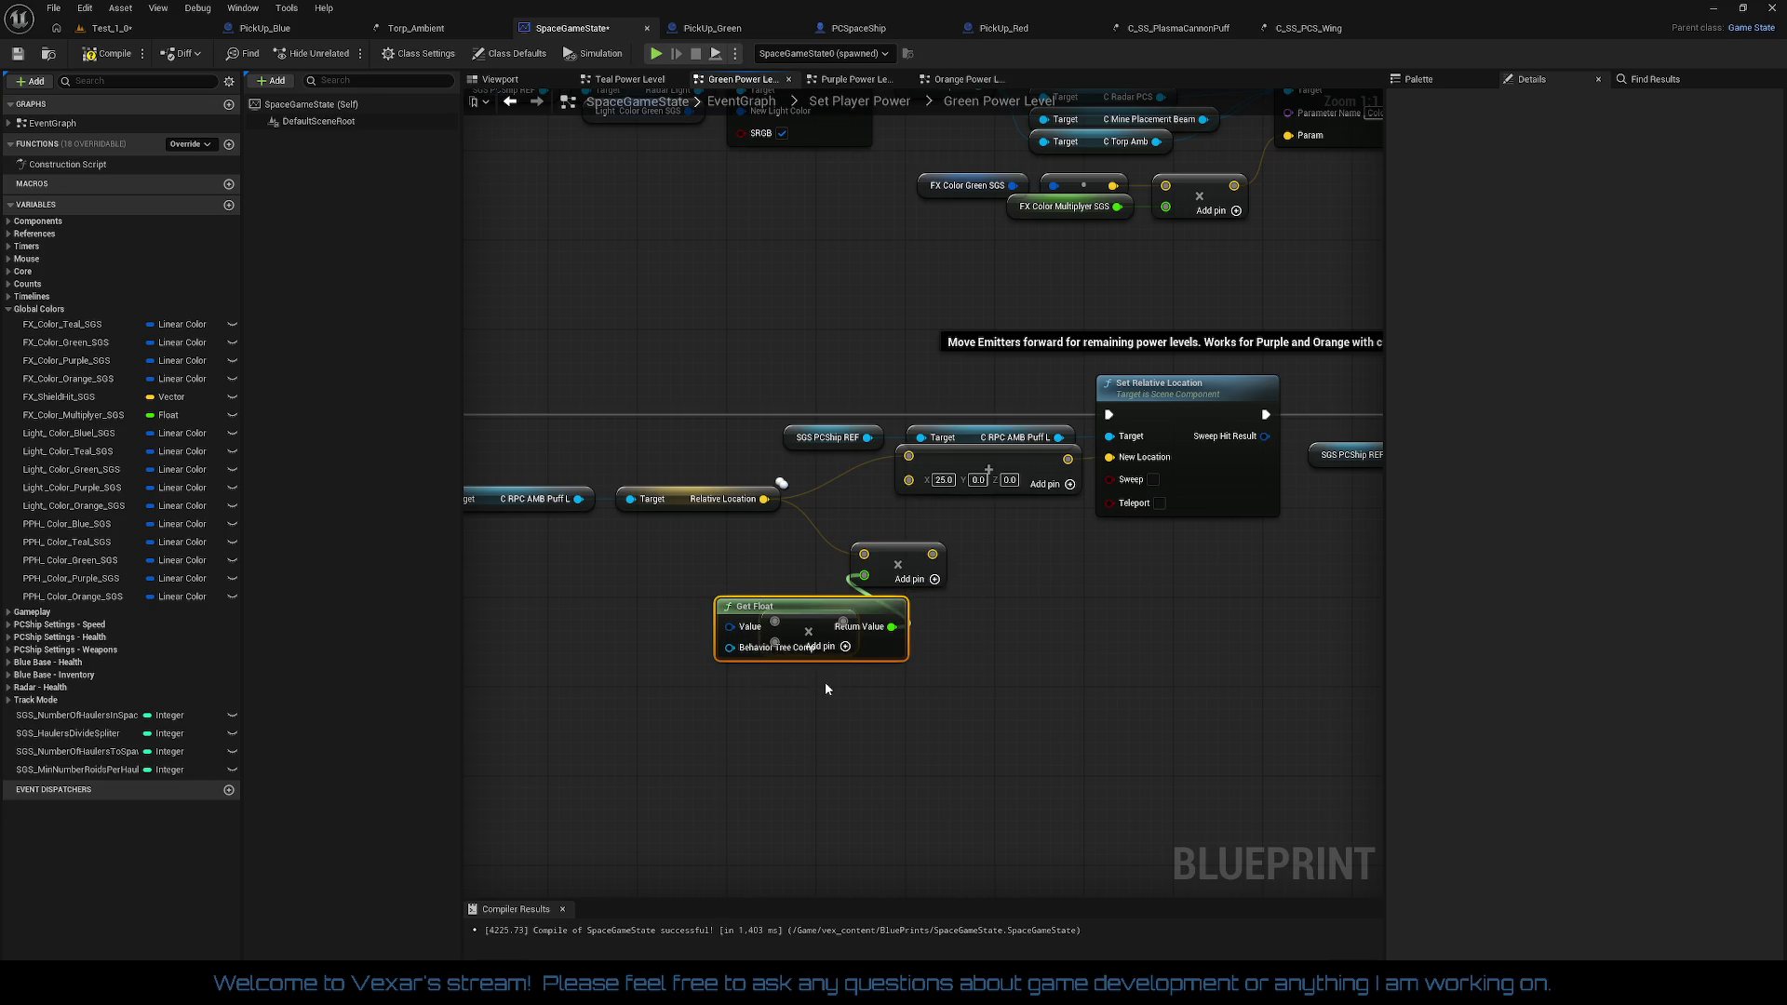
{"action": "key", "text": "ctrl+z"}
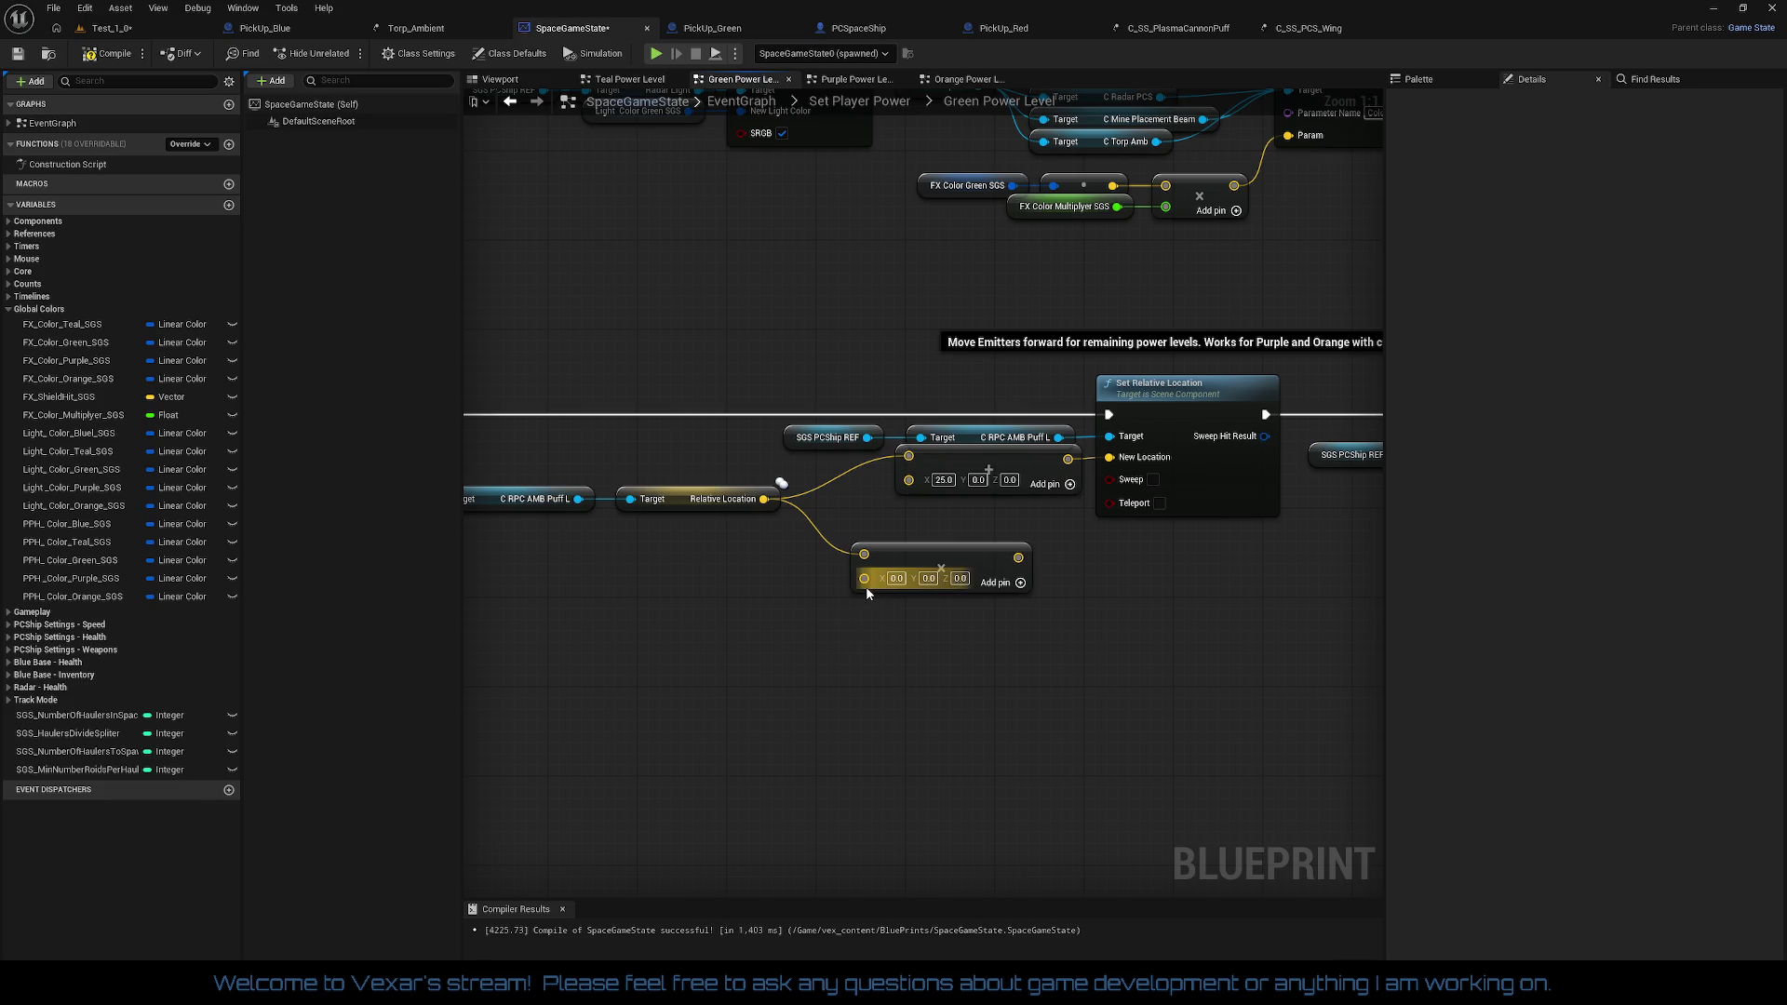
Step: Convert the Multiply's B pin to a float of -1.0 and feed its result into the add node
{"action": "right_click", "coordinate": [865, 589]}
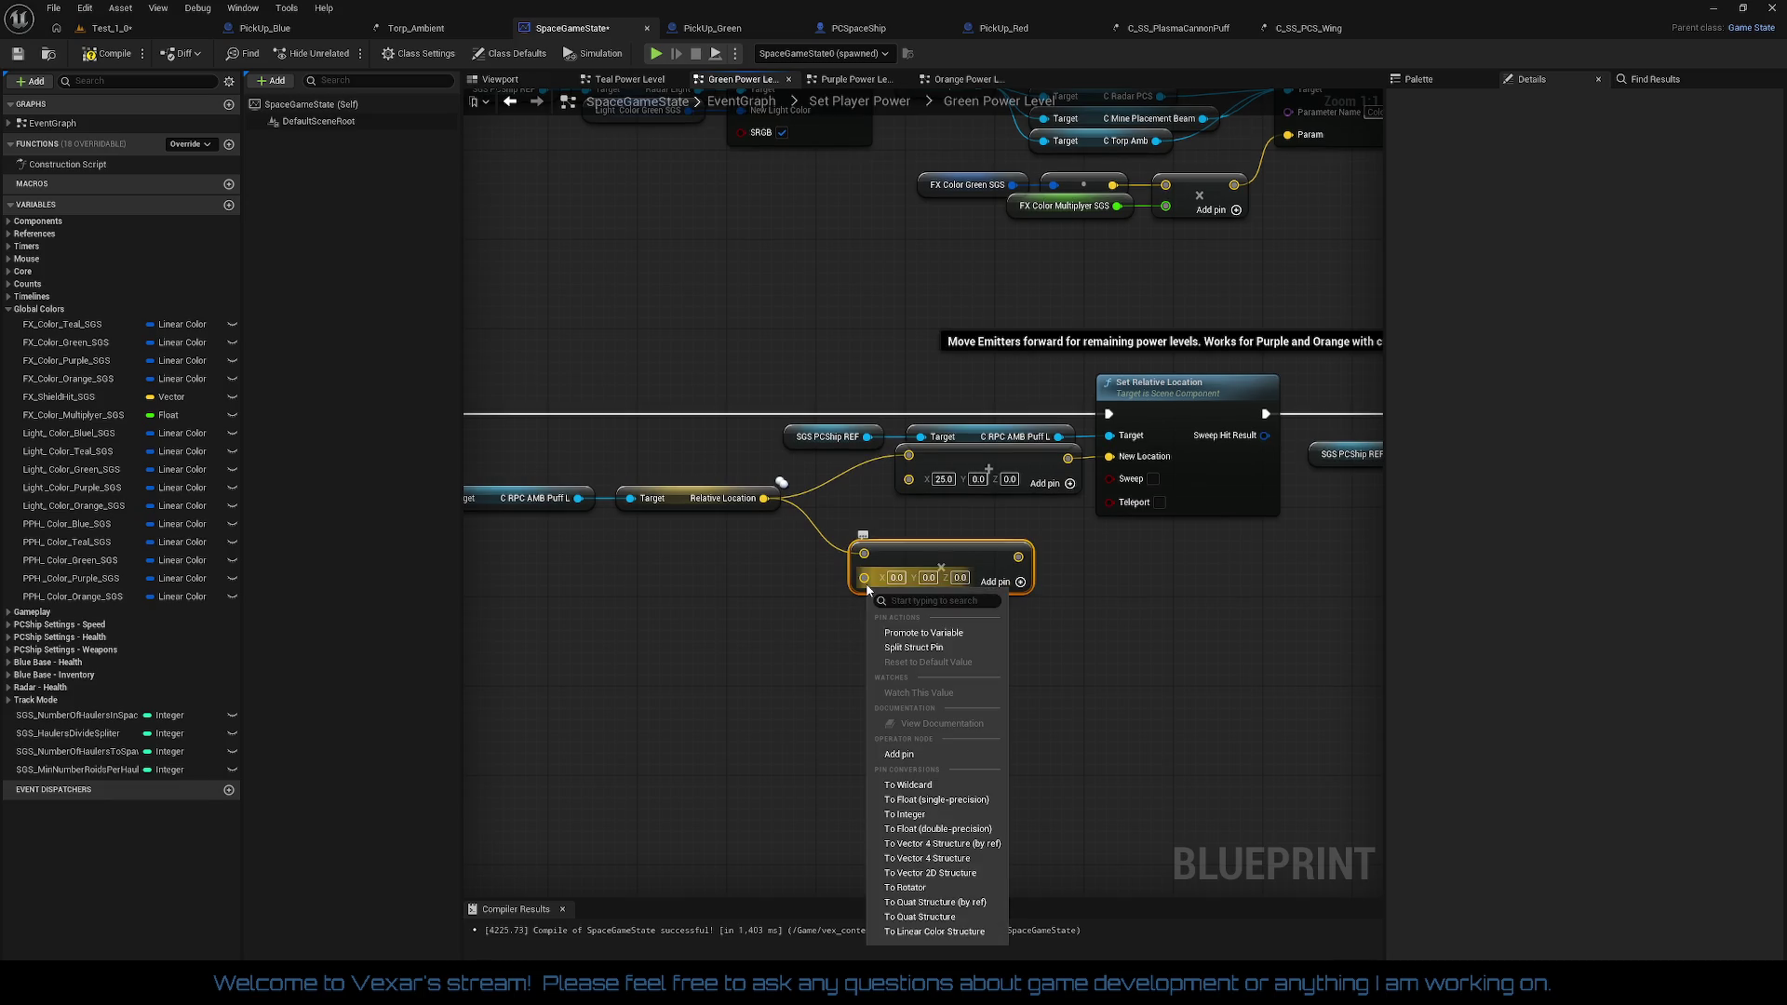
{"action": "left_click", "coordinate": [921, 800]}
{"action": "left_click_drag", "start_coordinate": [866, 579], "coordinate": [771, 605]}
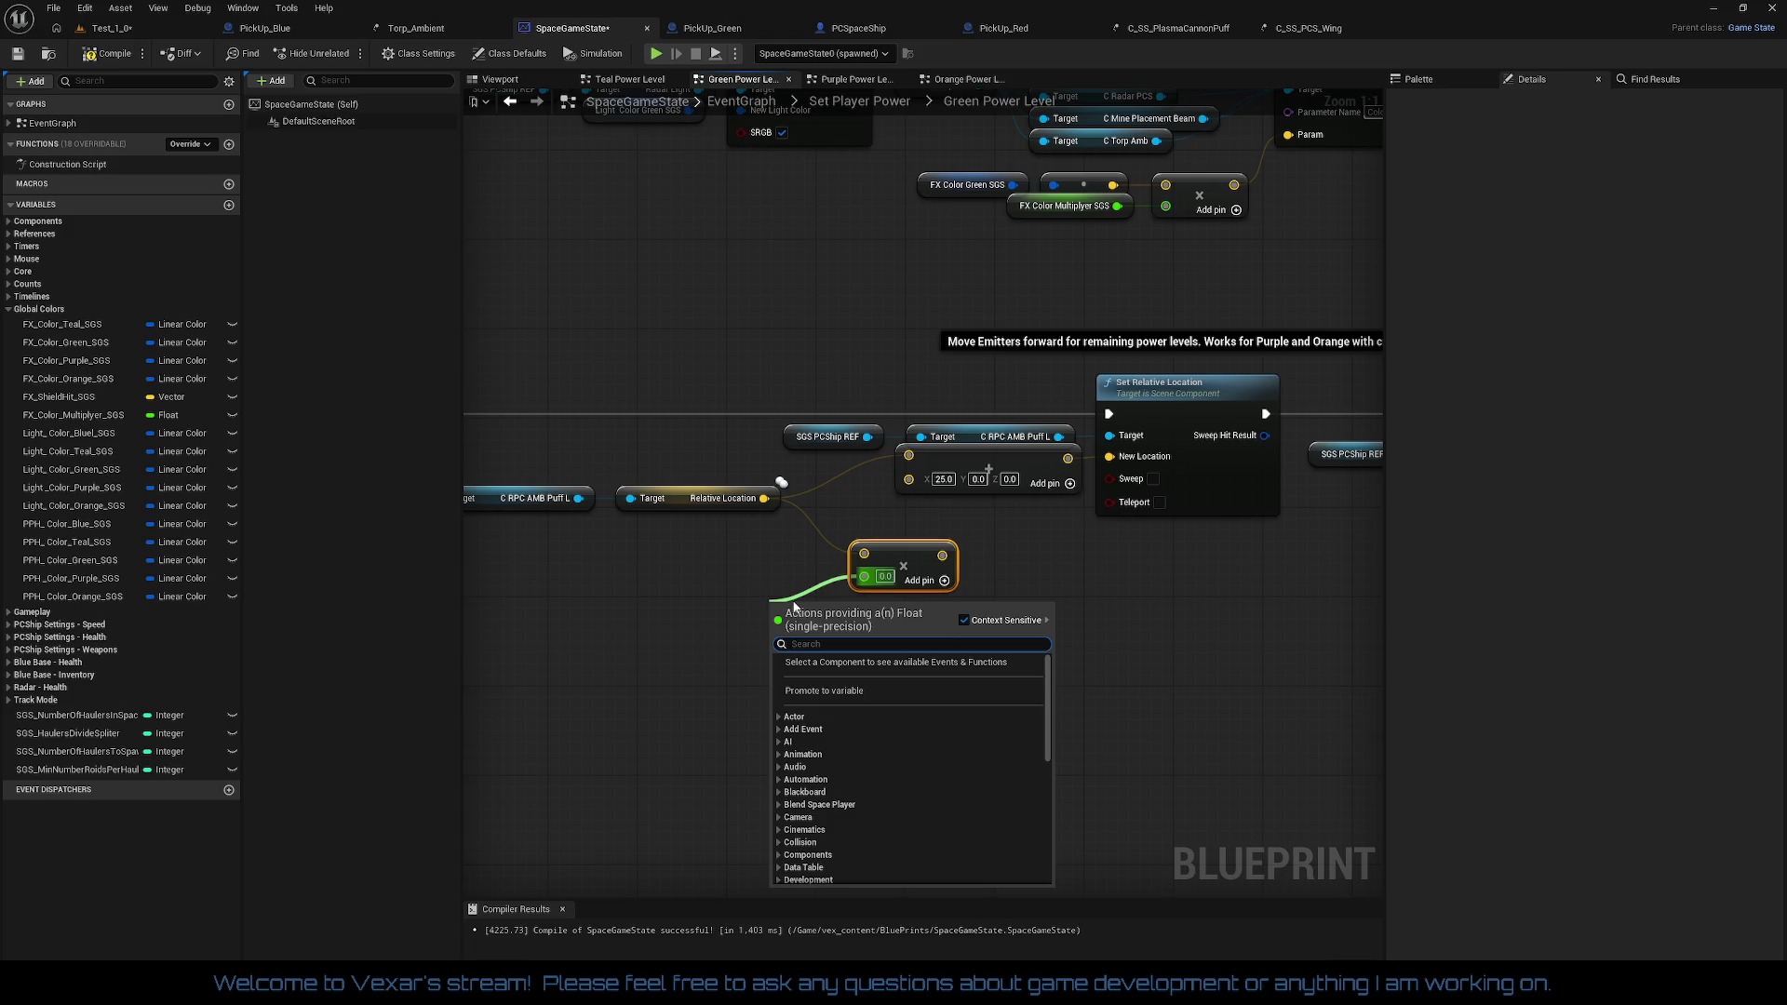
{"action": "left_click", "coordinate": [789, 583]}
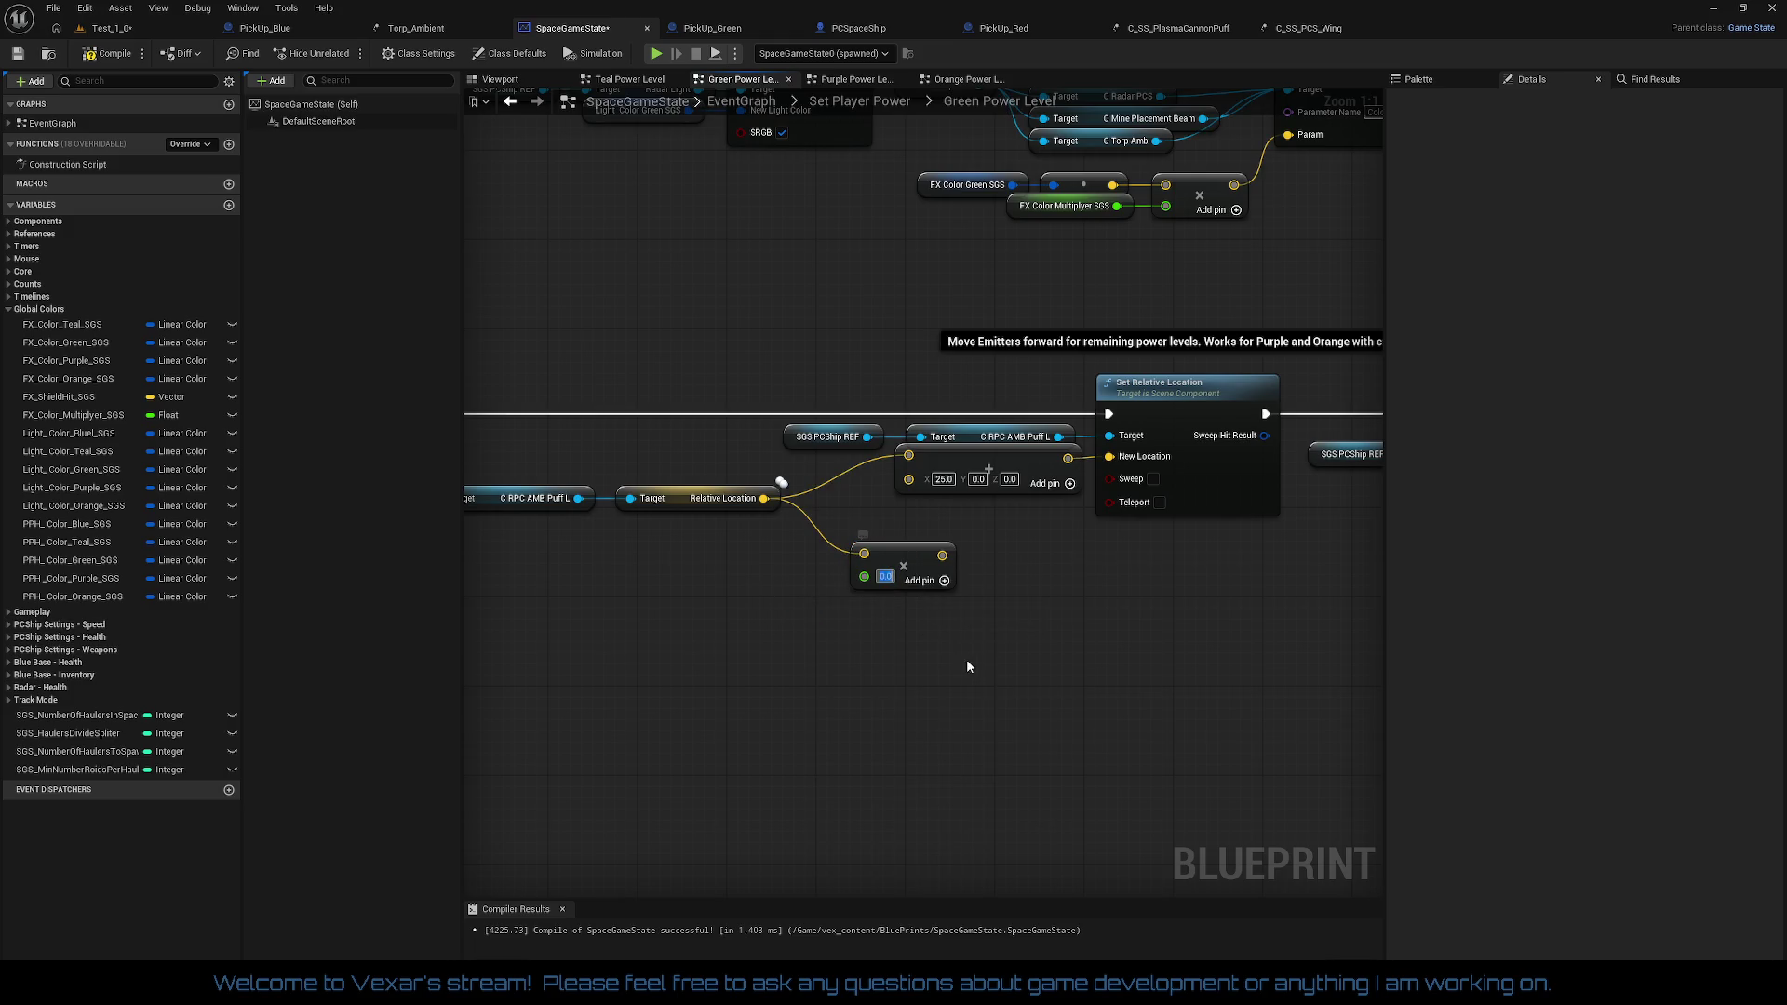
{"action": "left_click", "coordinate": [885, 575]}
{"action": "type", "text": "1"}
{"action": "key", "text": "Return"}
{"action": "left_click_drag", "start_coordinate": [942, 556], "coordinate": [929, 545]}
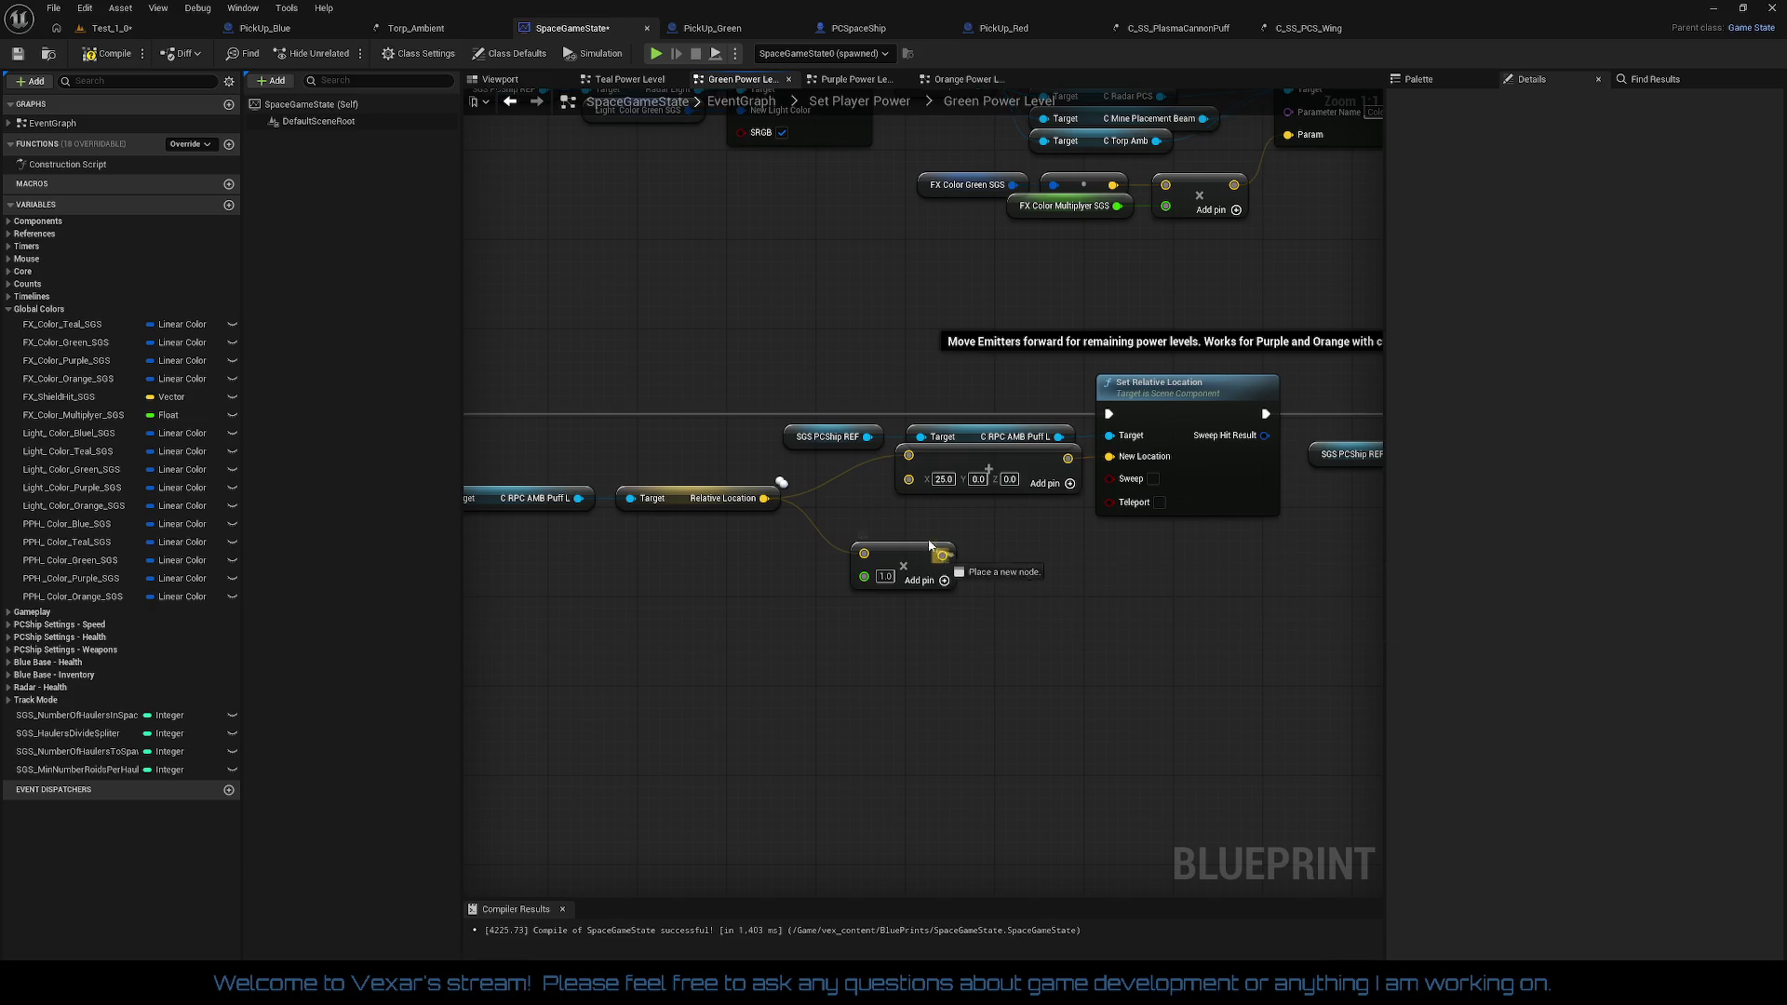
{"action": "left_click_drag", "start_coordinate": [906, 459], "coordinate": [908, 457]}
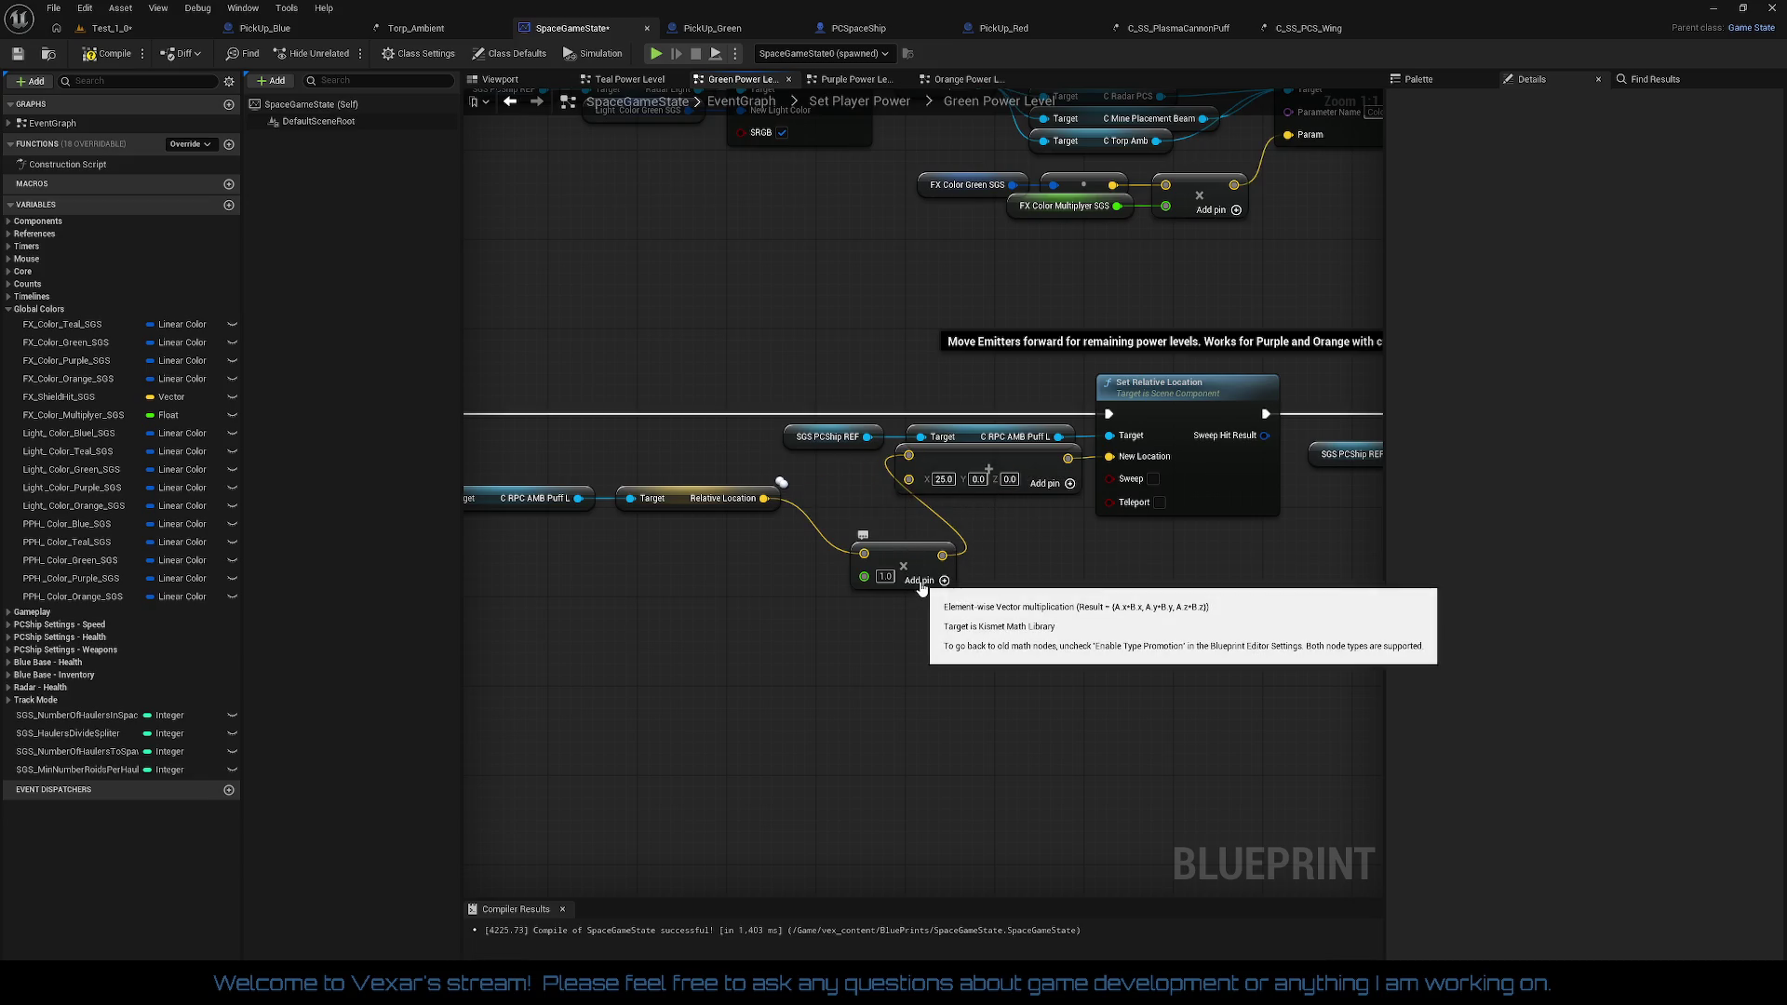
{"action": "type", "text": "-1.0"}
Step: Straighten and realign the SGS PCShip REF, vector and Set Relative Location nodes
{"action": "mouse_move", "coordinate": [977, 621]}
{"action": "left_mouse_down"}
{"action": "mouse_move", "coordinate": [1062, 642]}
{"action": "mouse_move", "coordinate": [1162, 592]}
{"action": "mouse_move", "coordinate": [1101, 518]}
{"action": "left_mouse_up"}
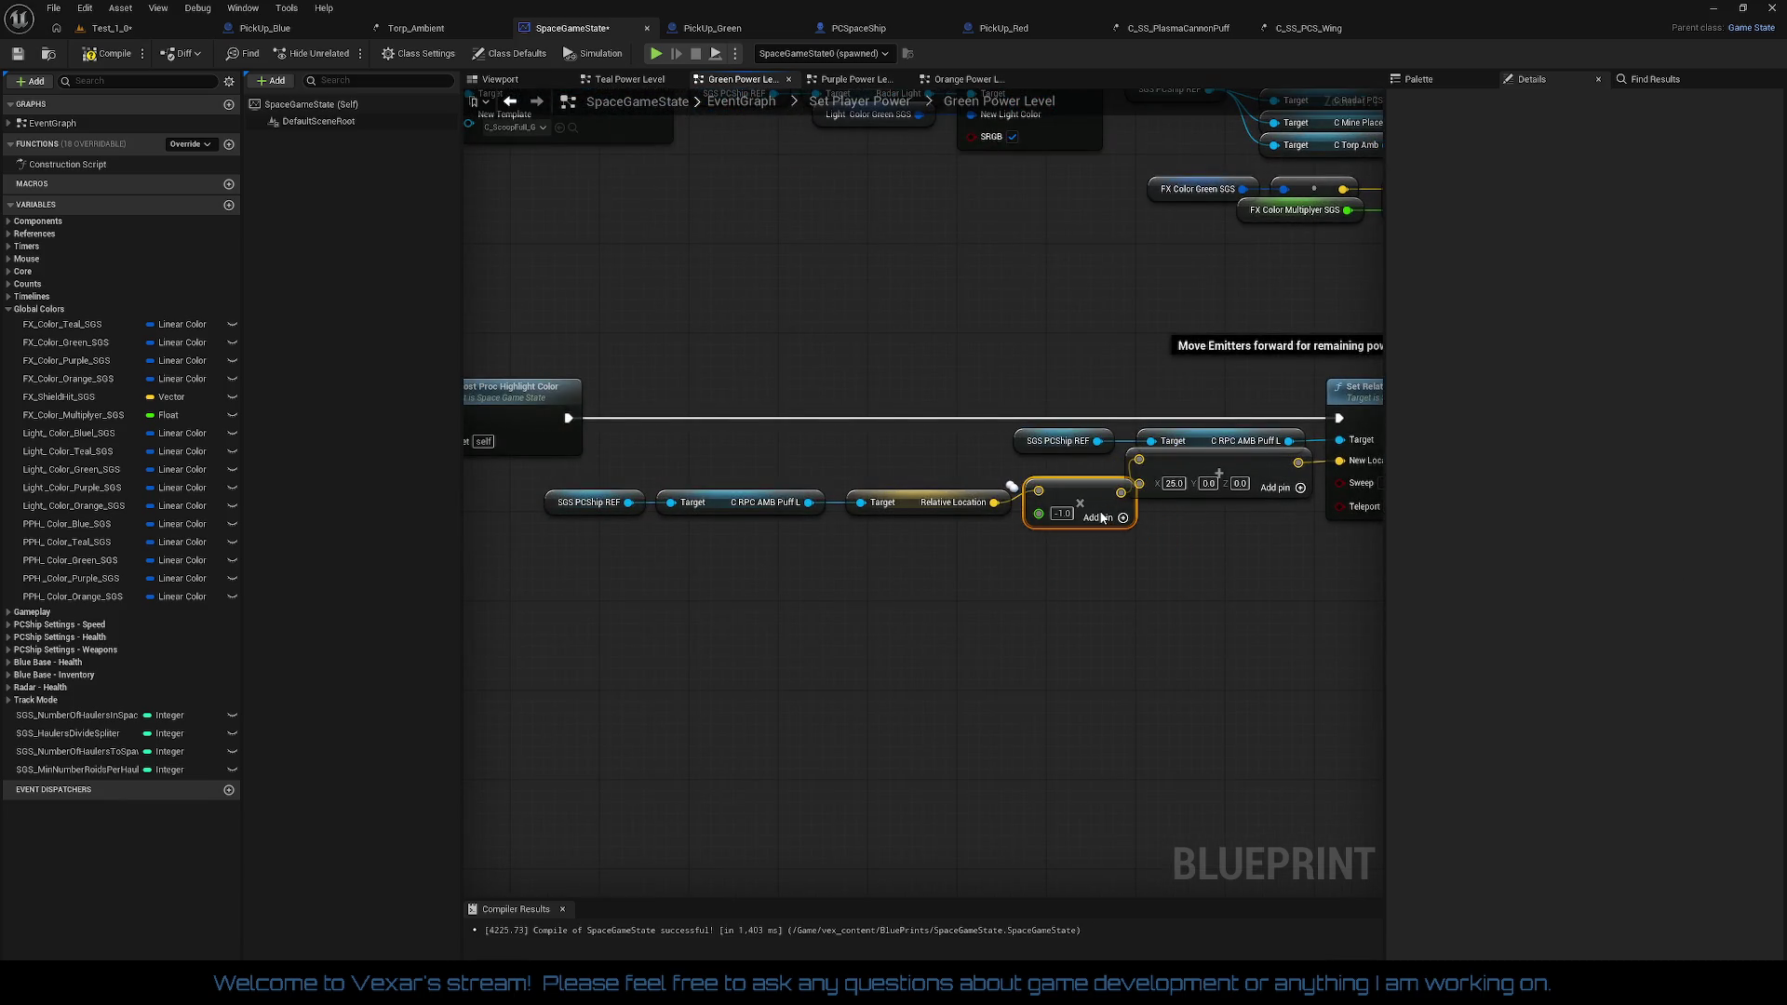
{"action": "mouse_move", "coordinate": [566, 492]}
{"action": "left_mouse_down"}
{"action": "mouse_move", "coordinate": [1033, 542]}
{"action": "mouse_move", "coordinate": [735, 543]}
{"action": "mouse_move", "coordinate": [571, 517]}
{"action": "mouse_move", "coordinate": [1068, 592]}
{"action": "mouse_move", "coordinate": [1114, 561]}
{"action": "mouse_move", "coordinate": [1063, 501]}
{"action": "mouse_move", "coordinate": [1074, 472]}
{"action": "left_mouse_up"}
{"action": "left_click", "coordinate": [1198, 490], "text": "shift"}
{"action": "key", "text": "q"}
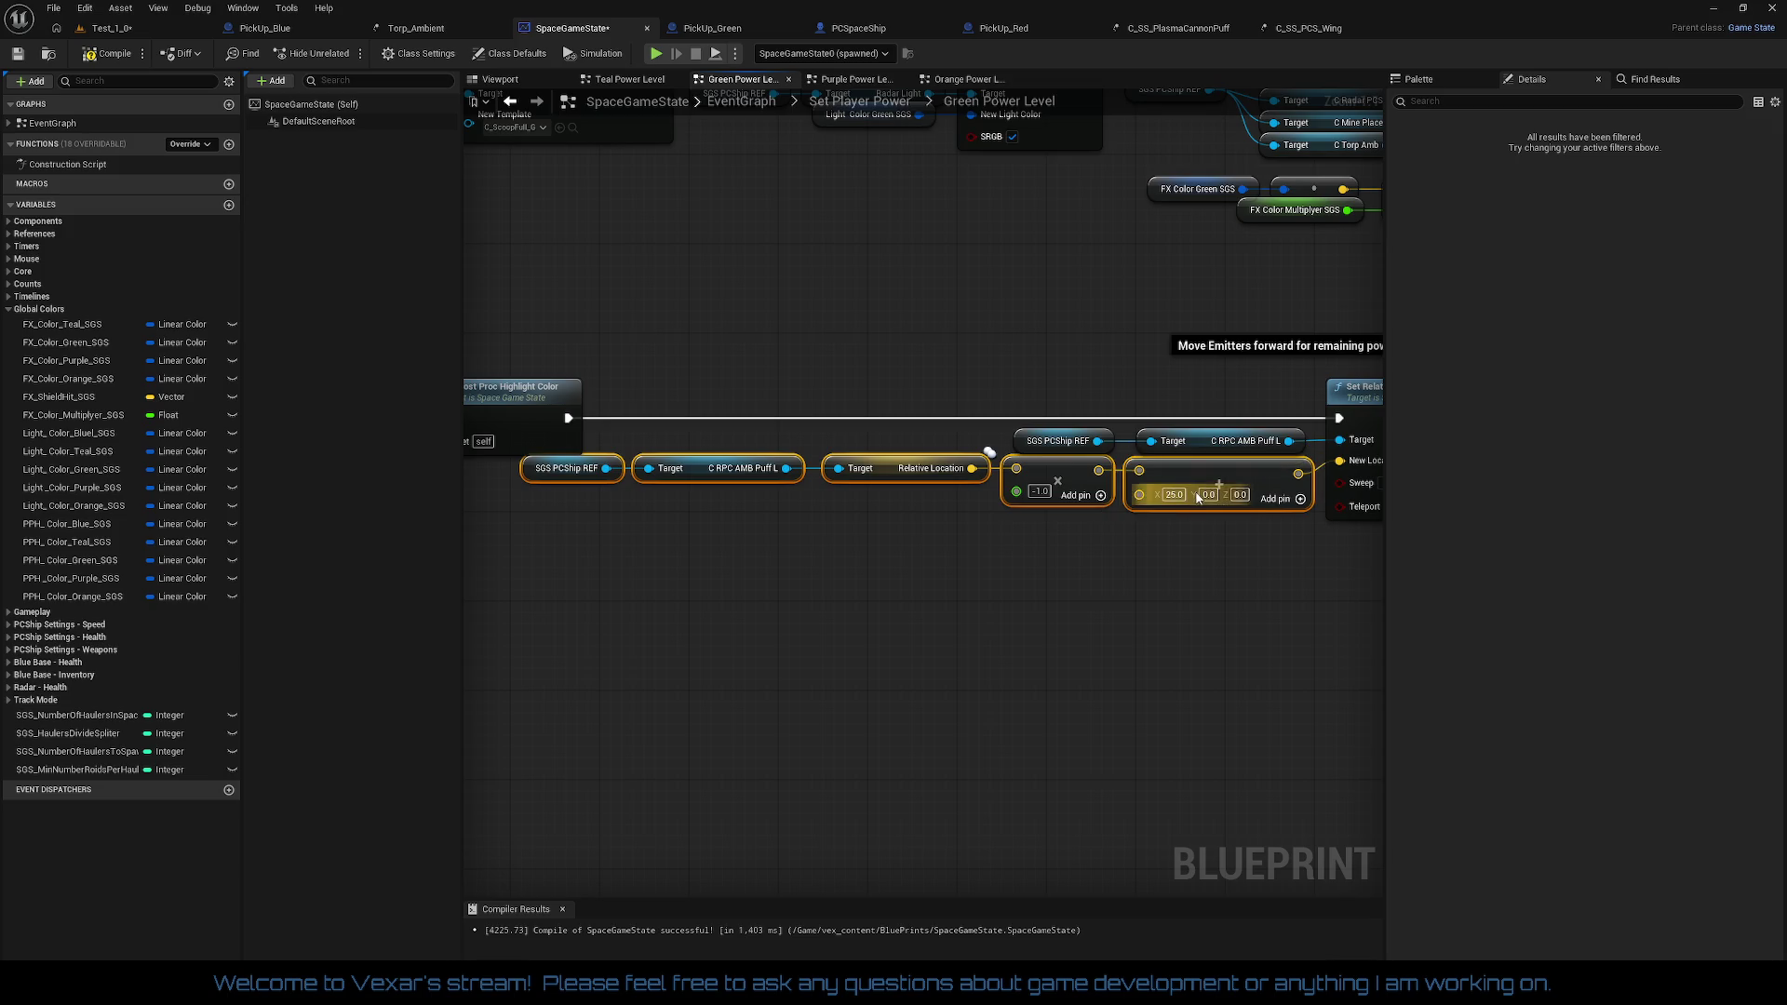
{"action": "left_click_drag", "start_coordinate": [1237, 548], "coordinate": [1110, 559]}
{"action": "mouse_move", "coordinate": [1100, 482]}
{"action": "left_mouse_down"}
{"action": "mouse_move", "coordinate": [955, 589]}
{"action": "mouse_move", "coordinate": [857, 578]}
{"action": "mouse_move", "coordinate": [1336, 606]}
{"action": "mouse_move", "coordinate": [939, 612]}
{"action": "left_mouse_up"}
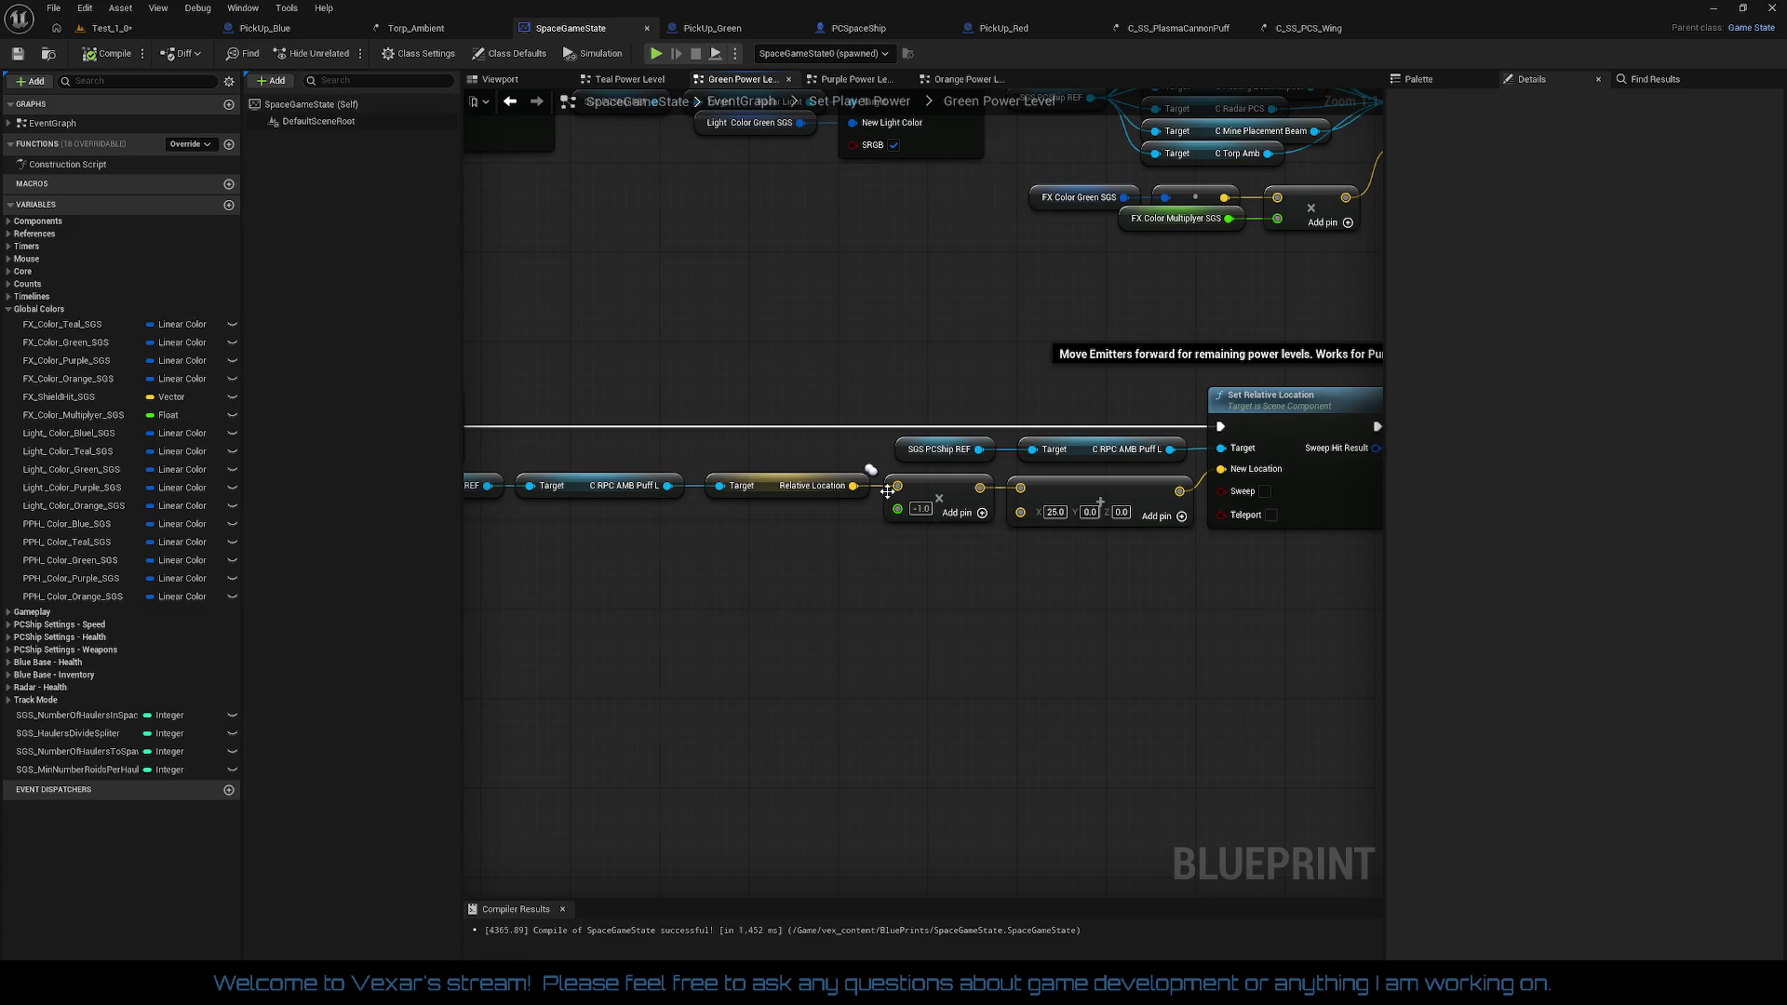
Step: Split the add node's offset pin into X, Y, Z and reconnect the Multiply output to it
{"action": "left_click_drag", "start_coordinate": [857, 488], "coordinate": [1021, 491]}
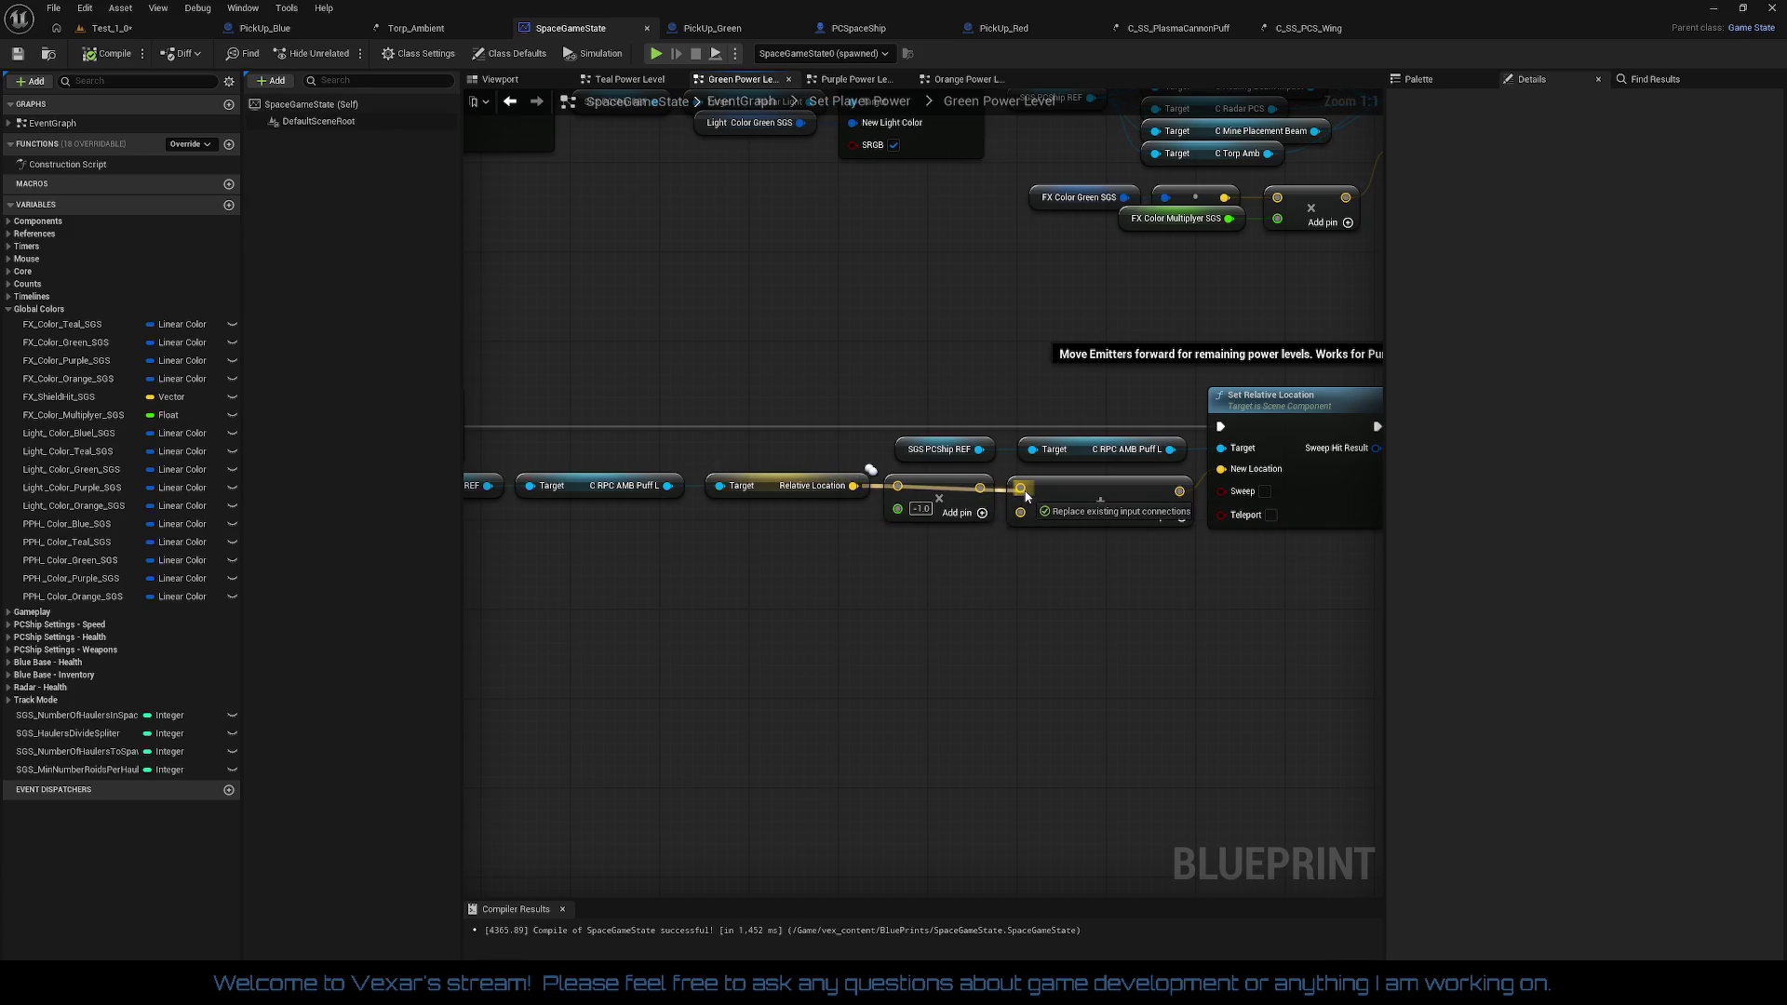
{"action": "left_click_drag", "start_coordinate": [896, 503], "coordinate": [894, 563]}
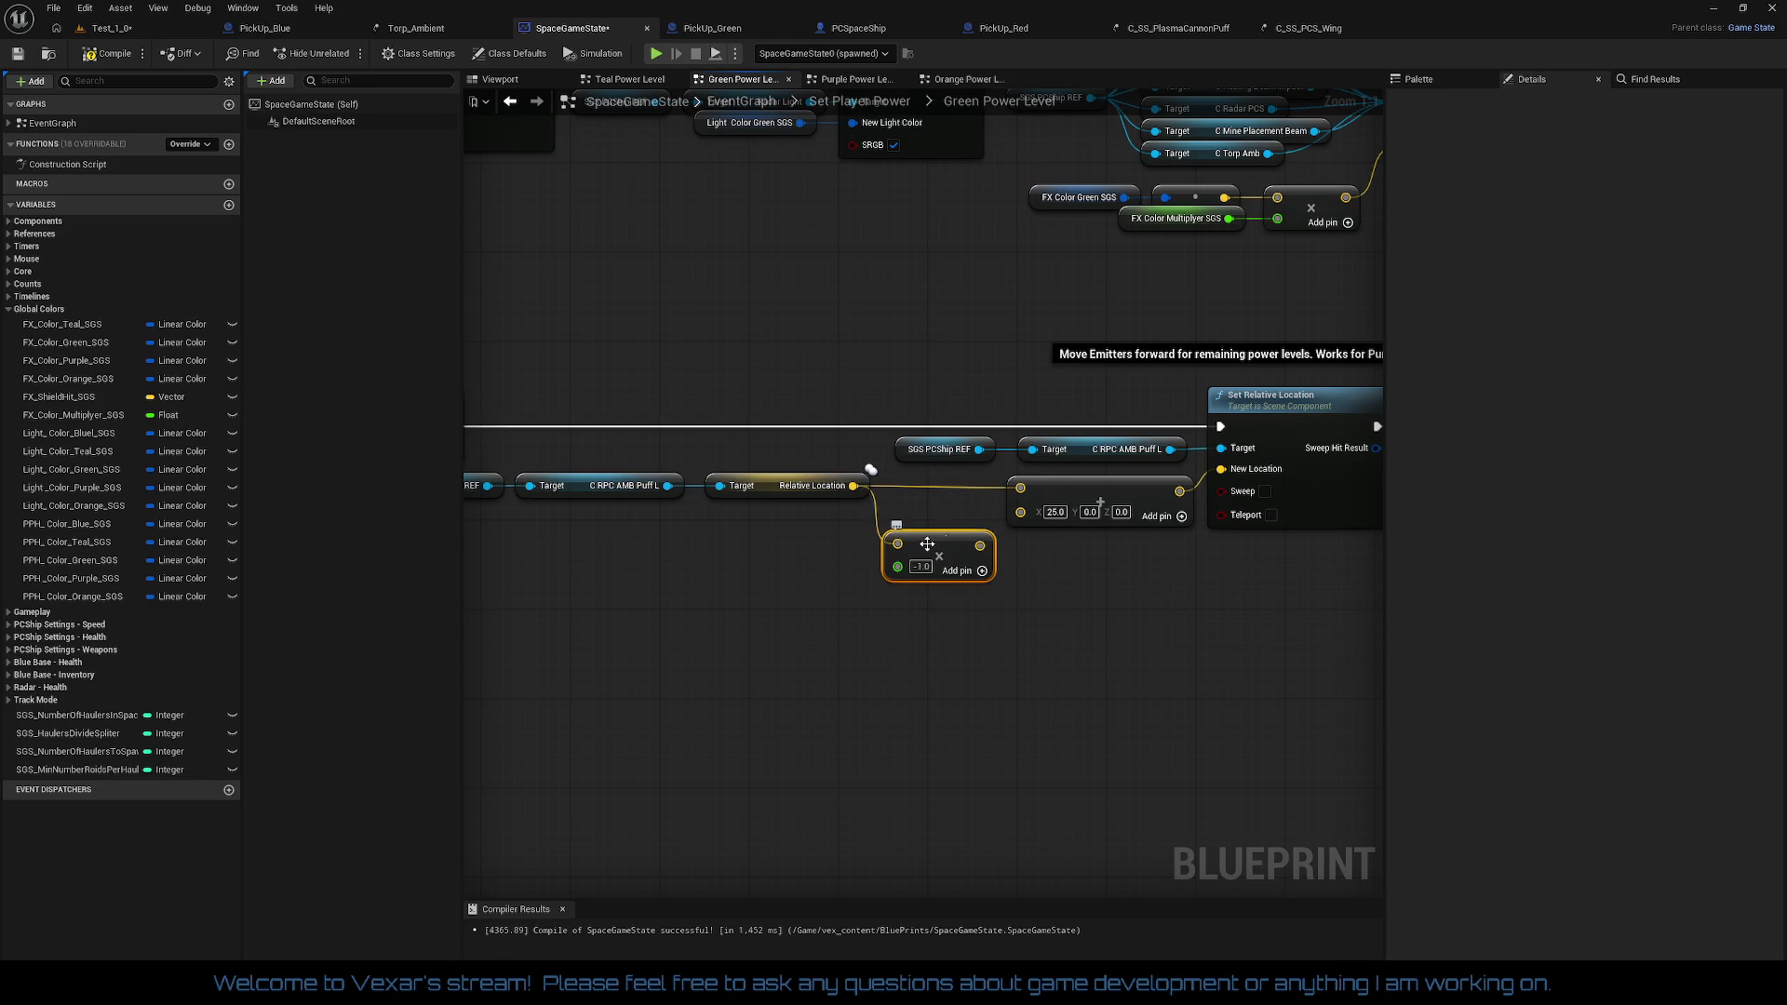
{"action": "right_click", "coordinate": [1018, 512]}
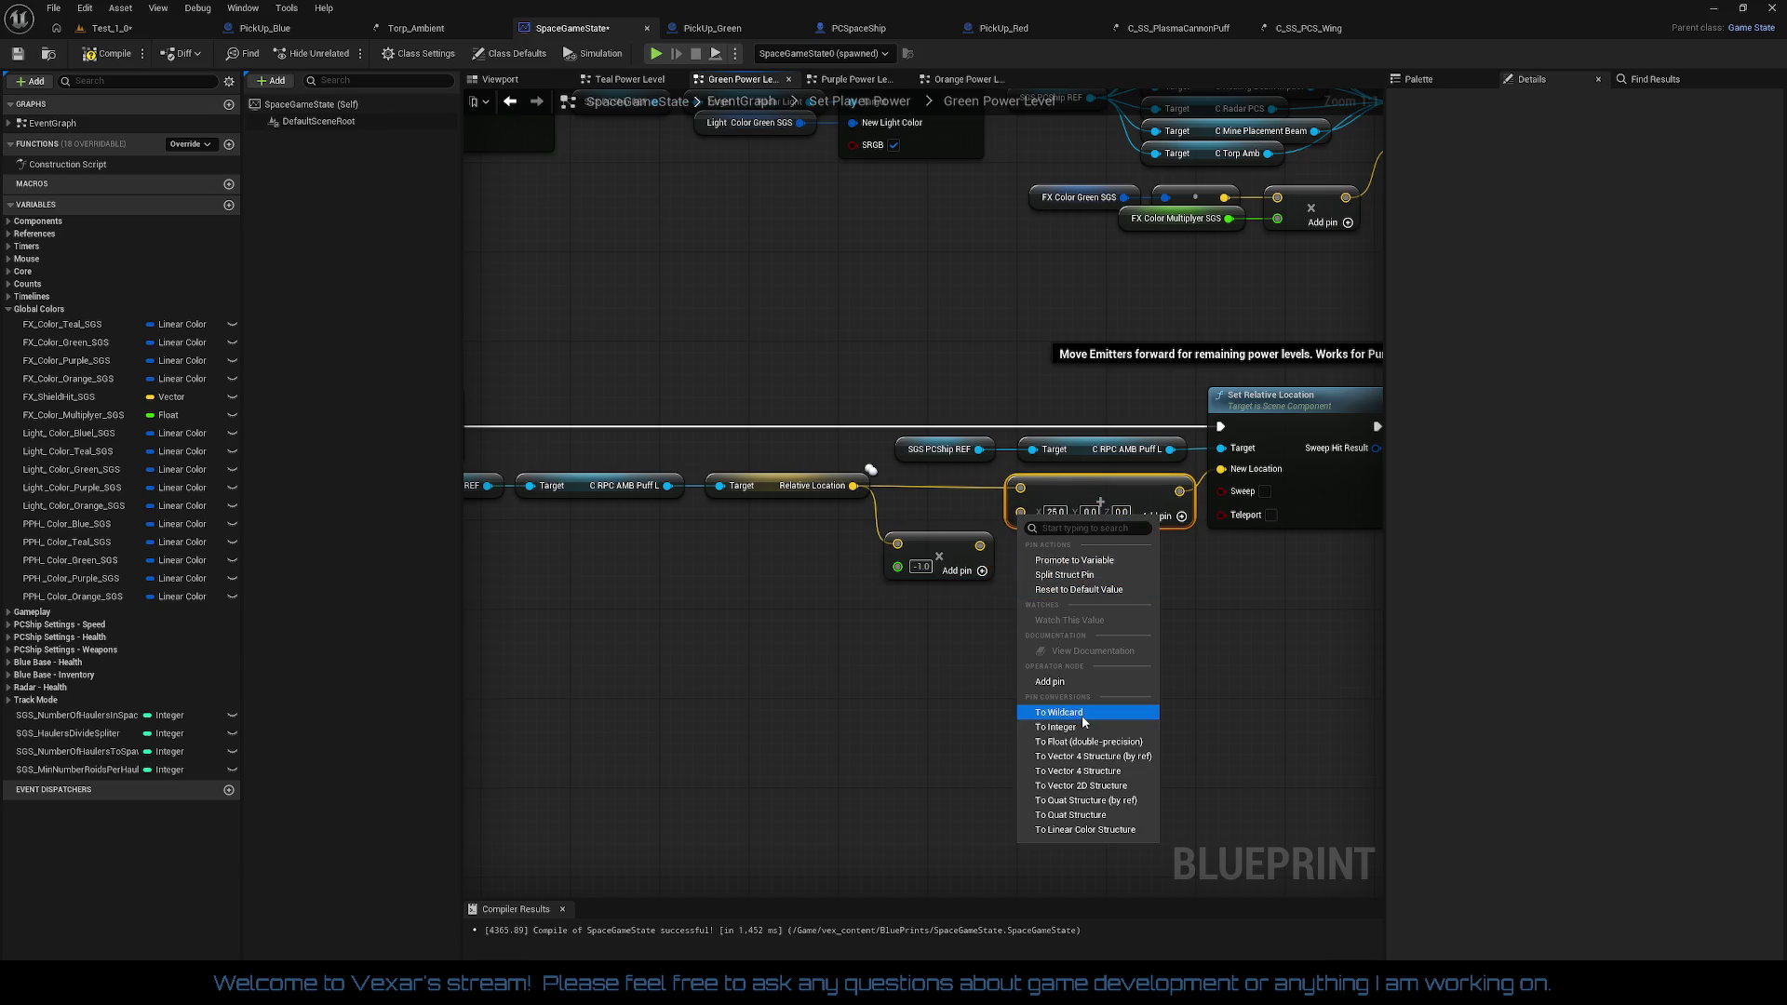
{"action": "left_click", "coordinate": [1102, 589]}
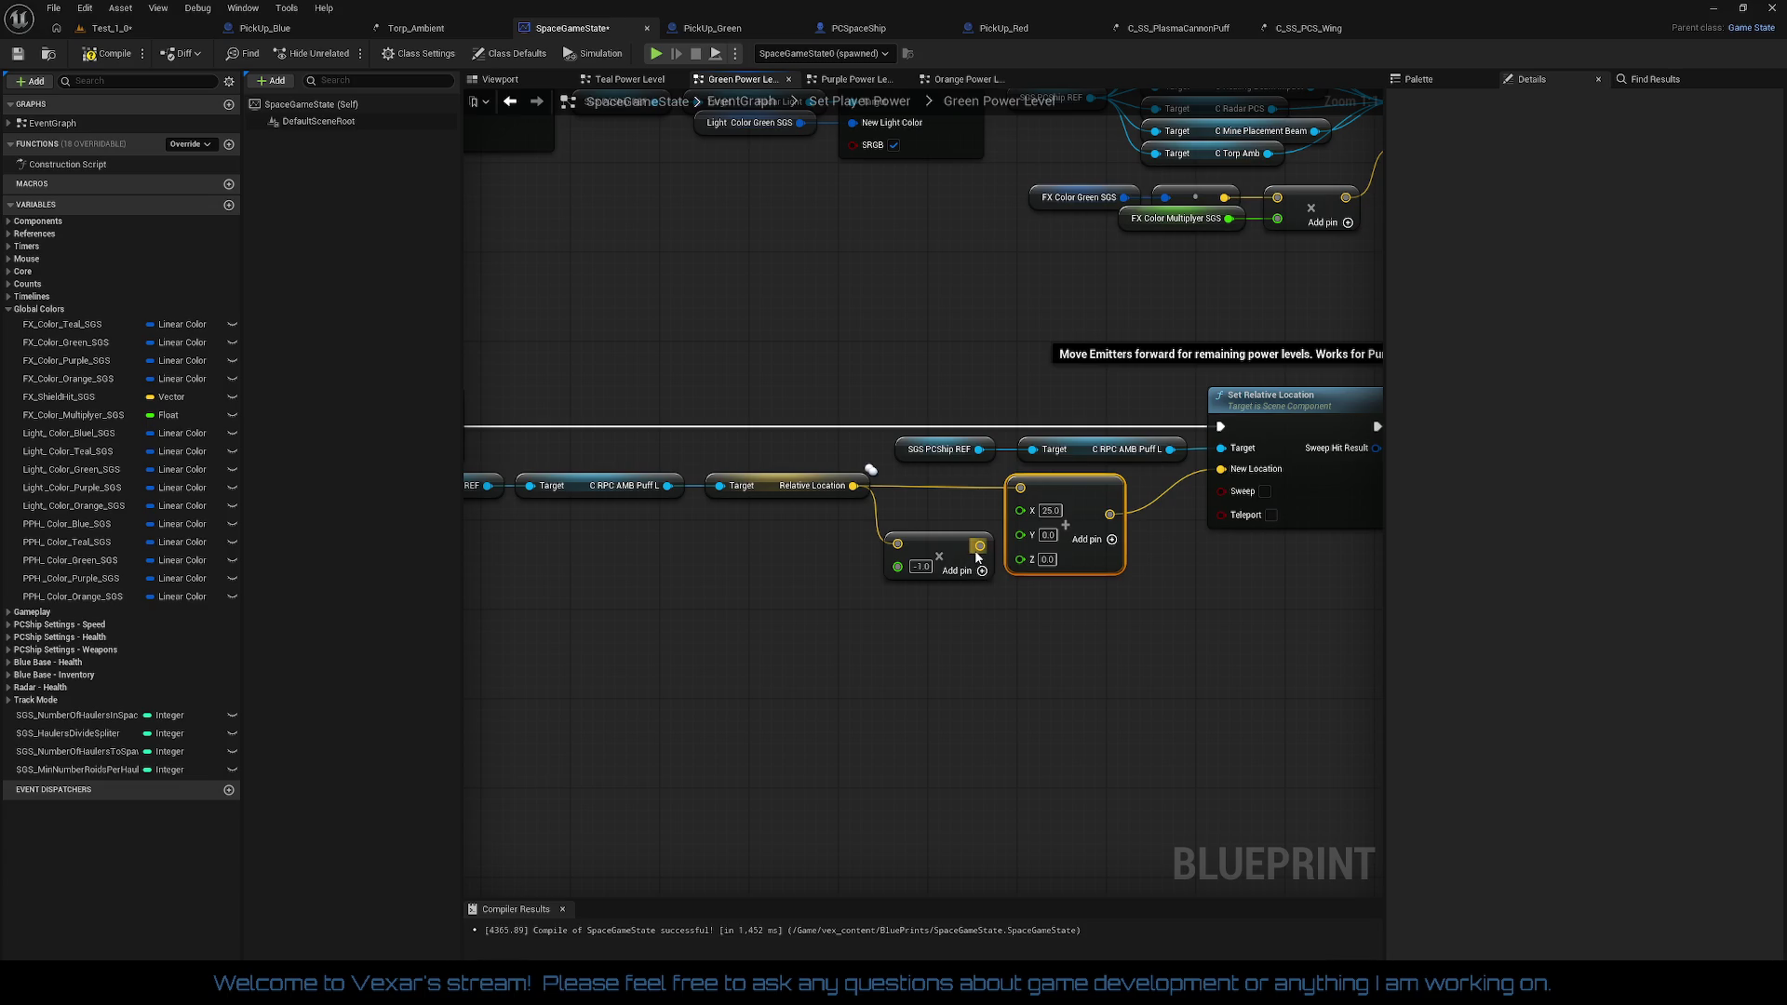
{"action": "left_click_drag", "start_coordinate": [980, 546], "coordinate": [1020, 489]}
{"action": "left_click_drag", "start_coordinate": [956, 562], "coordinate": [957, 502]}
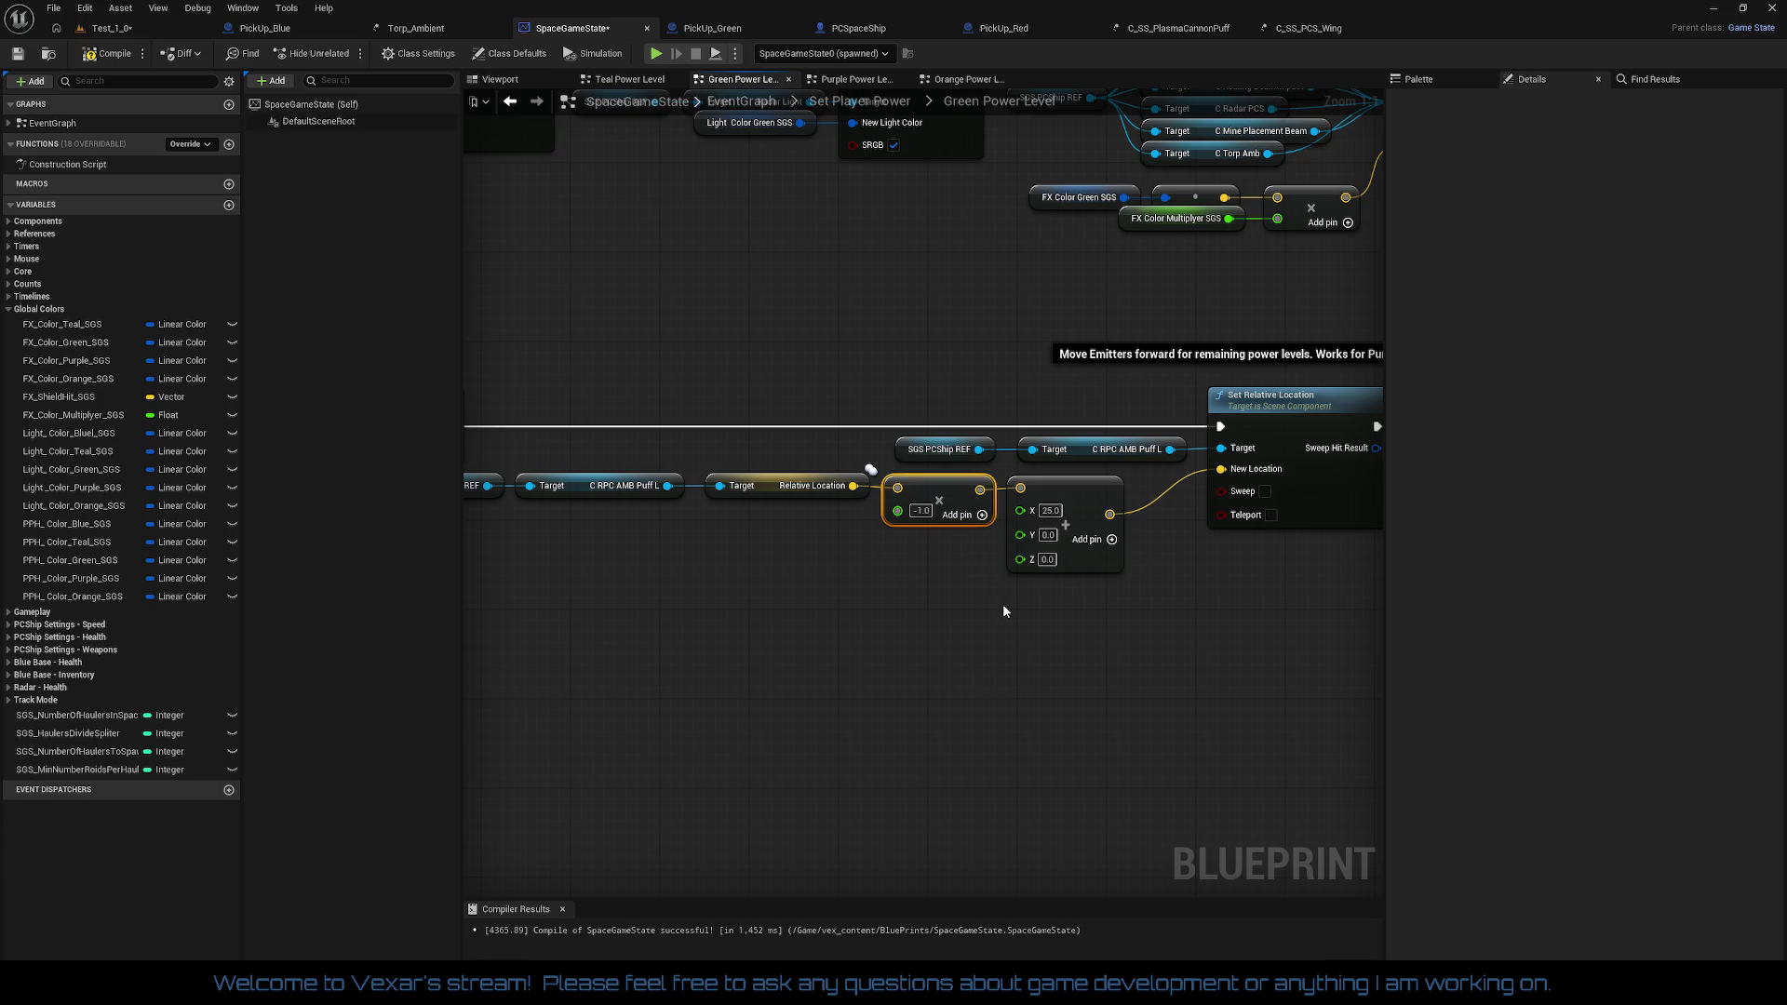
Step: Rearrange the location, multiply and vector nodes and re-centre the chain
{"action": "left_click_drag", "start_coordinate": [1120, 620], "coordinate": [797, 491]}
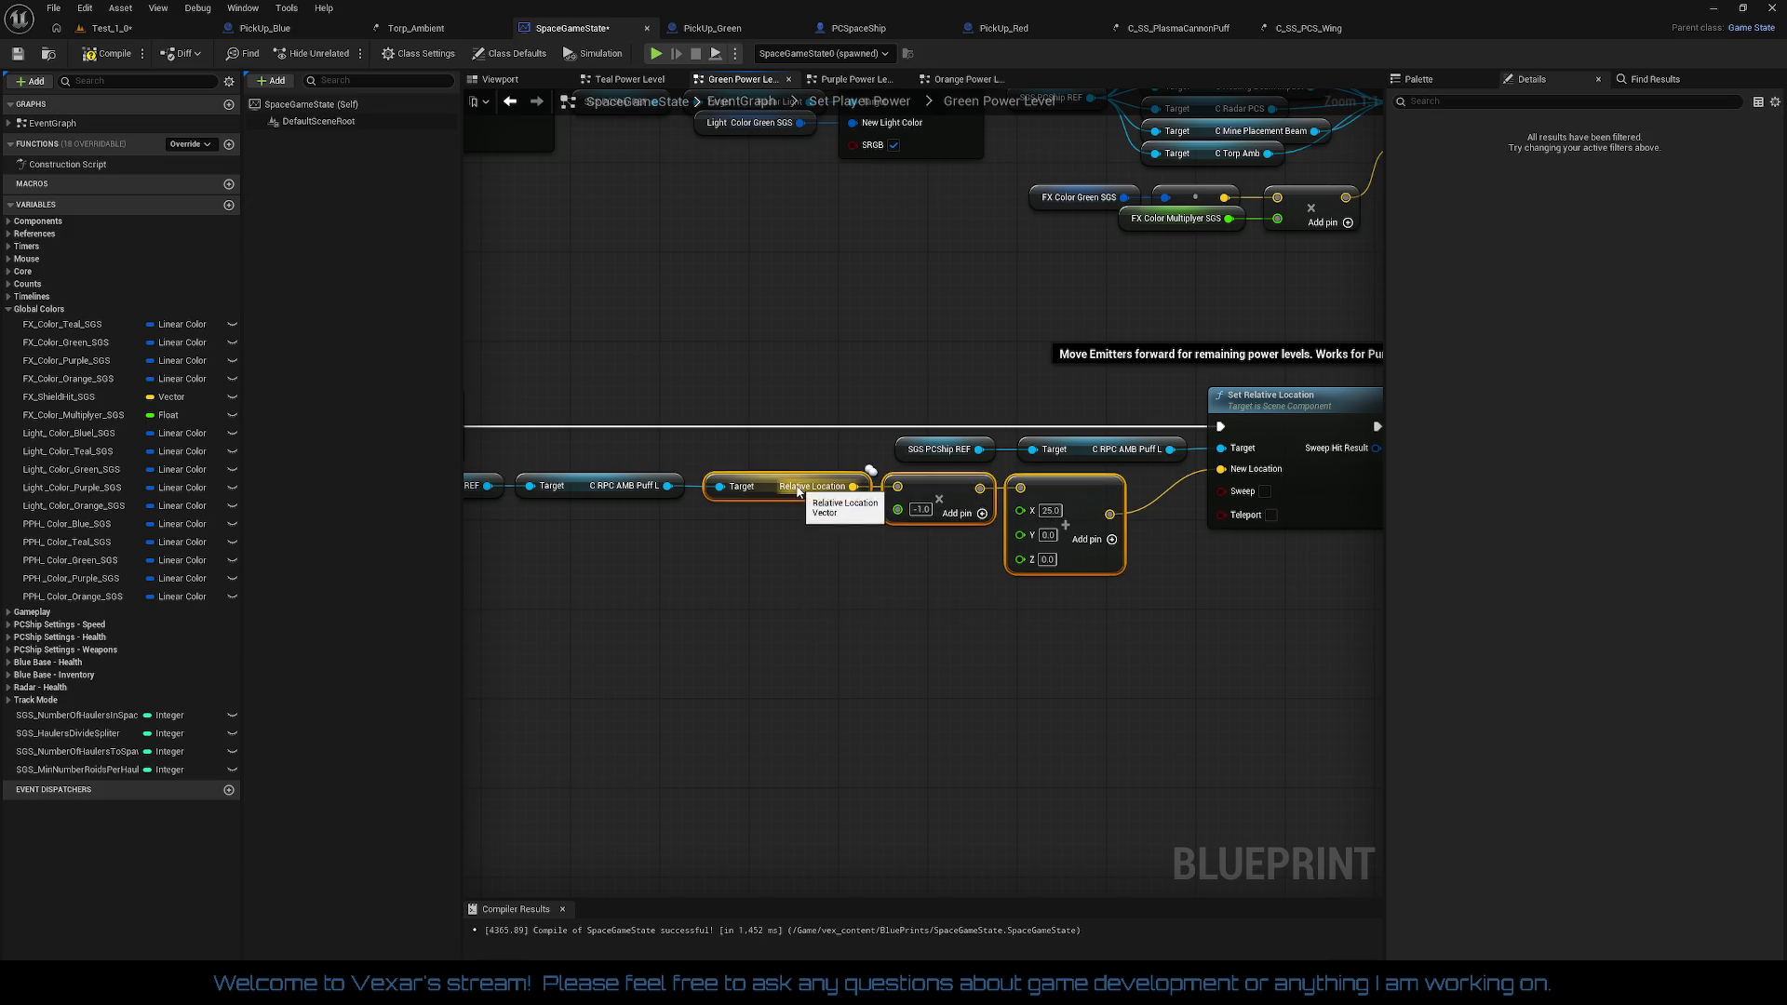
{"action": "left_click_drag", "start_coordinate": [849, 574], "coordinate": [795, 594]}
{"action": "left_click", "coordinate": [792, 597]}
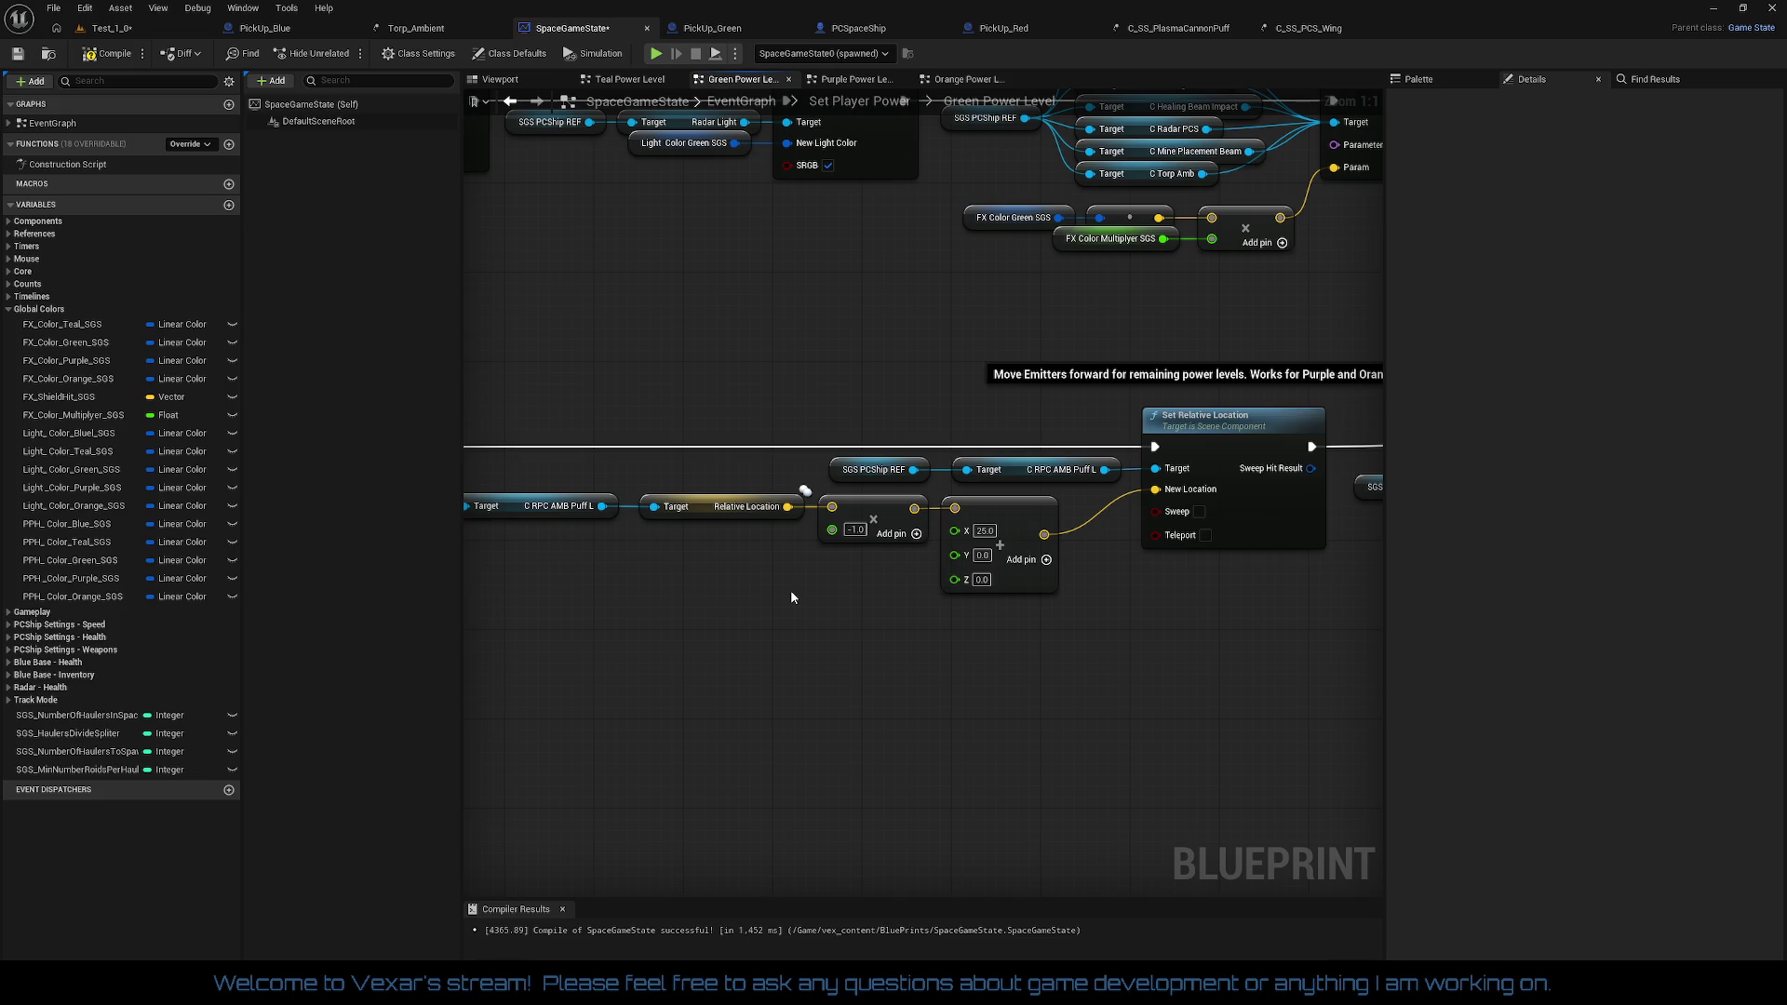
{"action": "left_click_drag", "start_coordinate": [792, 596], "coordinate": [870, 548]}
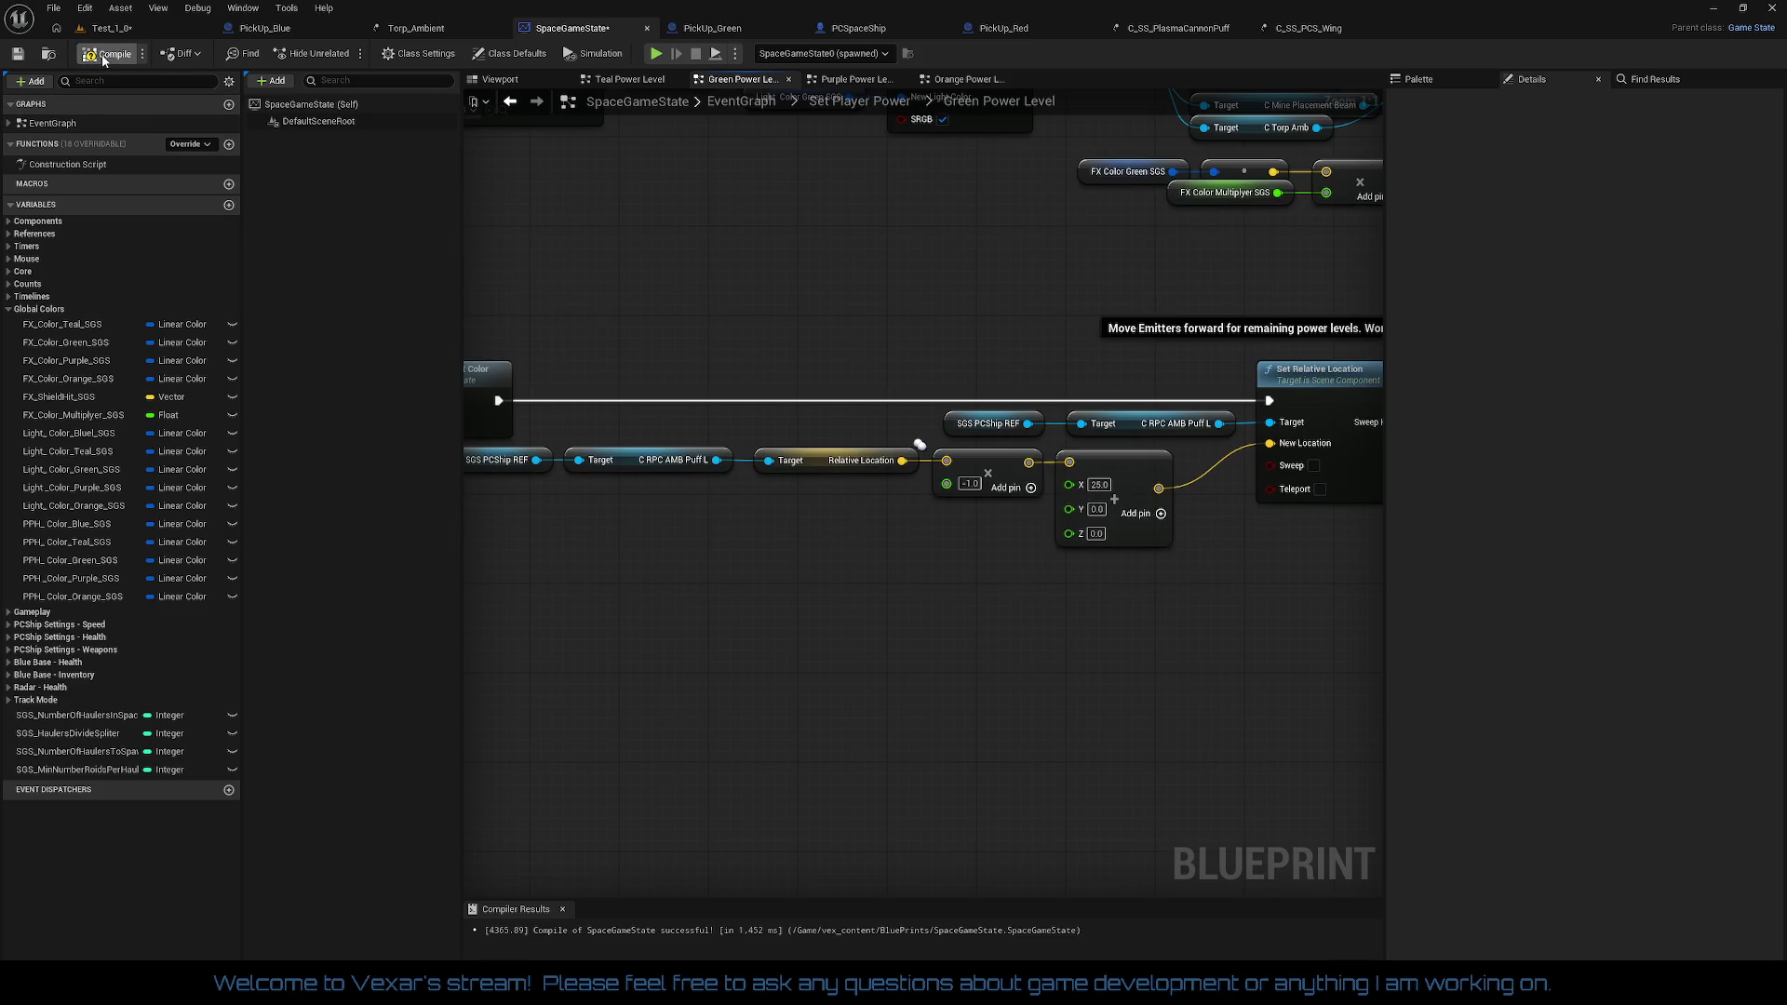
{"action": "left_click", "coordinate": [166, 26]}
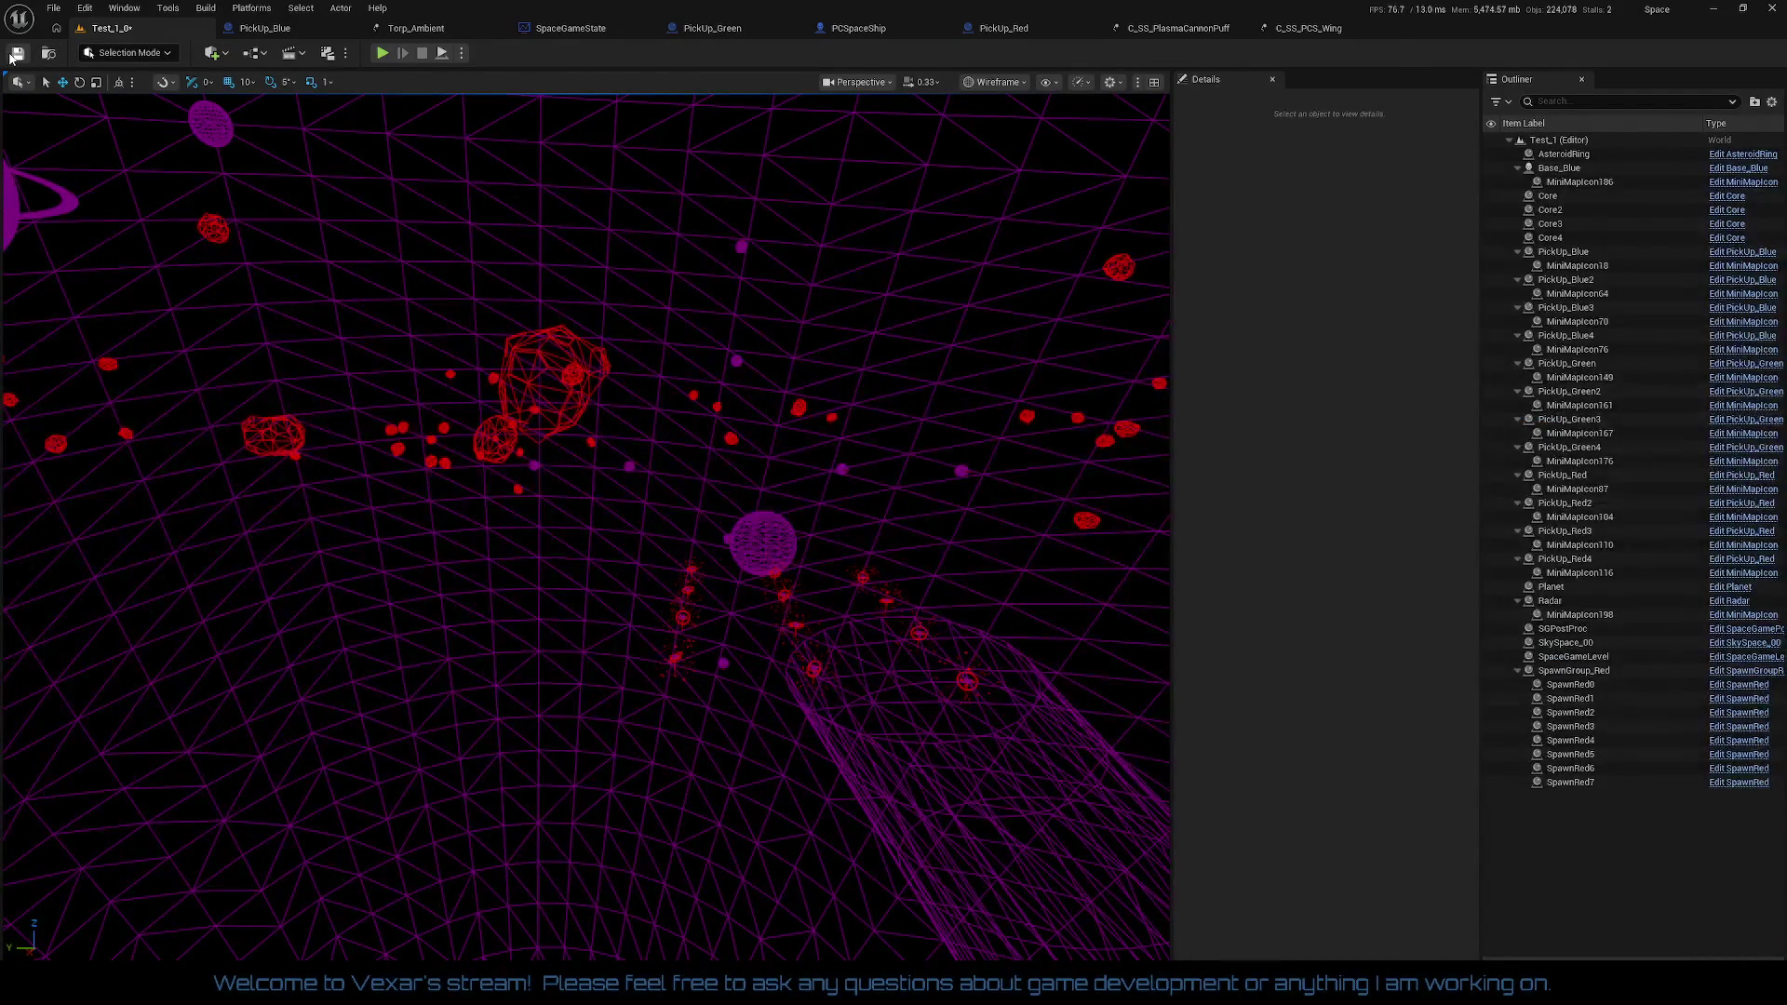
Step: Switch the Test_1_0 viewport from Wireframe to Lit and start play-testing
{"action": "left_click", "coordinate": [1000, 82]}
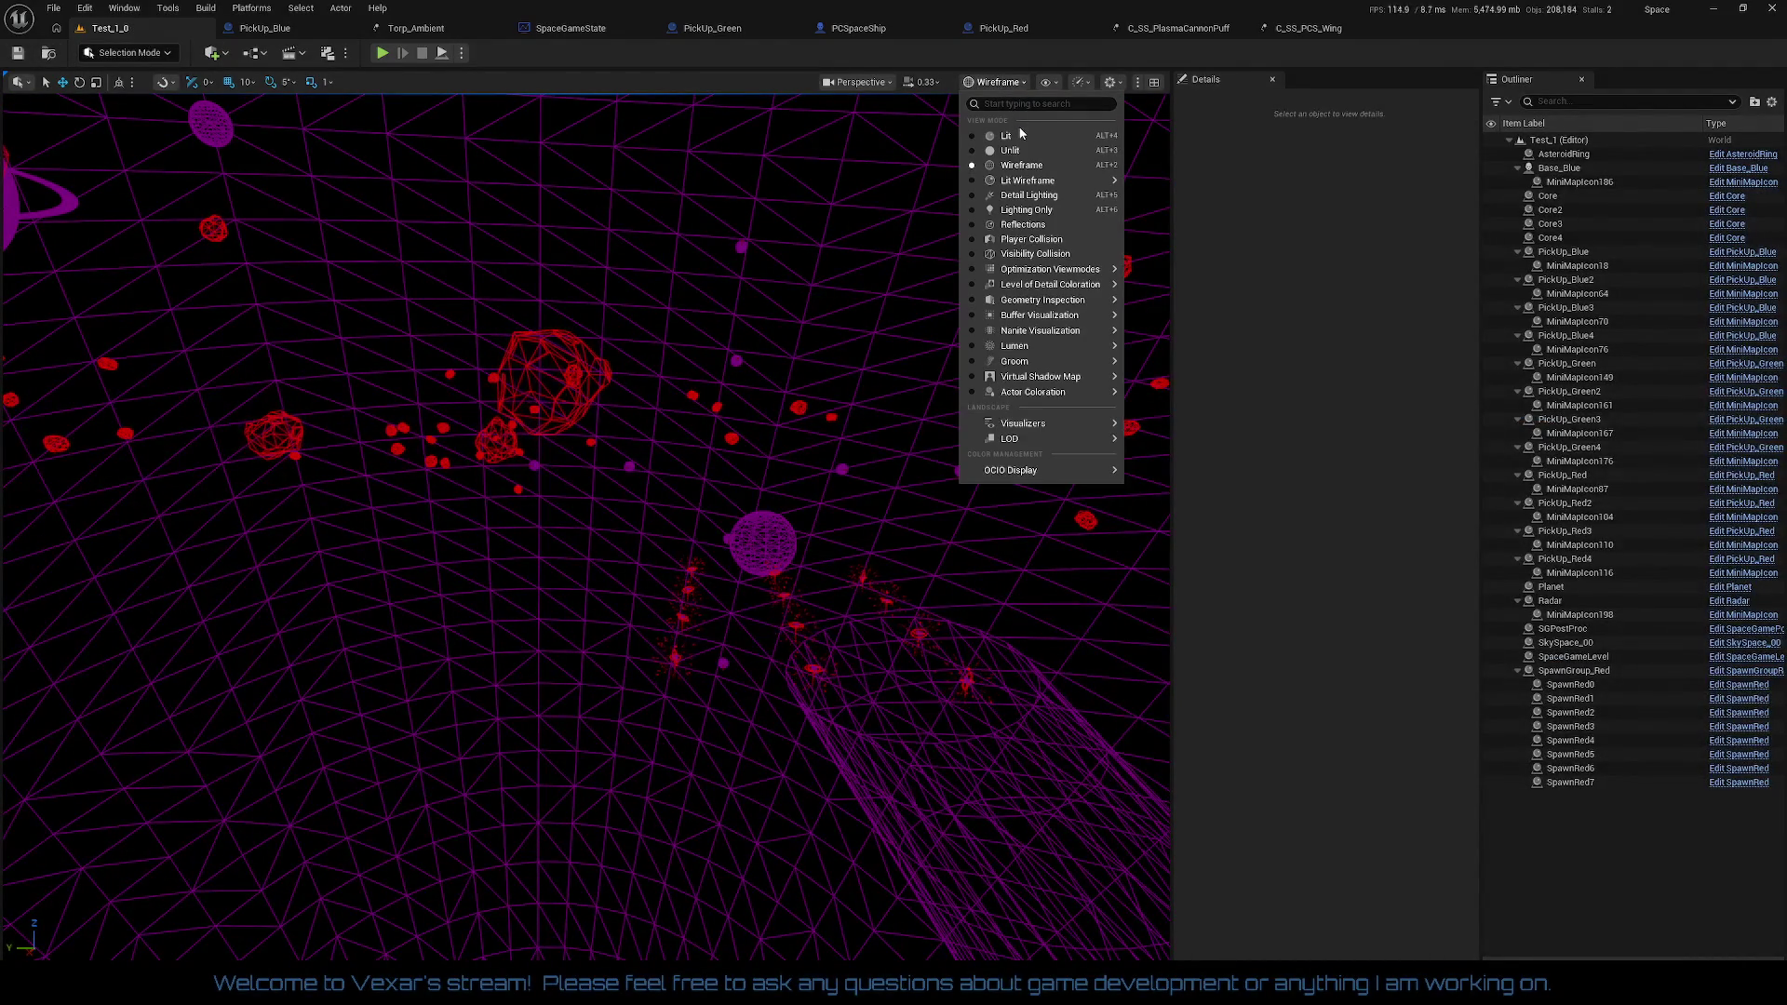
{"action": "left_click", "coordinate": [1007, 136]}
{"action": "left_click", "coordinate": [382, 53]}
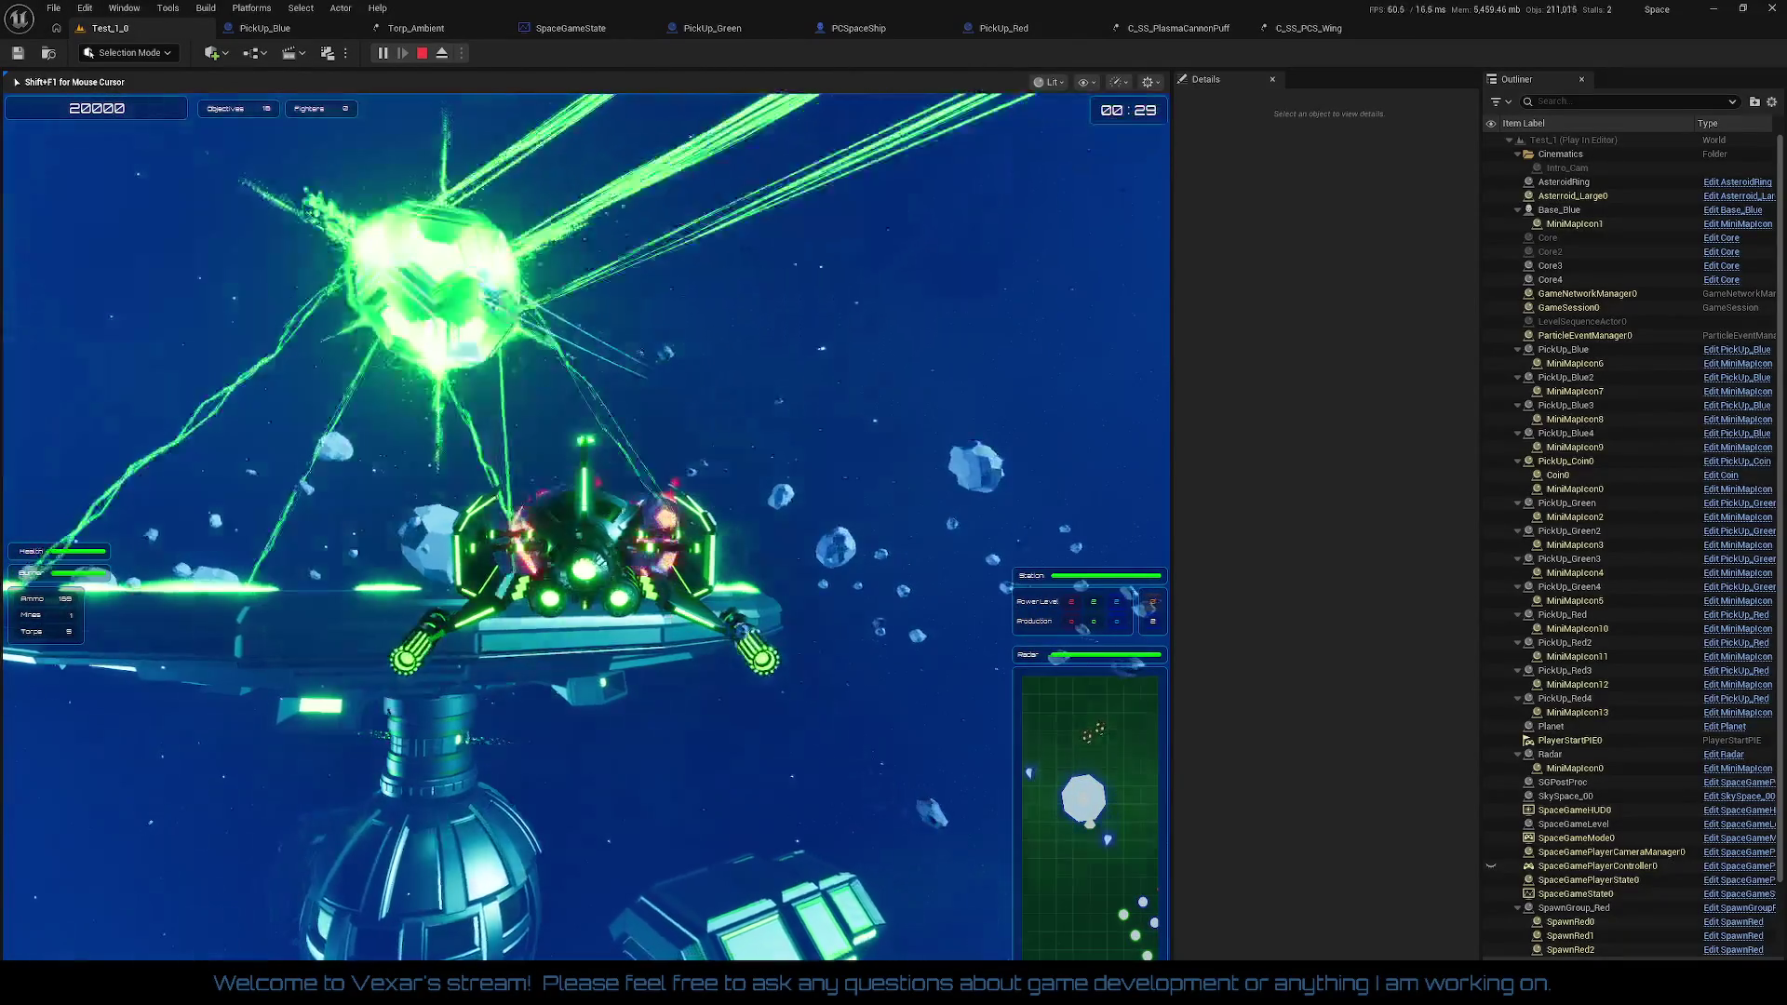
Step: Free the mouse, eject from the ship, and stop Play In Editor with Esc
{"action": "key", "text": "shift+F1"}
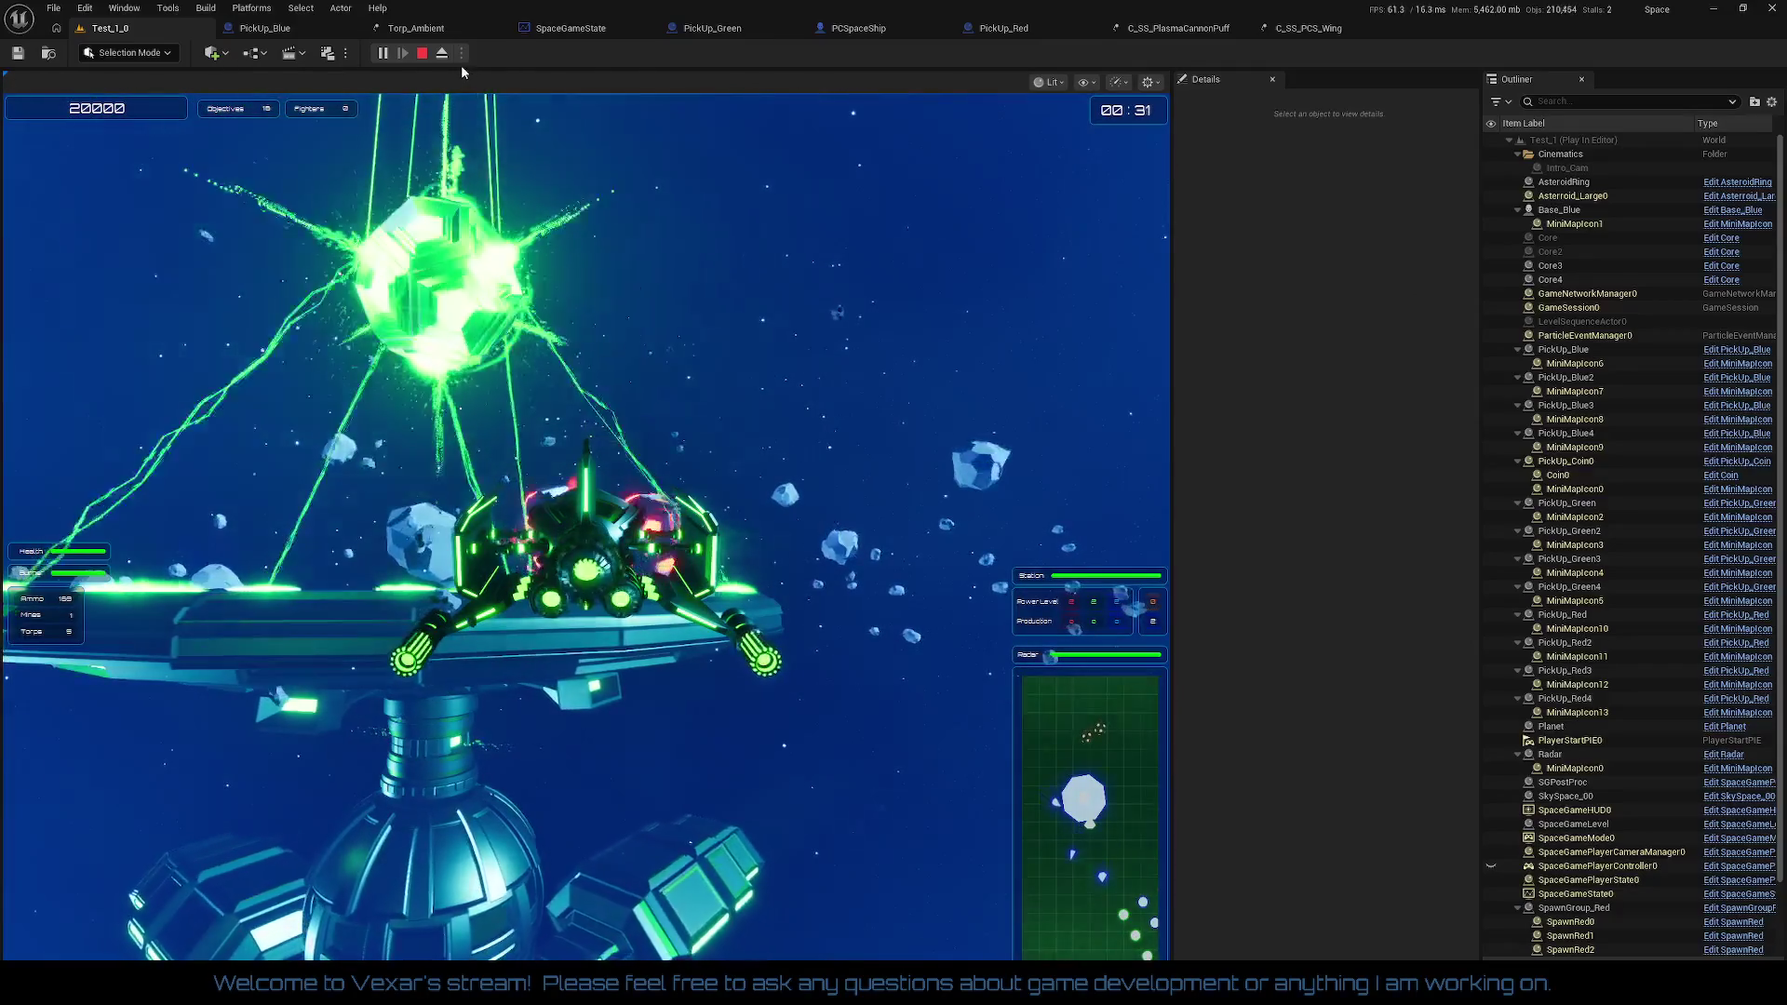
{"action": "left_click", "coordinate": [442, 53]}
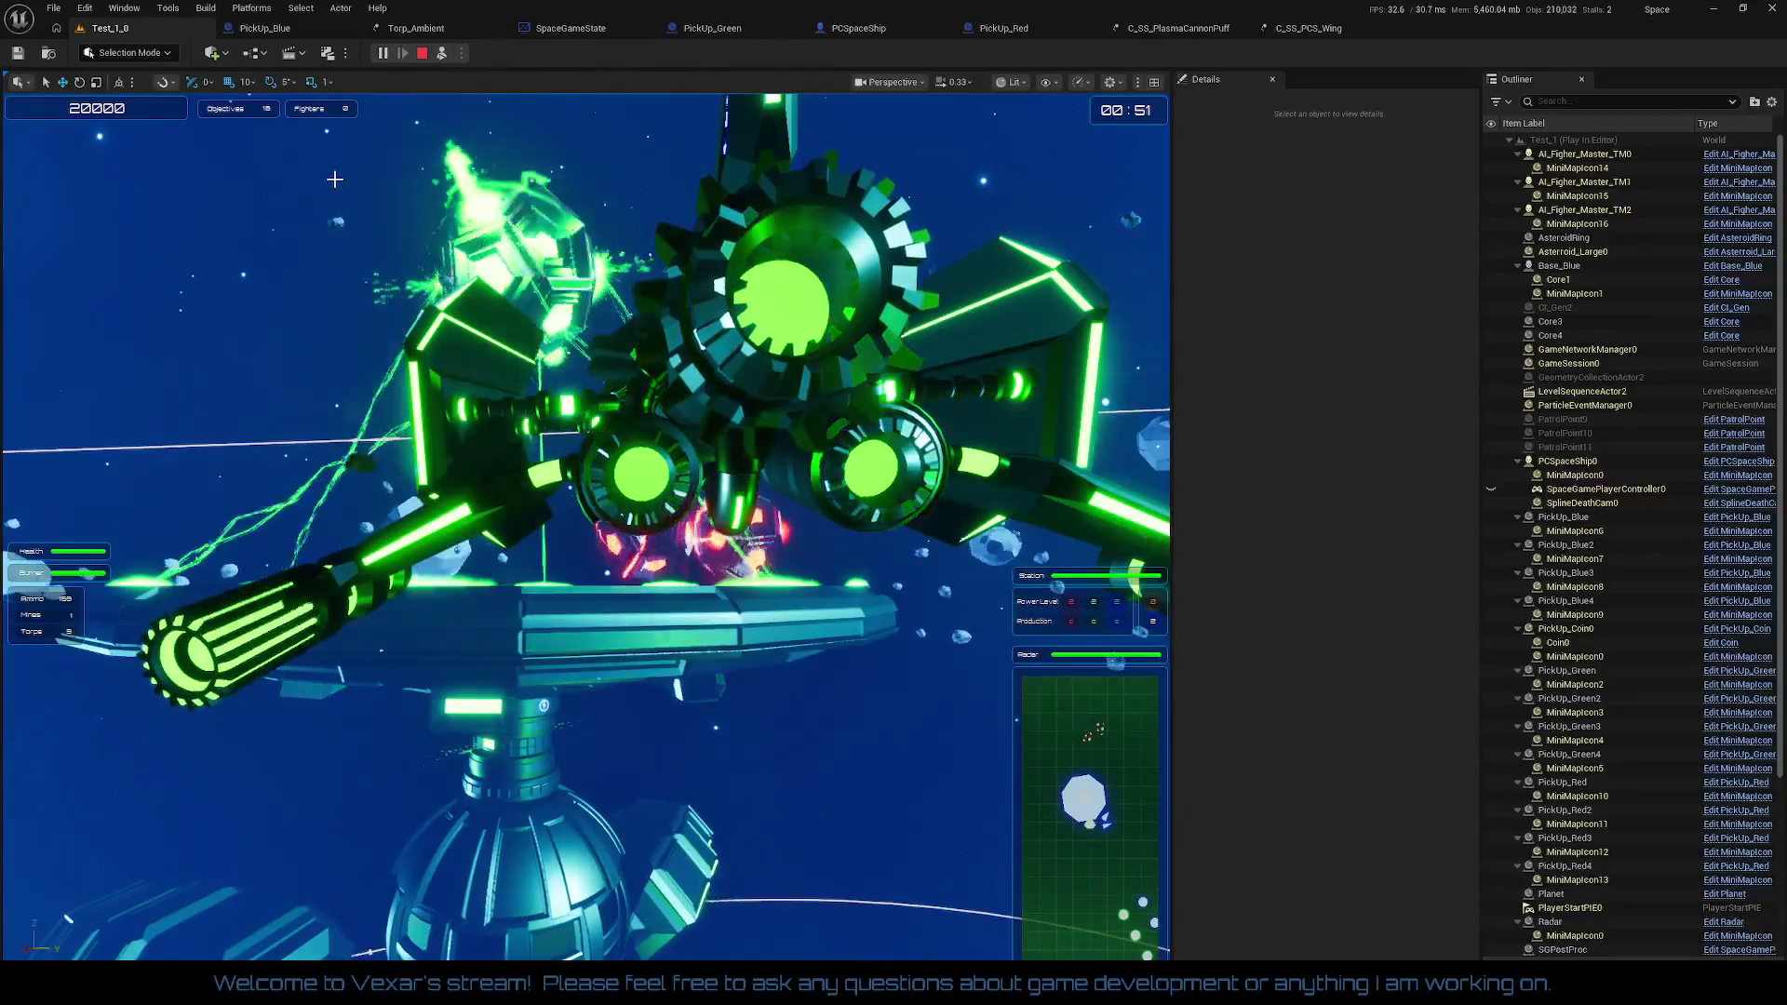
{"action": "key", "text": "Escape"}
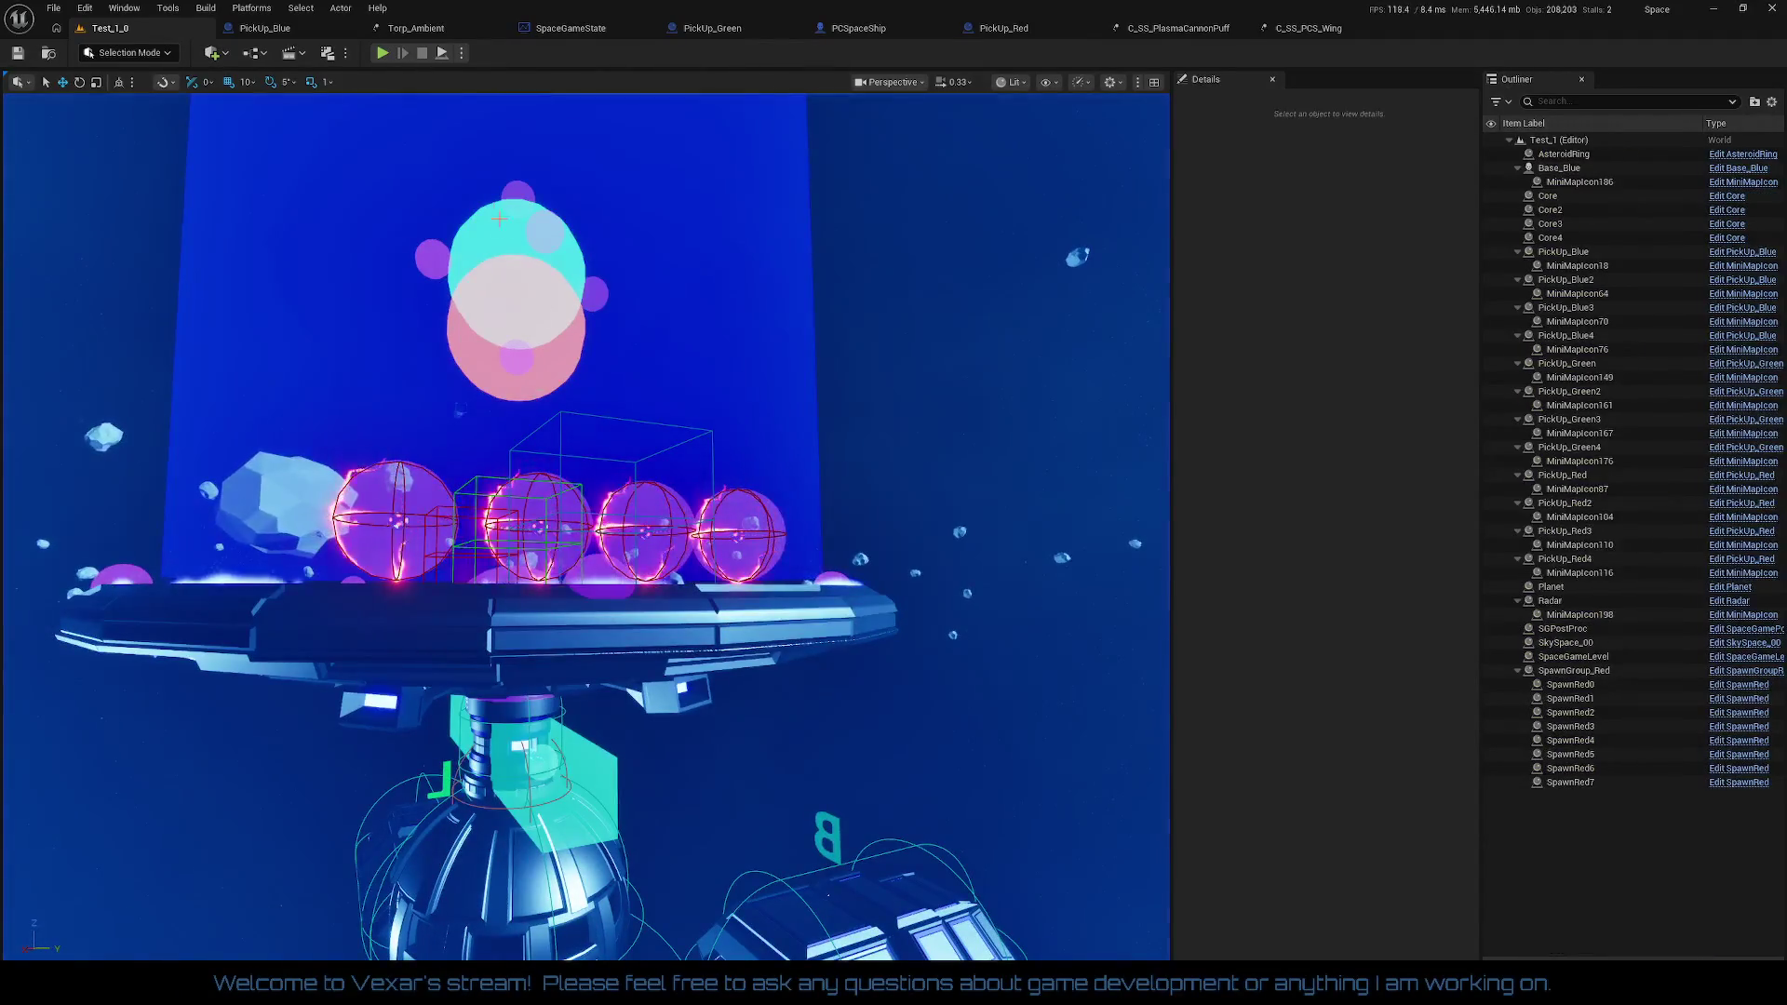
Step: Check the PickUp_Blue and PCSpaceShip blueprints, then go back to SpaceGameState
{"action": "left_click", "coordinate": [261, 28]}
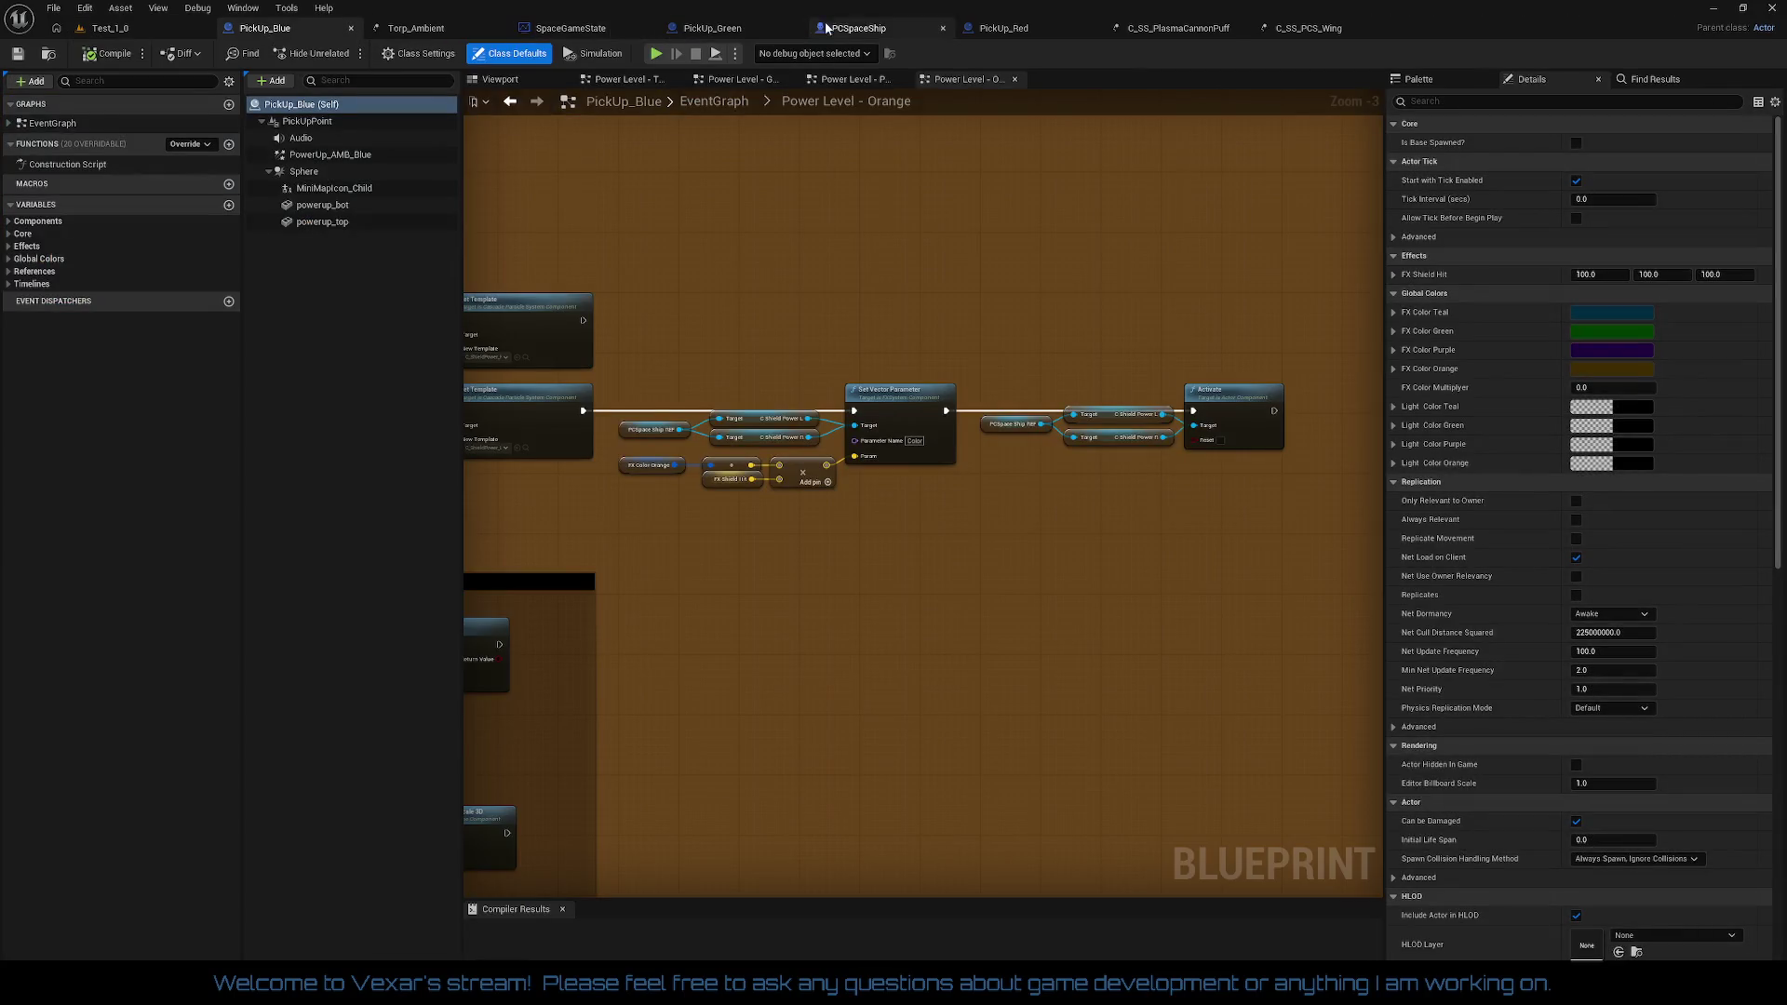
{"action": "left_click", "coordinate": [860, 28]}
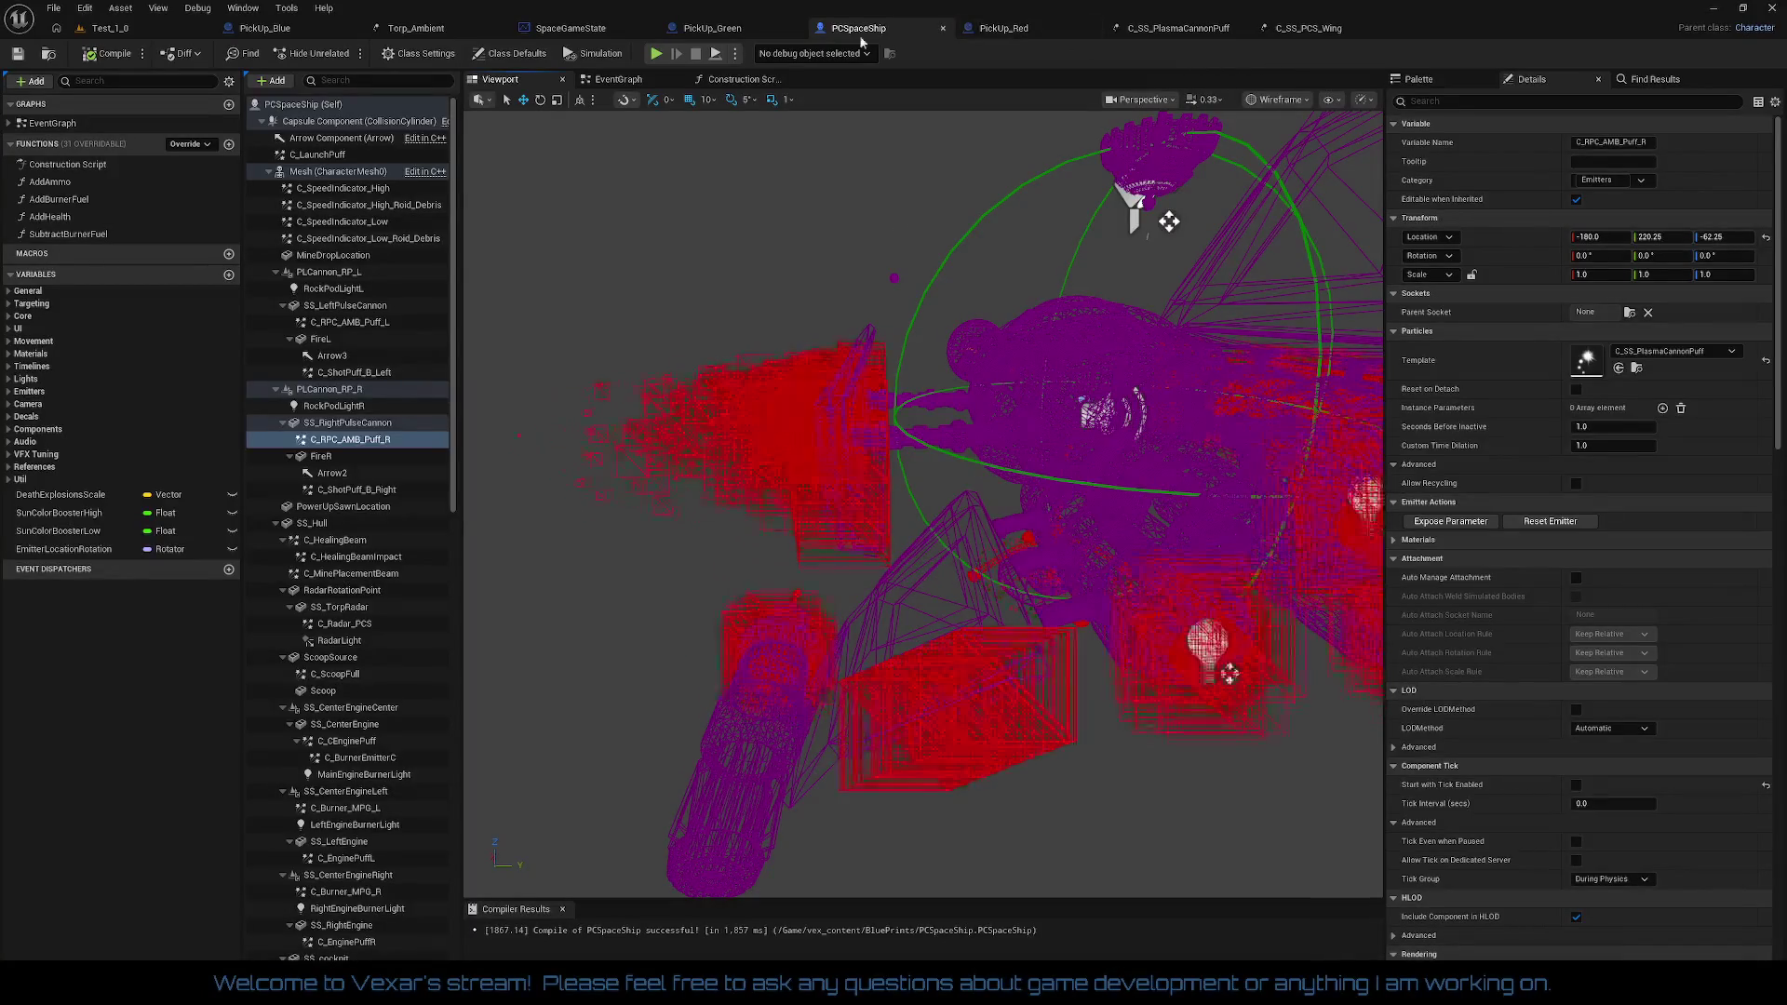
{"action": "left_click", "coordinate": [565, 30]}
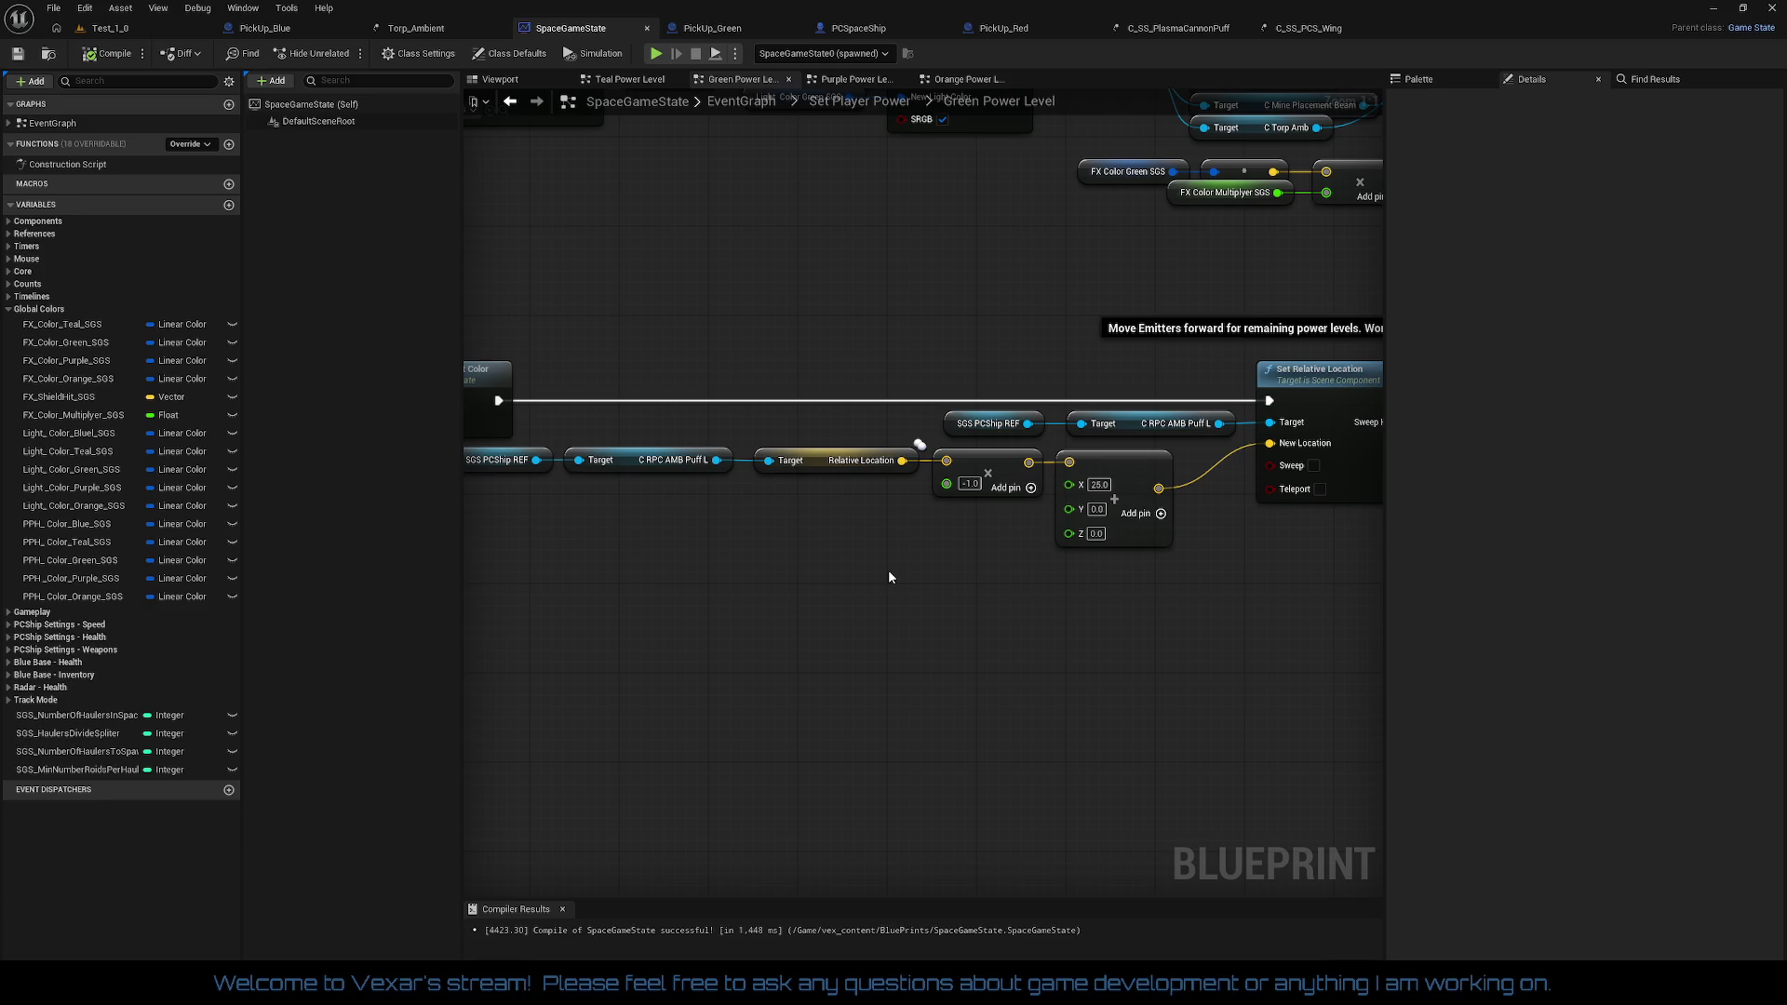
Step: Link Relative Location straight into the add node and recombine its 25.0, 0.0, 0.0 offset
{"action": "right_click", "coordinate": [953, 465]}
{"action": "left_click", "coordinate": [1005, 527]}
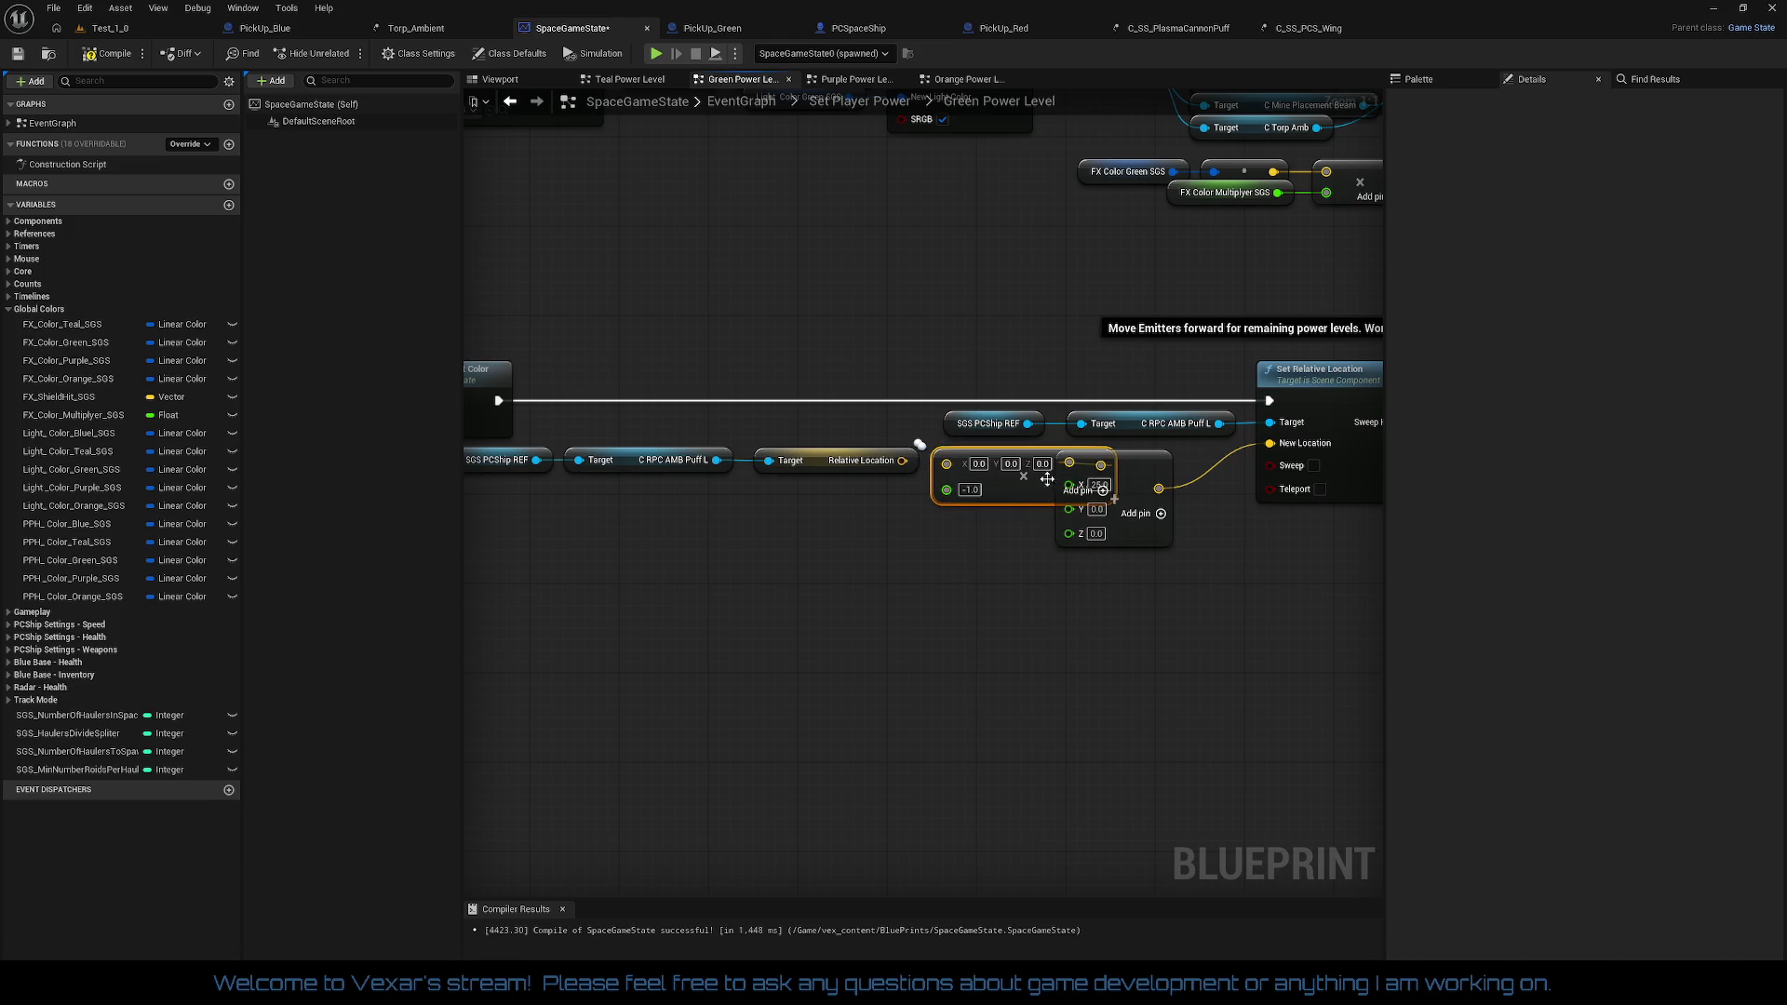
{"action": "left_click_drag", "start_coordinate": [1032, 496], "coordinate": [989, 608]}
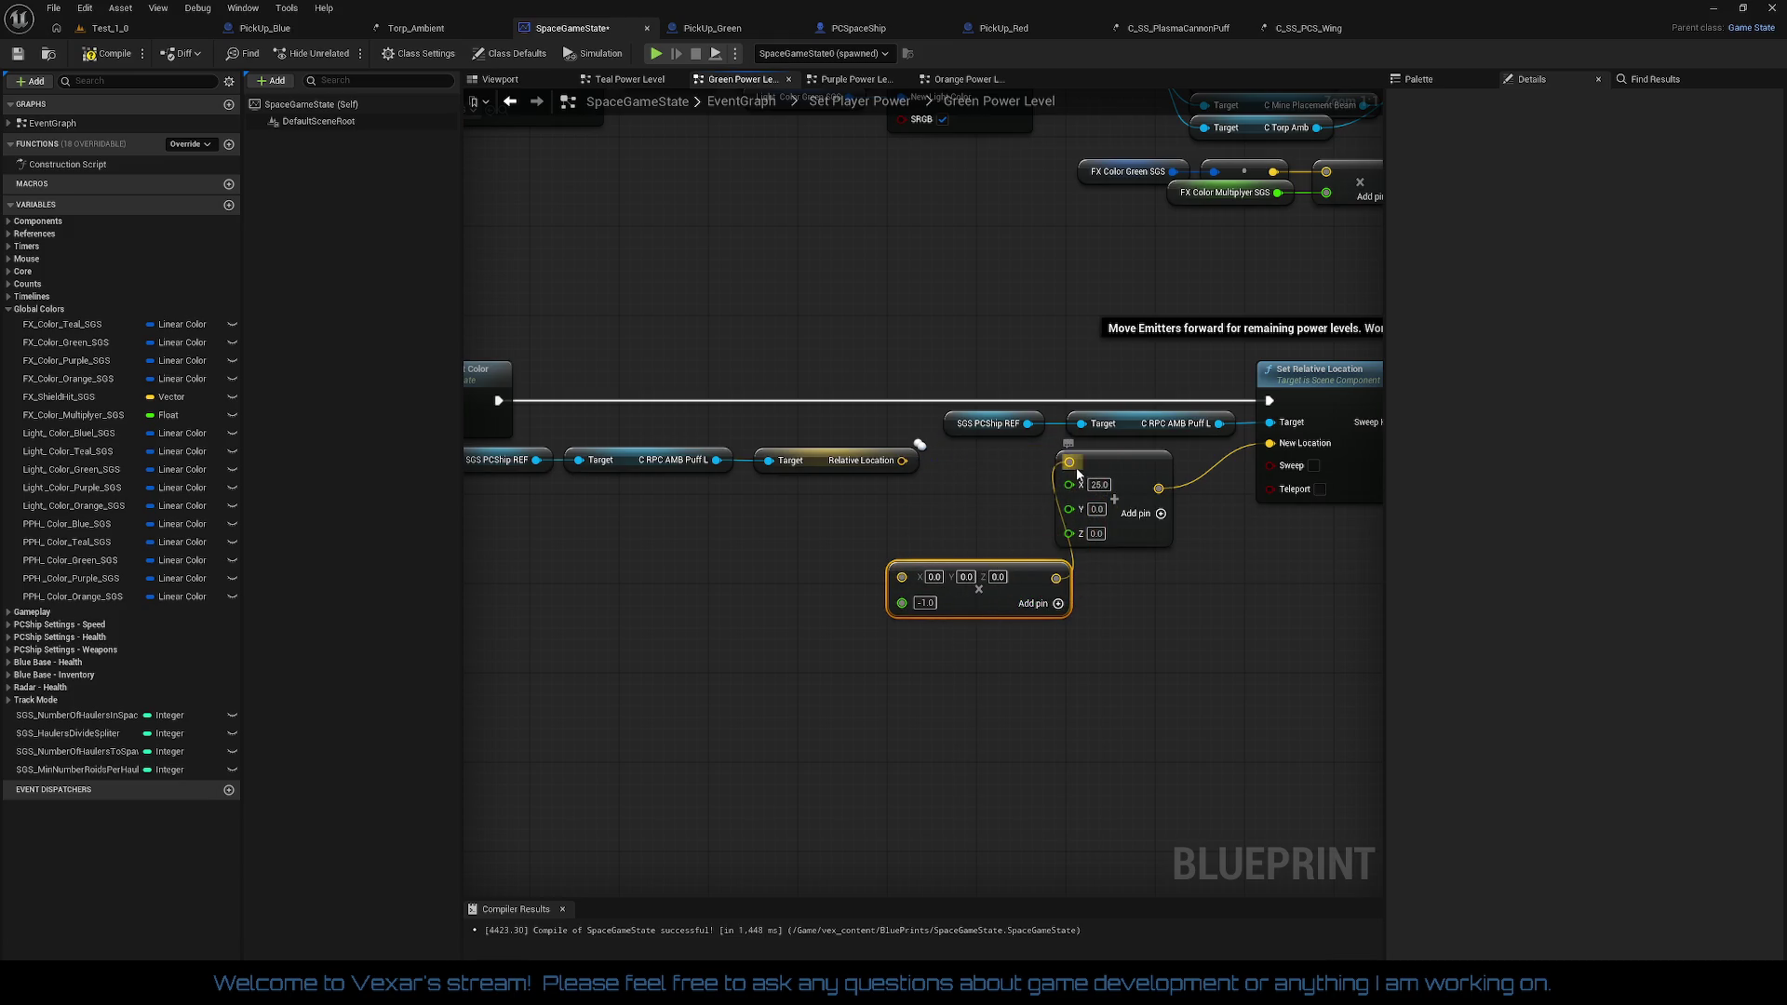
{"action": "left_click_drag", "start_coordinate": [903, 472], "coordinate": [903, 470]}
{"action": "right_click", "coordinate": [1070, 509]}
{"action": "left_click", "coordinate": [1128, 566]}
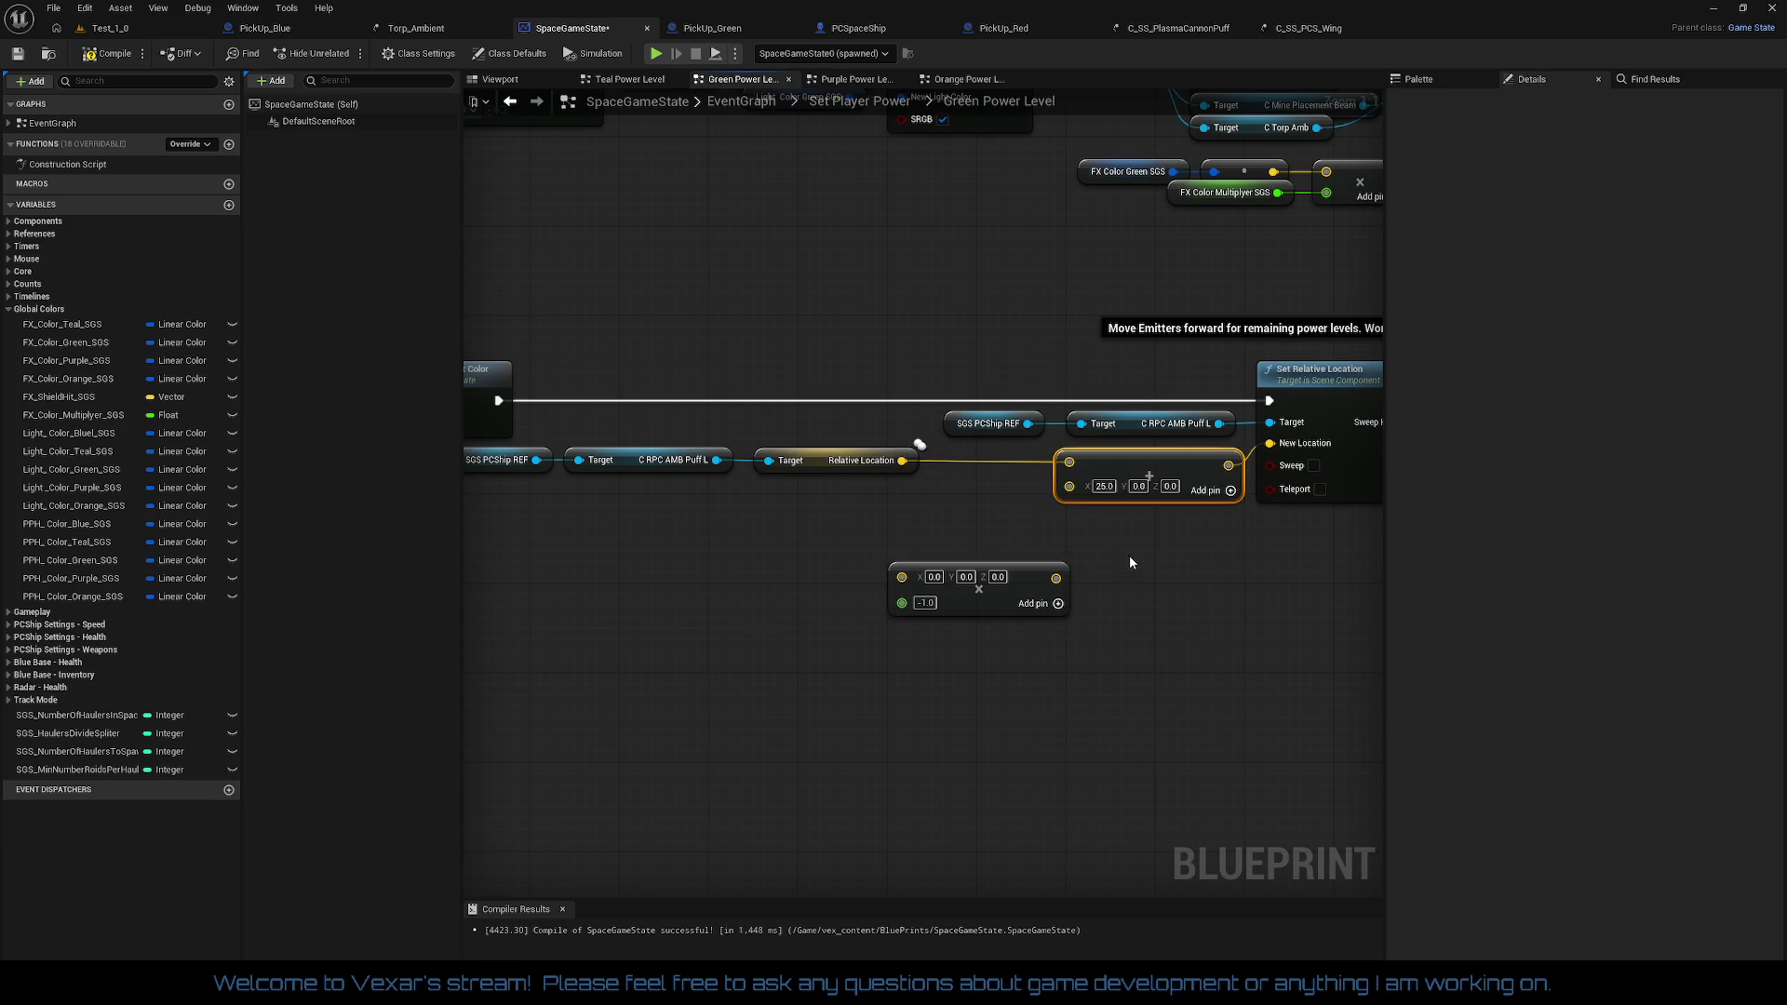
{"action": "left_click_drag", "start_coordinate": [1168, 463], "coordinate": [1037, 469]}
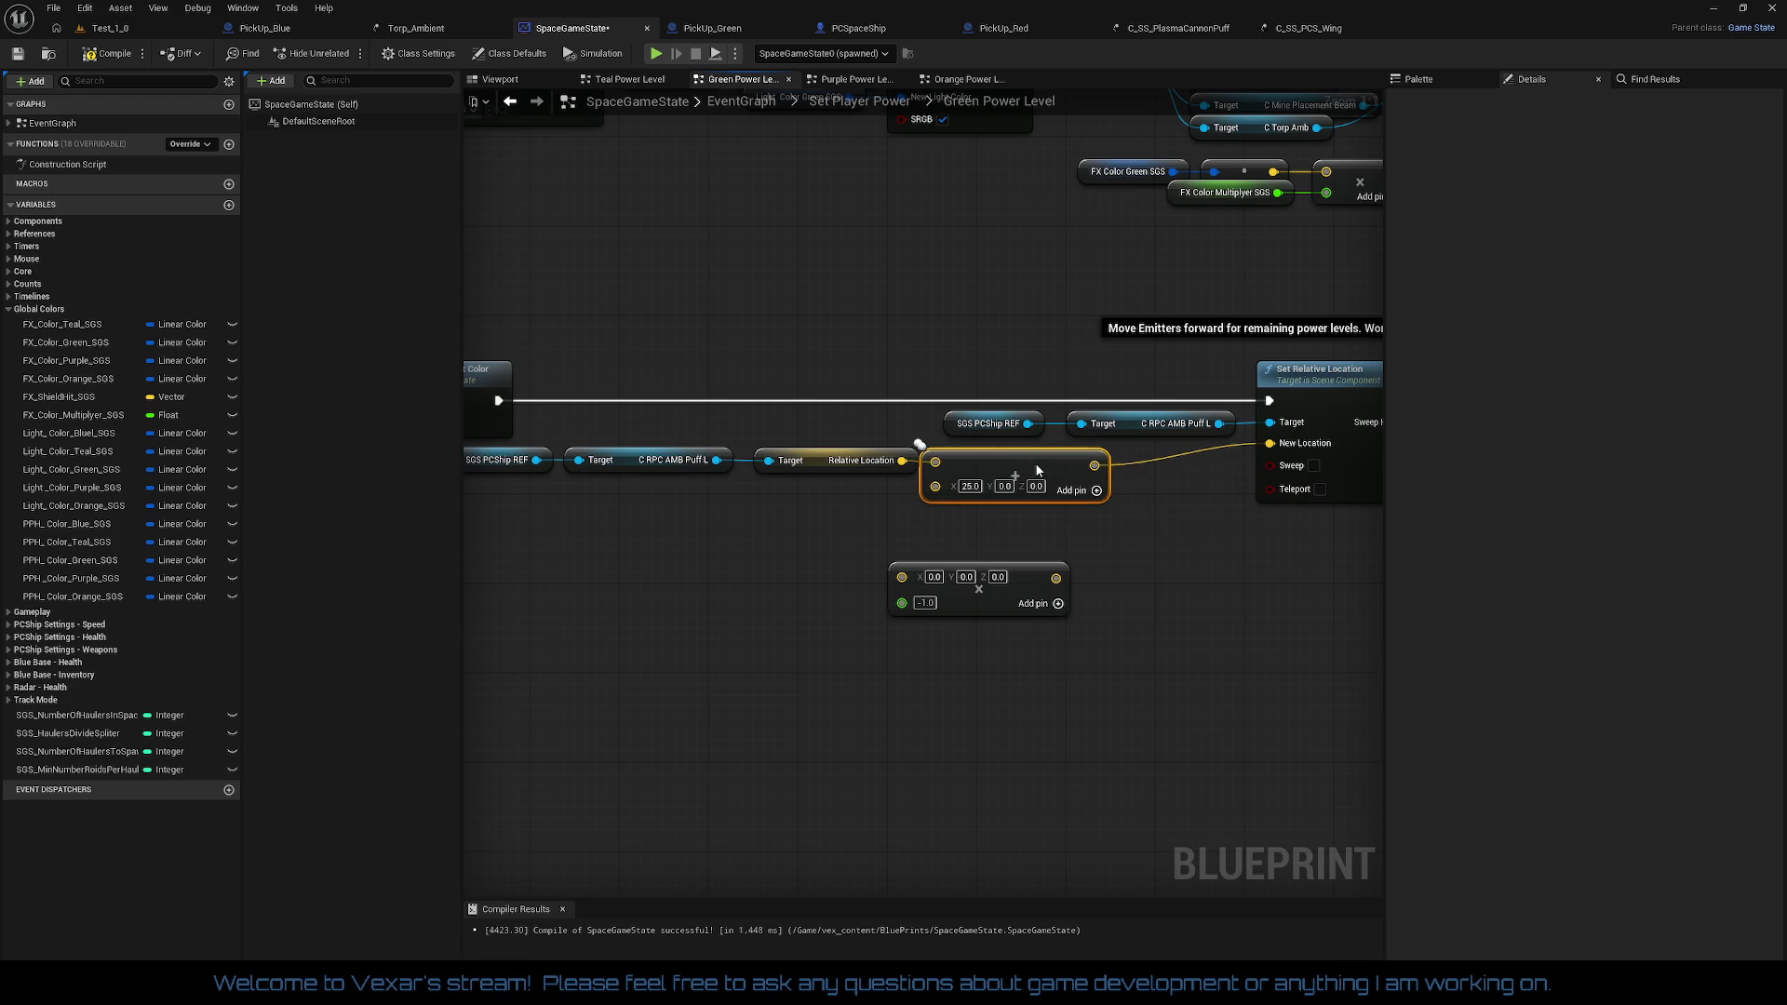
Step: Route the add result through the -1.0 Multiply into Set Relative Location's New Location
{"action": "left_click_drag", "start_coordinate": [1021, 570], "coordinate": [1204, 545]}
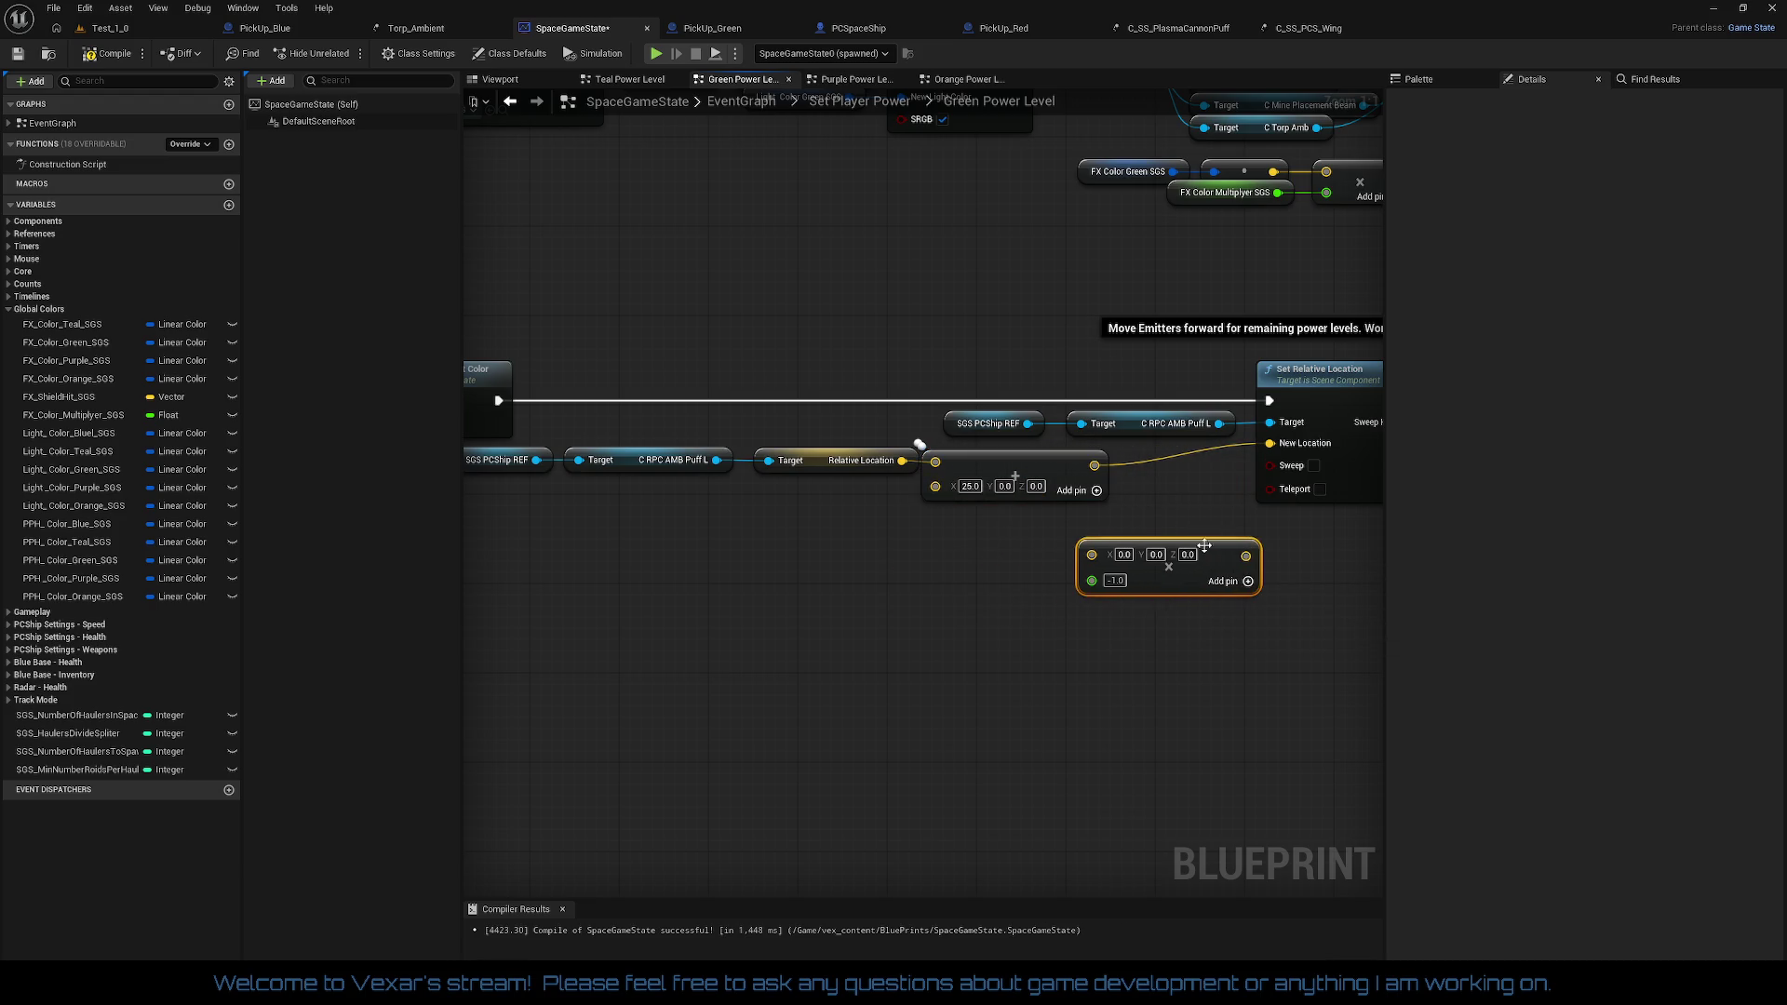
{"action": "mouse_move", "coordinate": [1086, 559]}
{"action": "left_mouse_down"}
{"action": "mouse_move", "coordinate": [1105, 501]}
{"action": "mouse_move", "coordinate": [1123, 523]}
{"action": "mouse_move", "coordinate": [1106, 473]}
{"action": "left_mouse_up"}
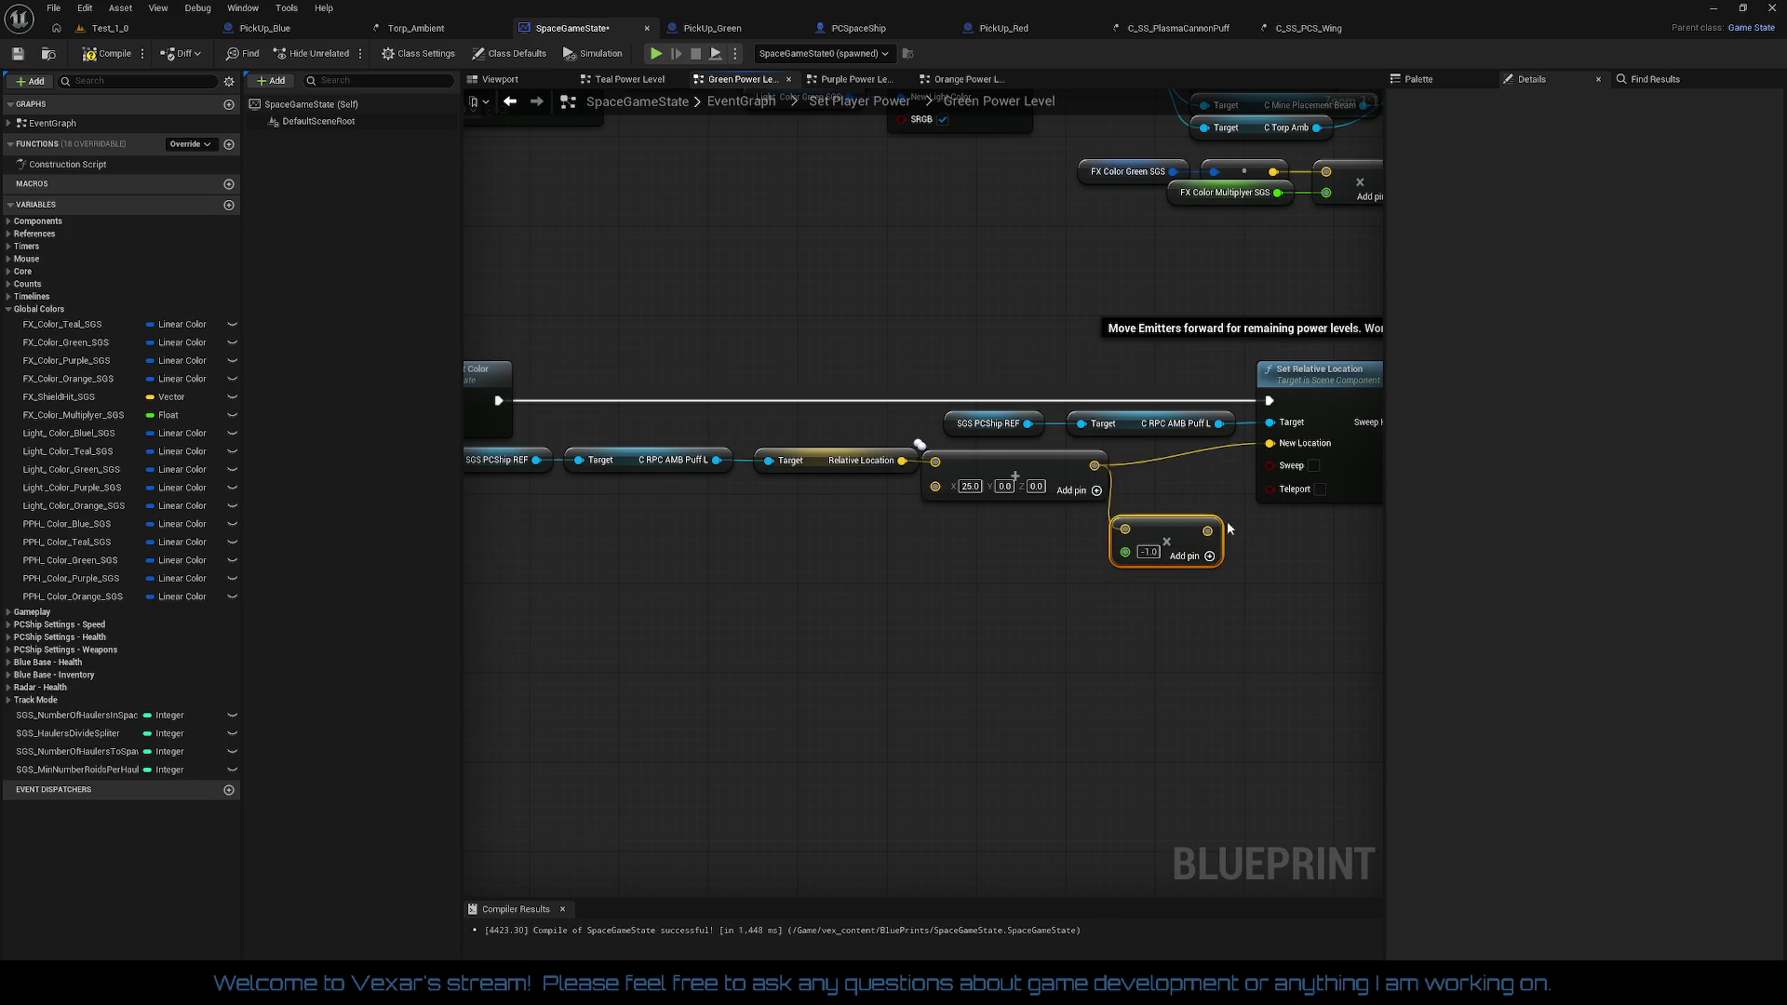
{"action": "left_click_drag", "start_coordinate": [1208, 527], "coordinate": [1271, 444]}
{"action": "left_click_drag", "start_coordinate": [1201, 542], "coordinate": [1214, 478]}
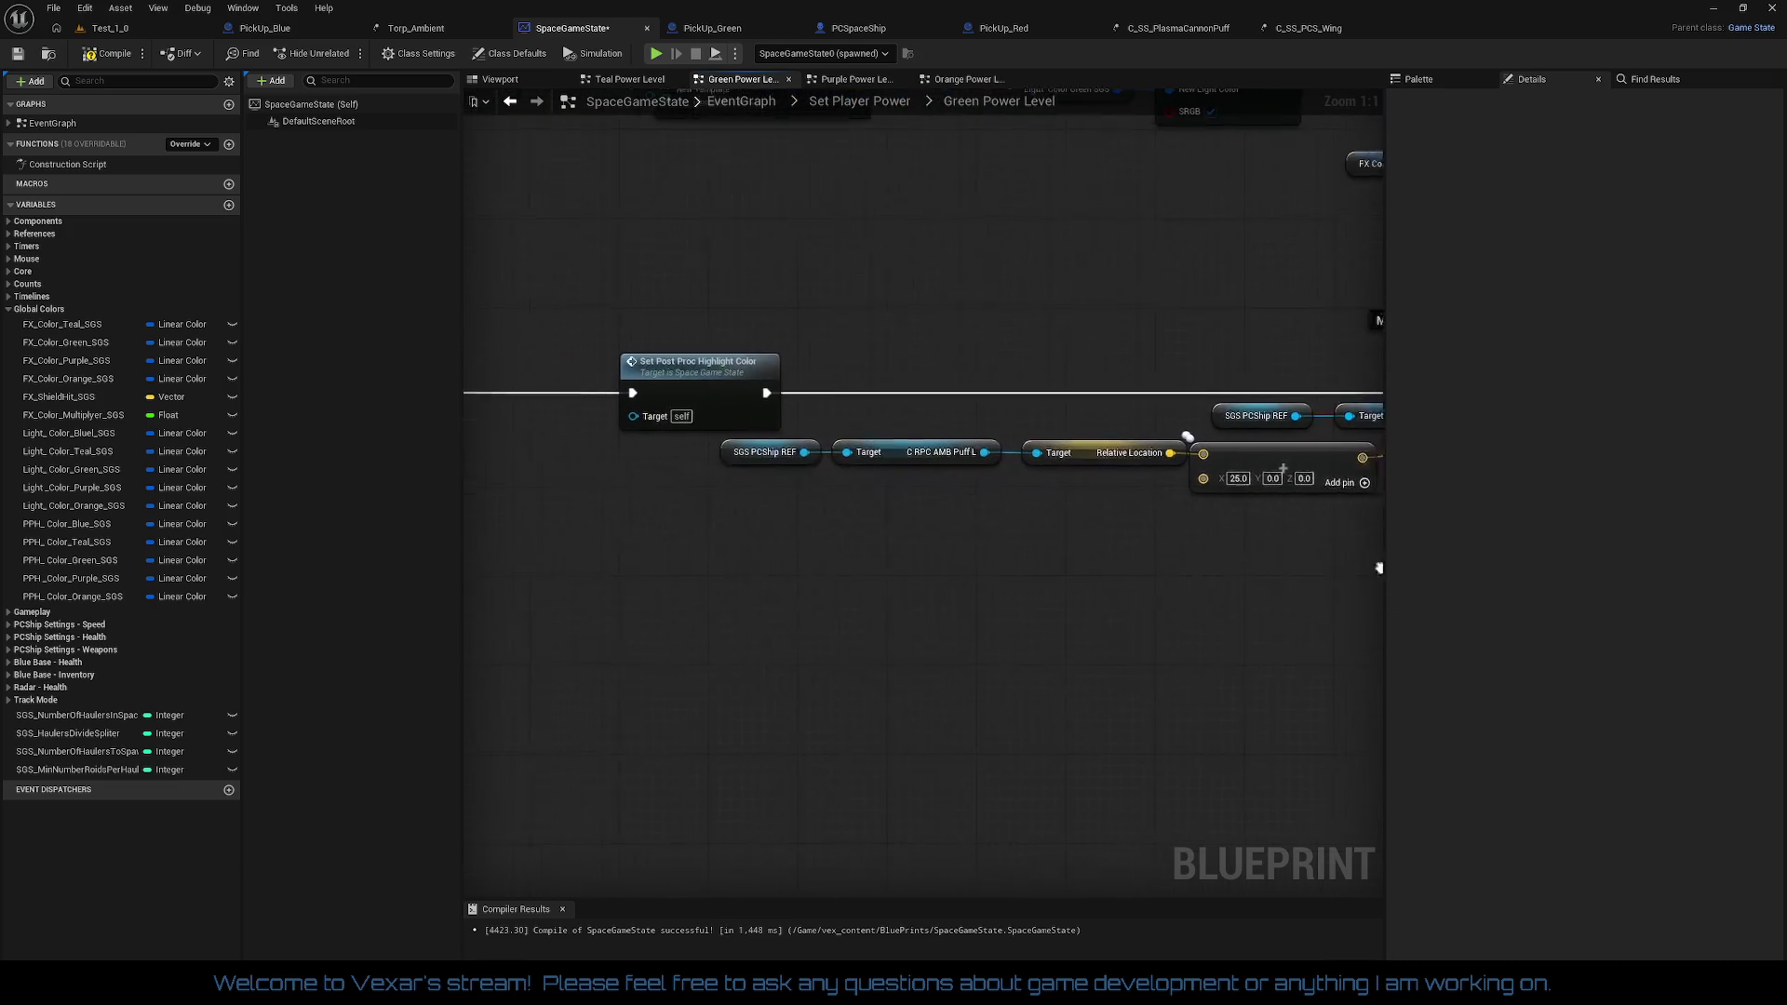
{"action": "mouse_move", "coordinate": [693, 446]}
{"action": "left_mouse_down"}
{"action": "mouse_move", "coordinate": [1471, 558]}
{"action": "mouse_move", "coordinate": [1104, 574]}
{"action": "left_mouse_up"}
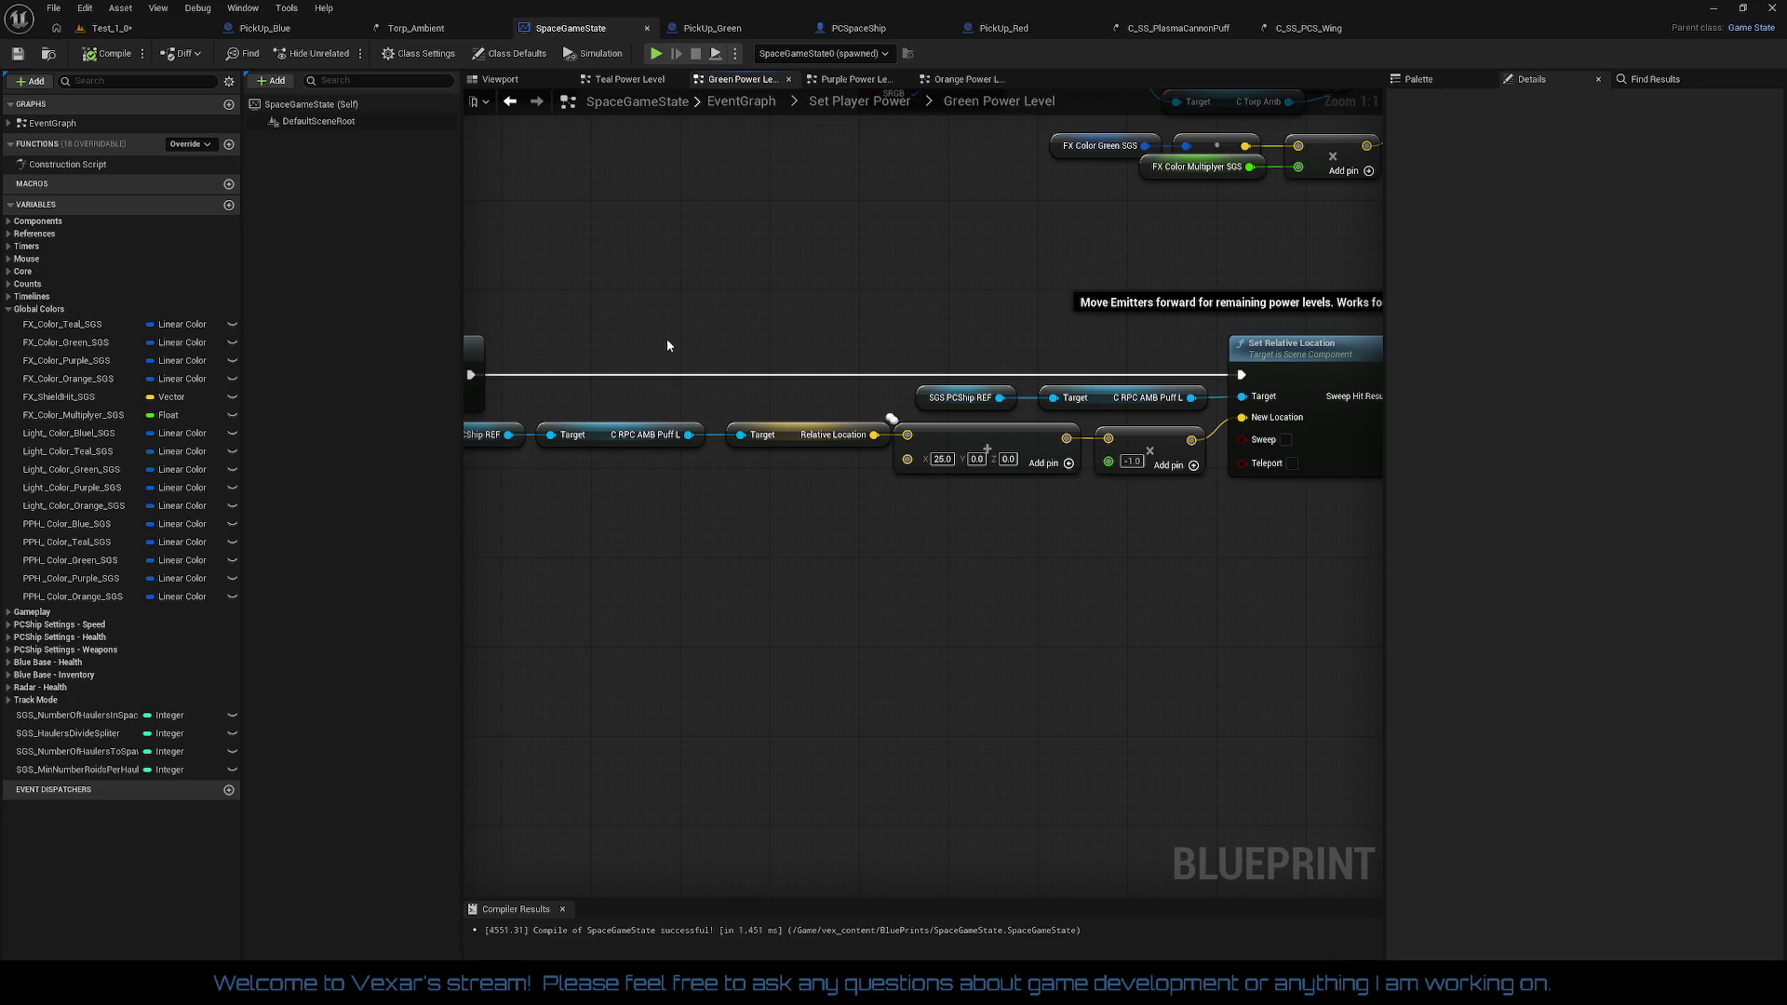
Step: Disconnect the multiply node and split Set Relative Location's New Location into X, Y, Z
{"action": "left_click_drag", "start_coordinate": [936, 515], "coordinate": [814, 509]}
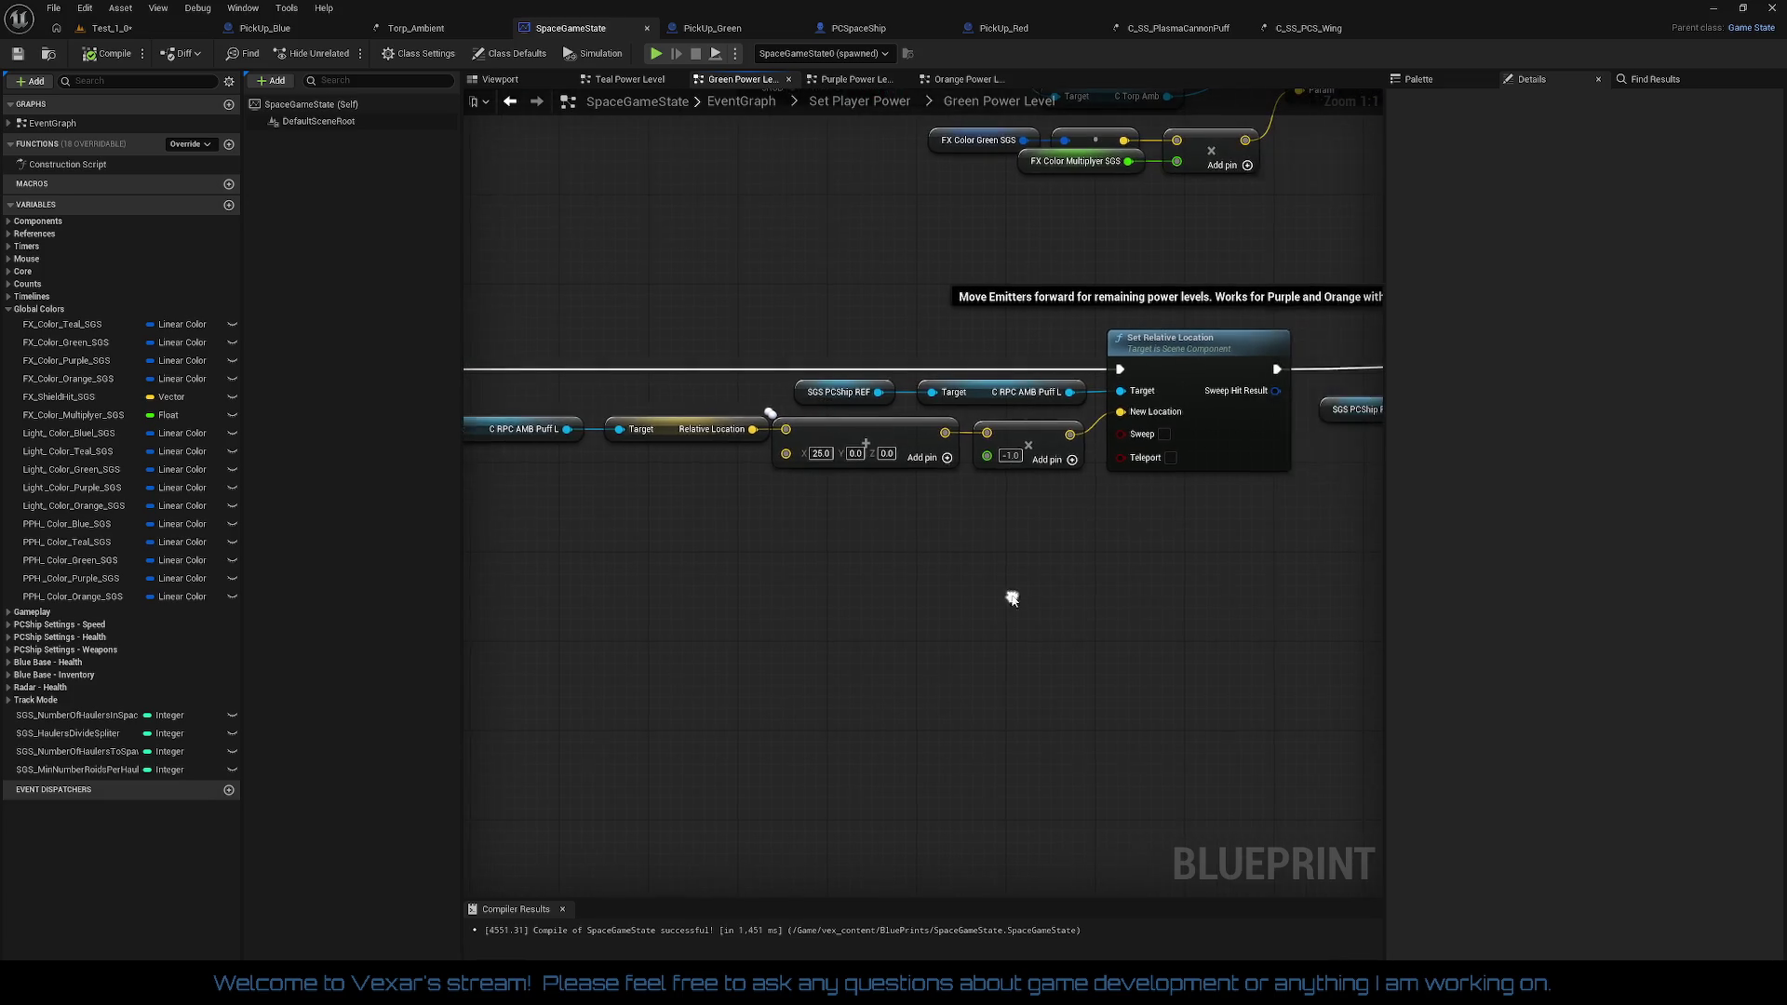
{"action": "right_click", "coordinate": [989, 433]}
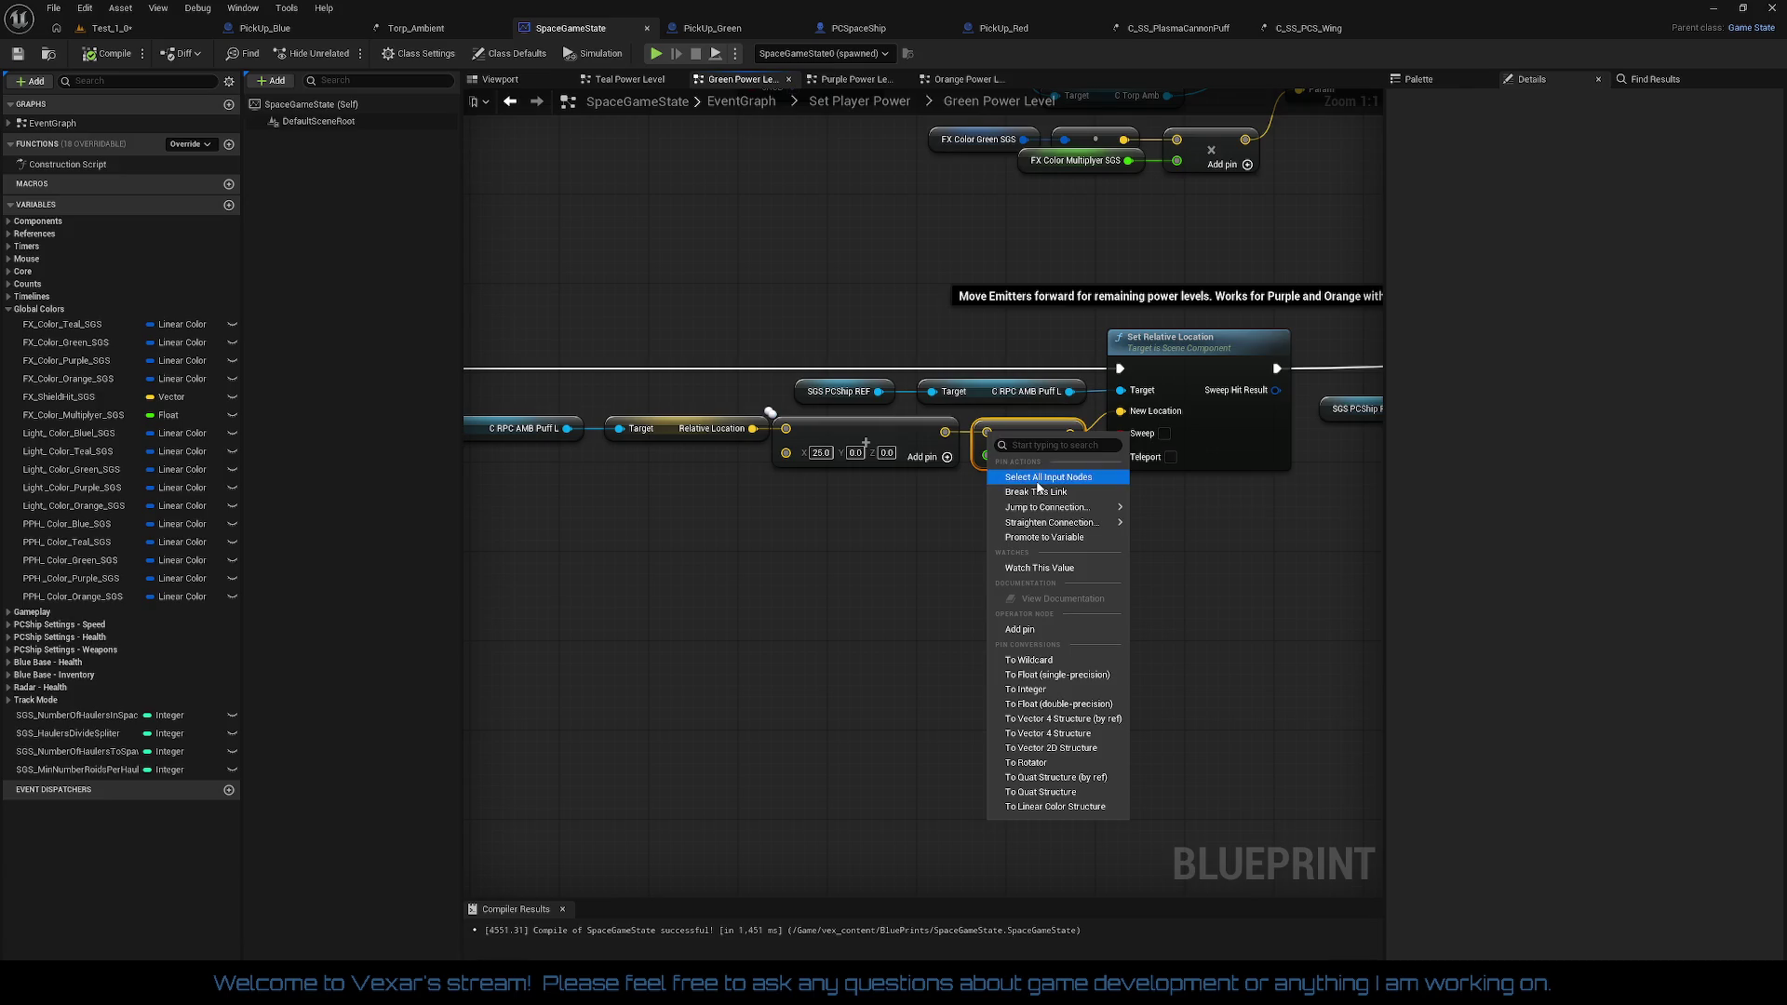
{"action": "left_click", "coordinate": [1024, 492]}
{"action": "mouse_move", "coordinate": [1075, 448]}
{"action": "left_mouse_down"}
{"action": "mouse_move", "coordinate": [1062, 614]}
{"action": "mouse_move", "coordinate": [1140, 447]}
{"action": "mouse_move", "coordinate": [1122, 410]}
{"action": "left_mouse_up"}
{"action": "right_click", "coordinate": [1122, 410]}
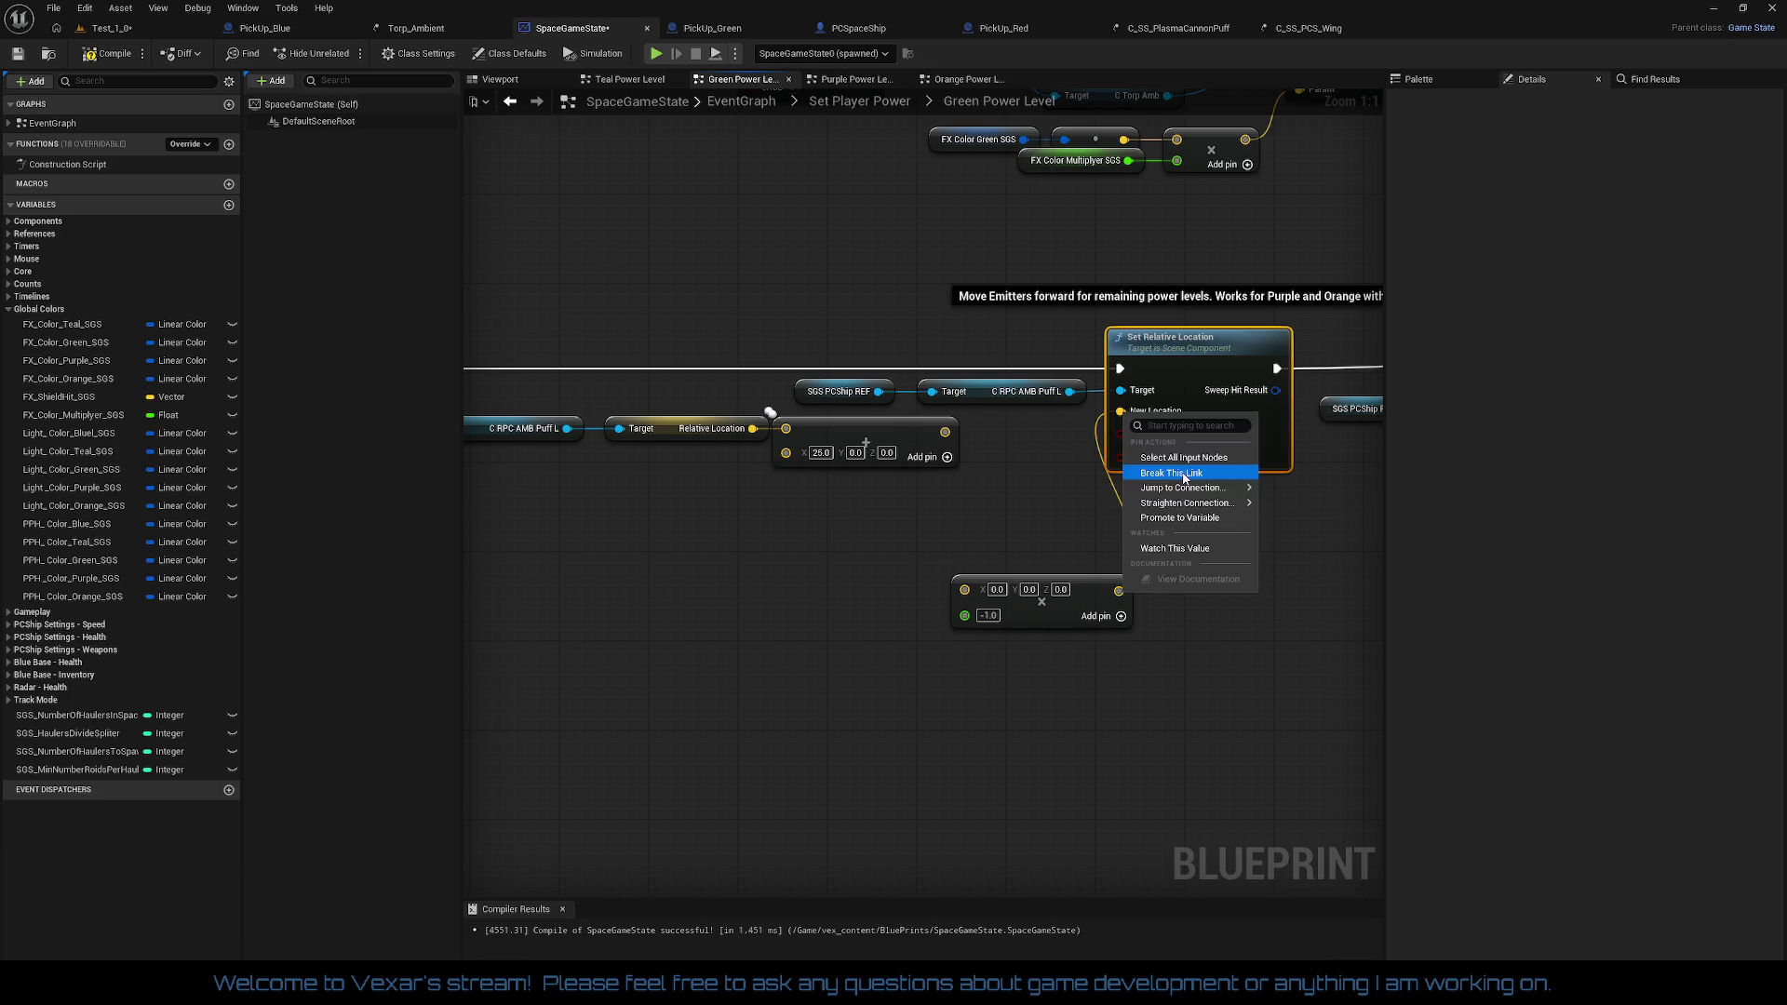
{"action": "left_click", "coordinate": [1191, 476]}
{"action": "right_click", "coordinate": [1121, 419]}
{"action": "left_click", "coordinate": [1174, 466]}
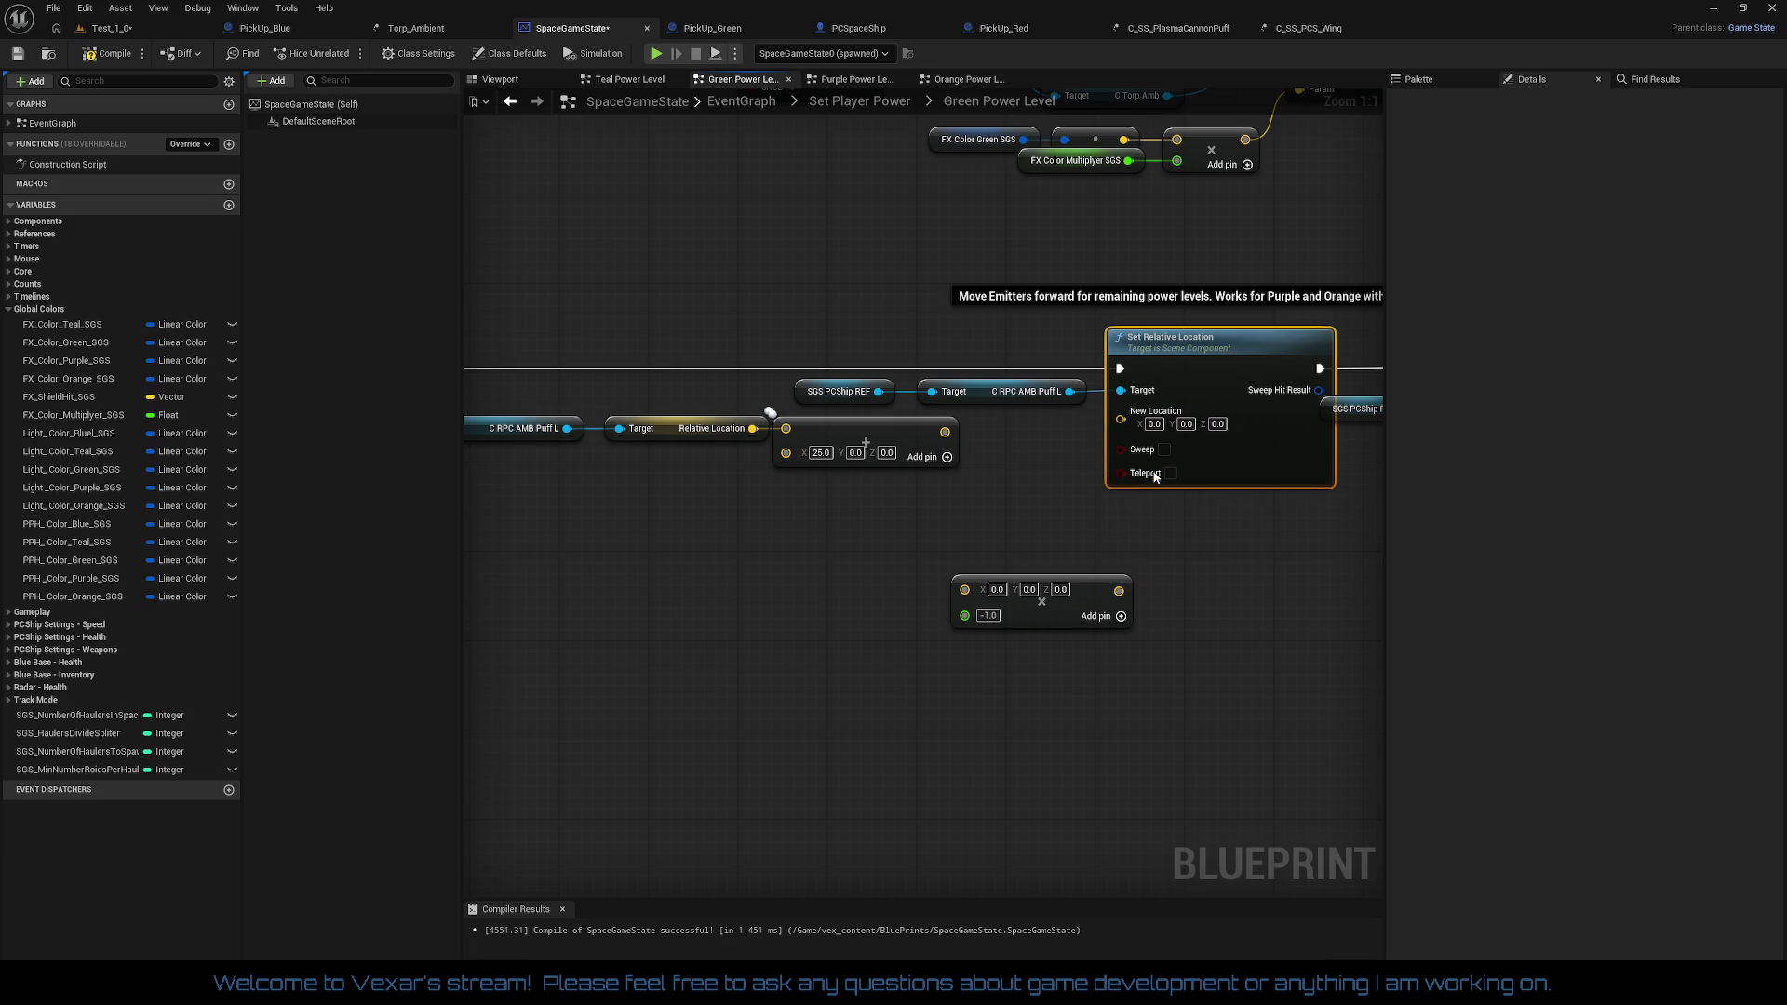
Step: Convert the Multiply output to a float and wire it into New Location Y
{"action": "mouse_move", "coordinate": [1119, 590]}
{"action": "left_mouse_down"}
{"action": "mouse_move", "coordinate": [1131, 441]}
{"action": "mouse_move", "coordinate": [1119, 594]}
{"action": "left_mouse_up"}
{"action": "left_click", "coordinate": [1087, 540]}
{"action": "right_click", "coordinate": [1118, 591]}
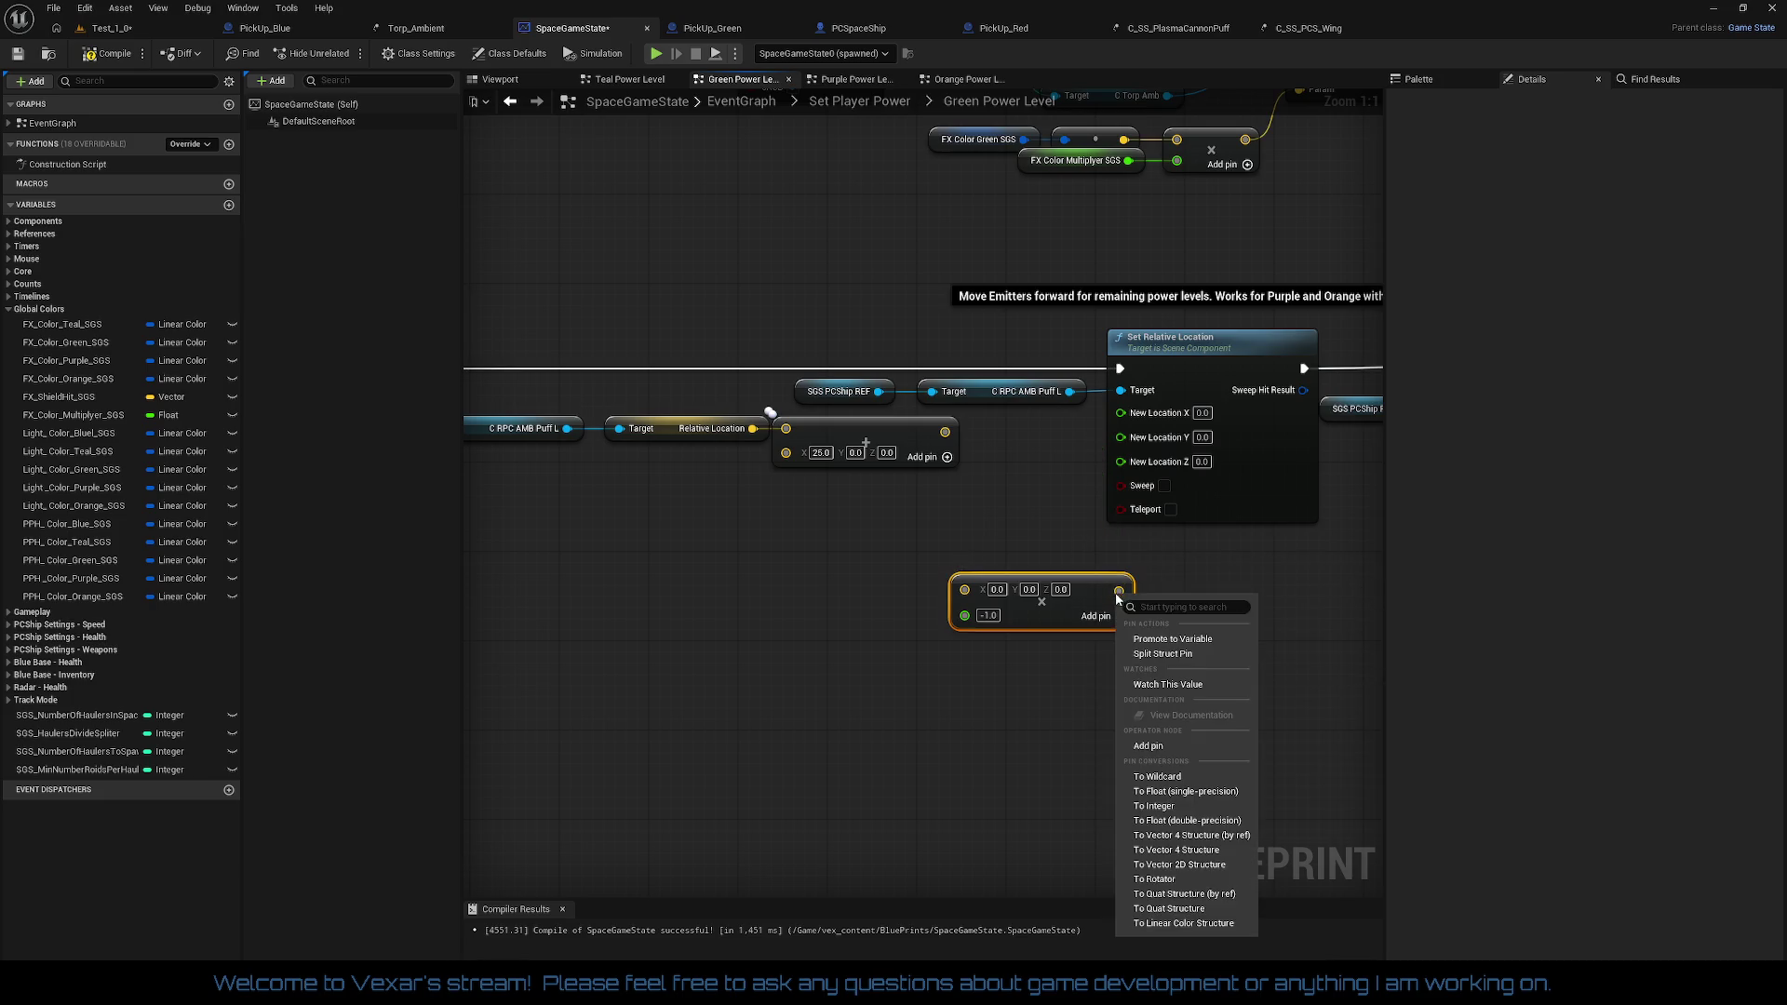
{"action": "left_click", "coordinate": [1184, 791]}
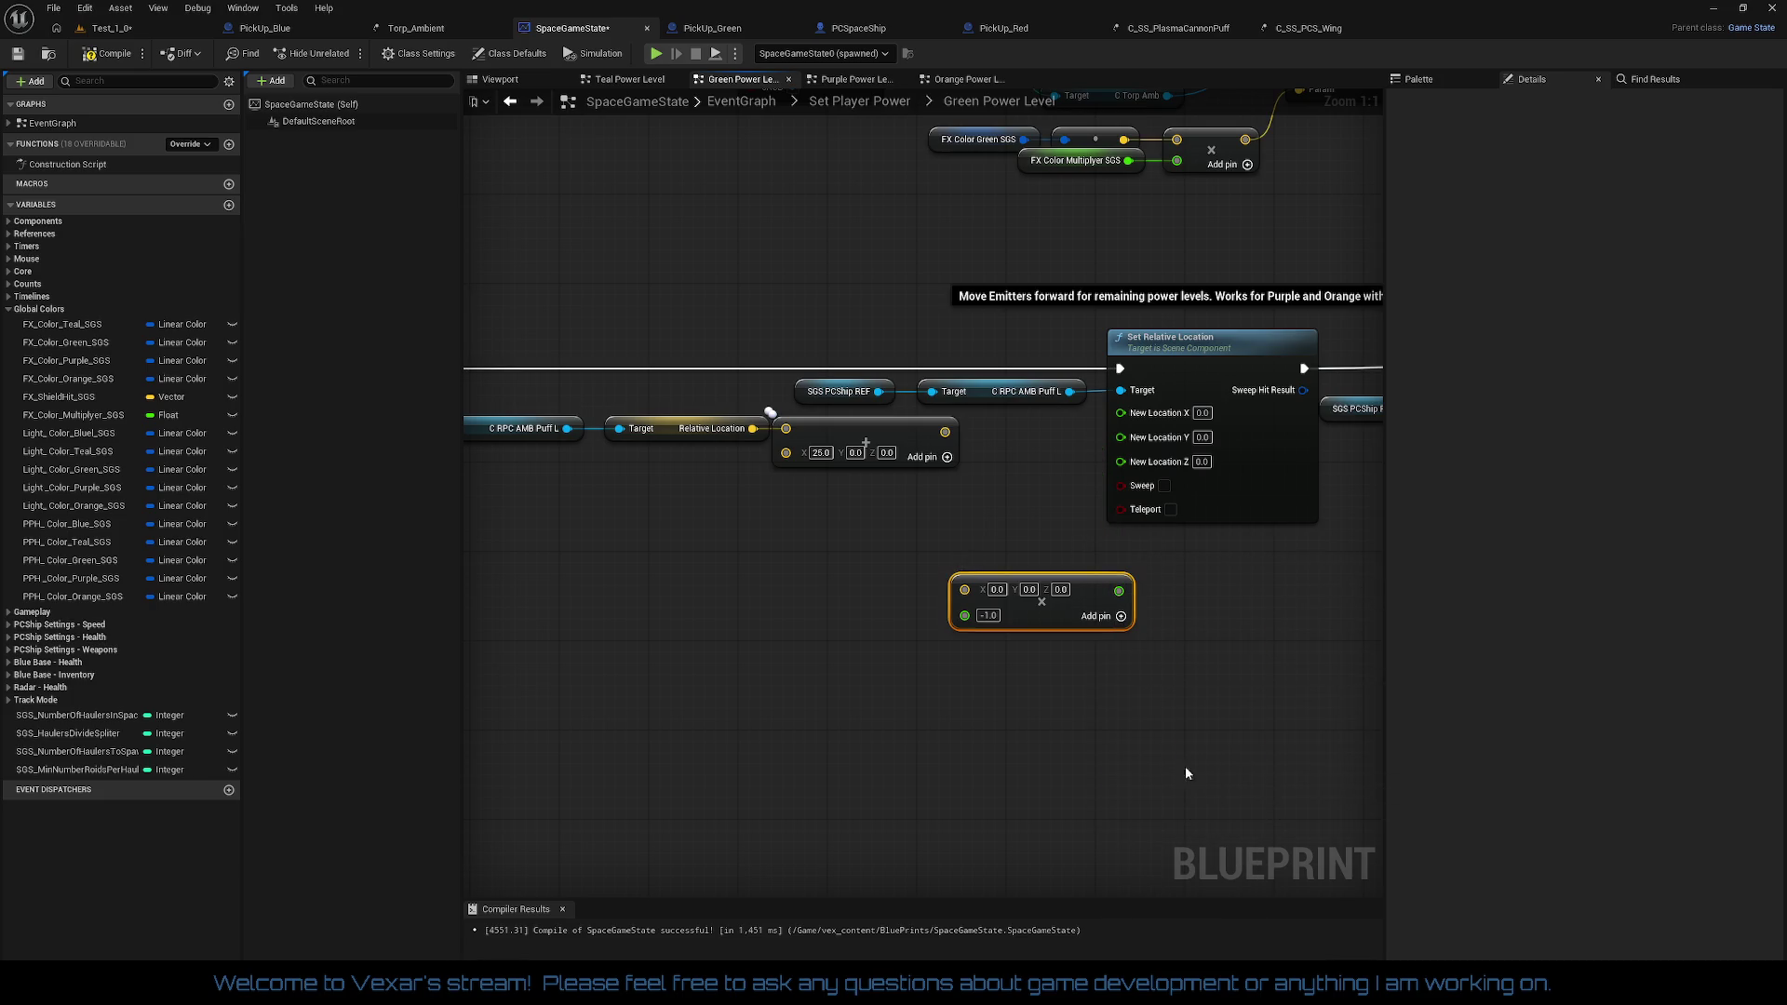
{"action": "left_click_drag", "start_coordinate": [973, 589], "coordinate": [872, 556]}
{"action": "left_click_drag", "start_coordinate": [1019, 556], "coordinate": [1120, 437]}
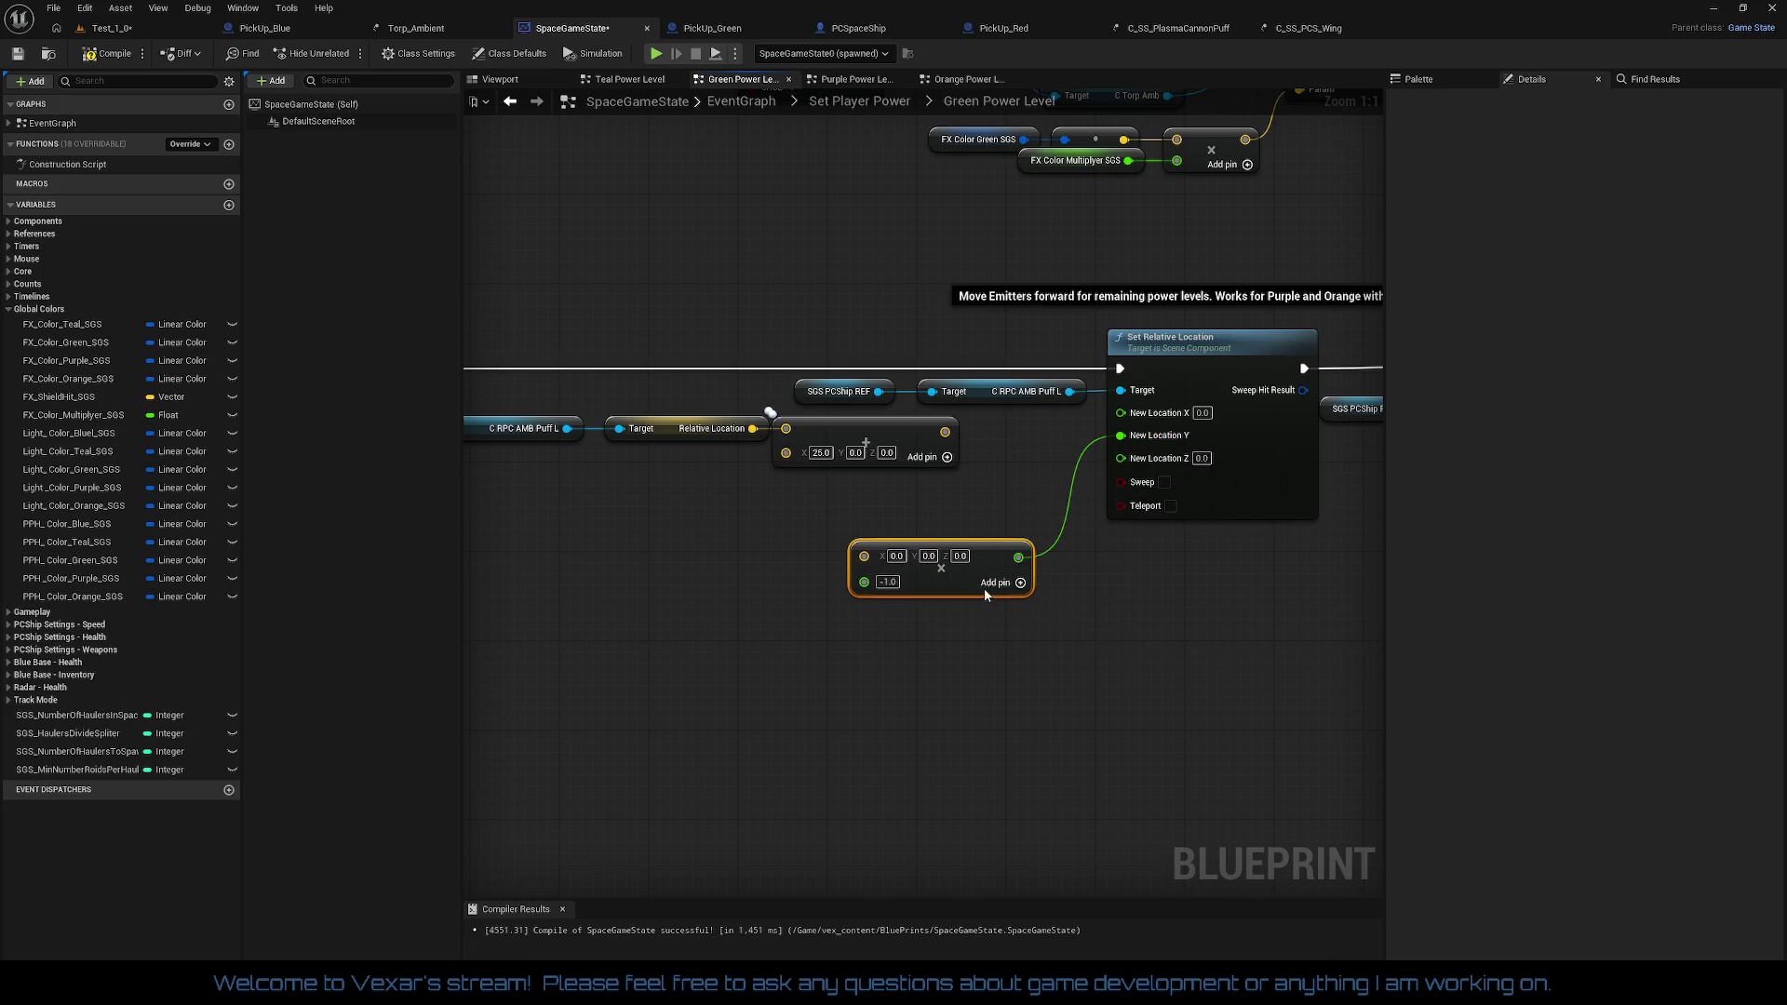
{"action": "left_click_drag", "start_coordinate": [984, 588], "coordinate": [1034, 554]}
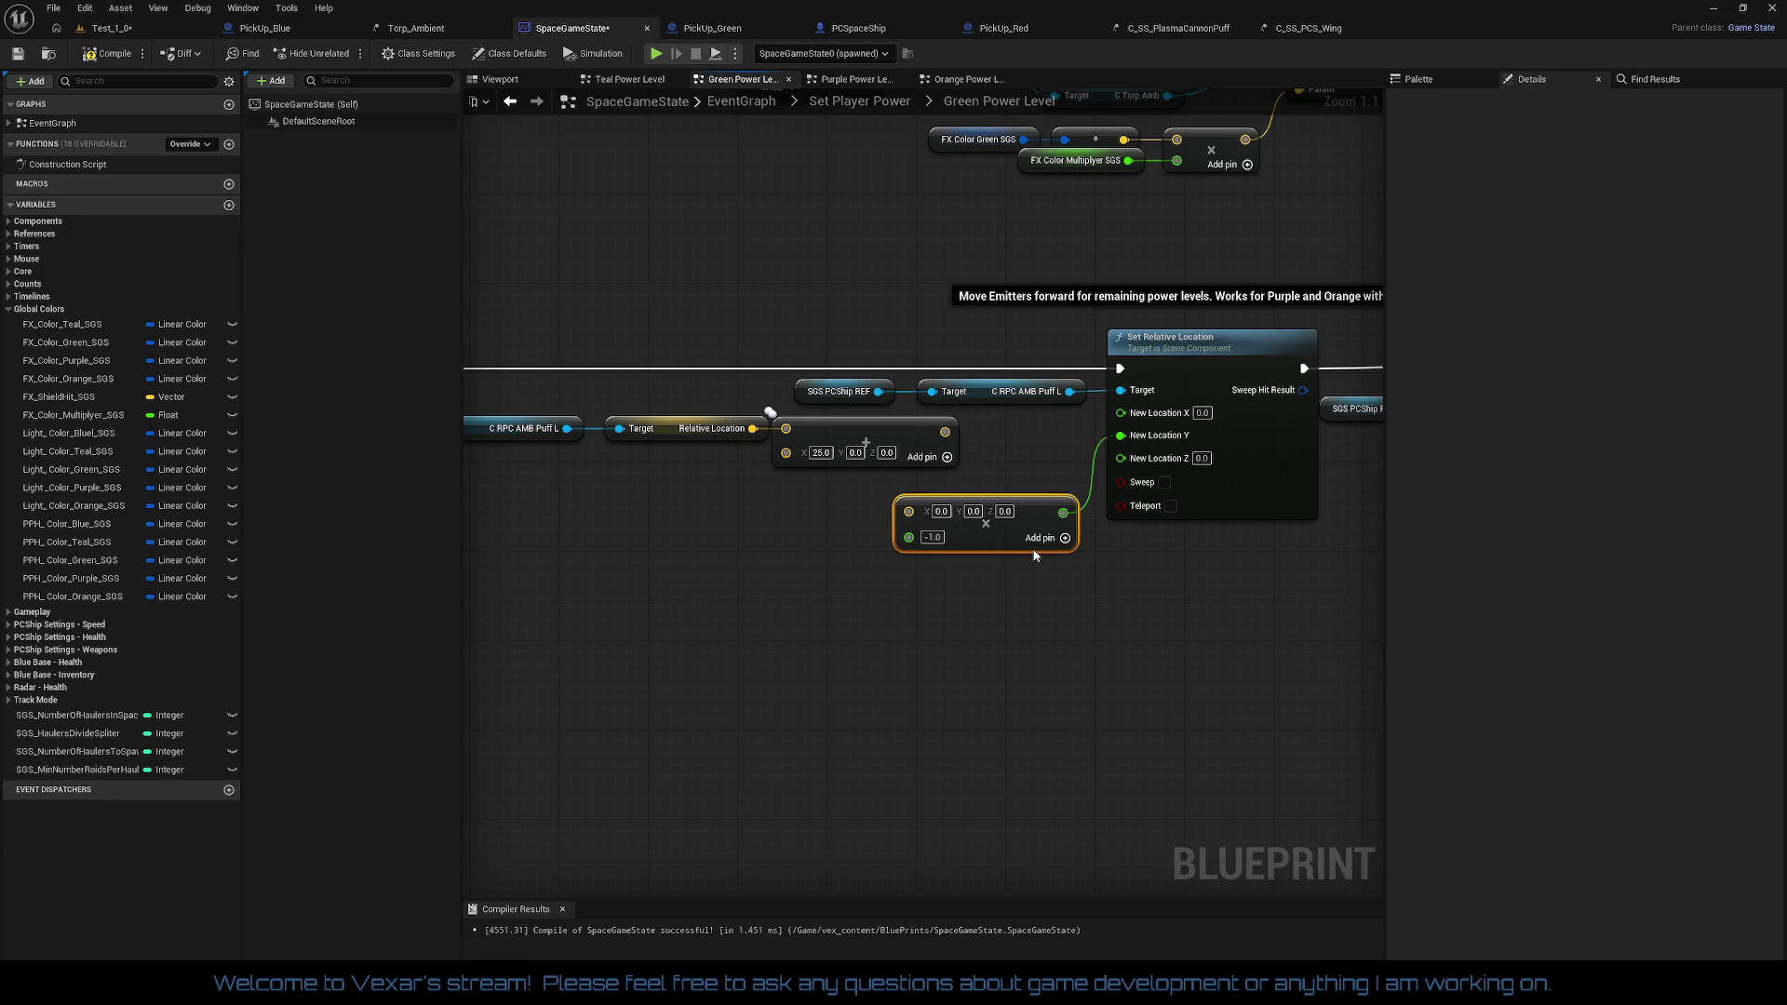
Step: Feed the 25.0 offset location into the multiply node and tidy the node chain
{"action": "mouse_move", "coordinate": [945, 432]}
{"action": "left_mouse_down"}
{"action": "mouse_move", "coordinate": [949, 456]}
{"action": "mouse_move", "coordinate": [907, 511]}
{"action": "left_mouse_up"}
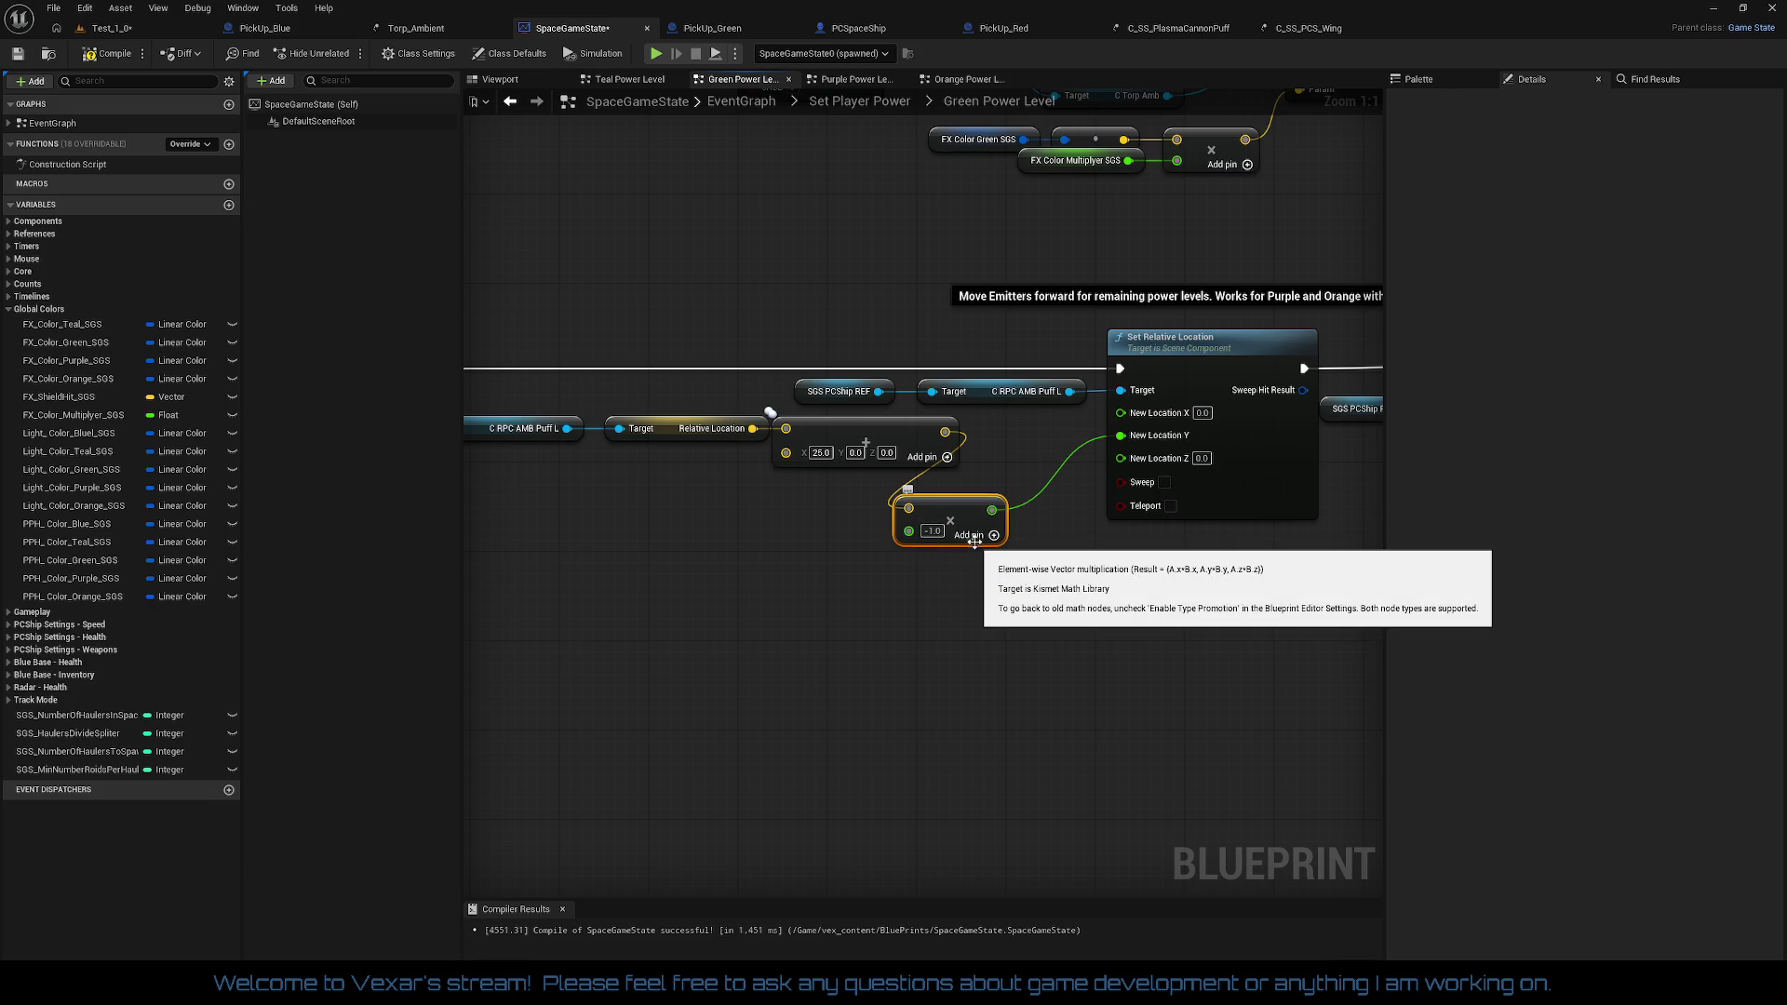
{"action": "left_click_drag", "start_coordinate": [965, 509], "coordinate": [1049, 514]}
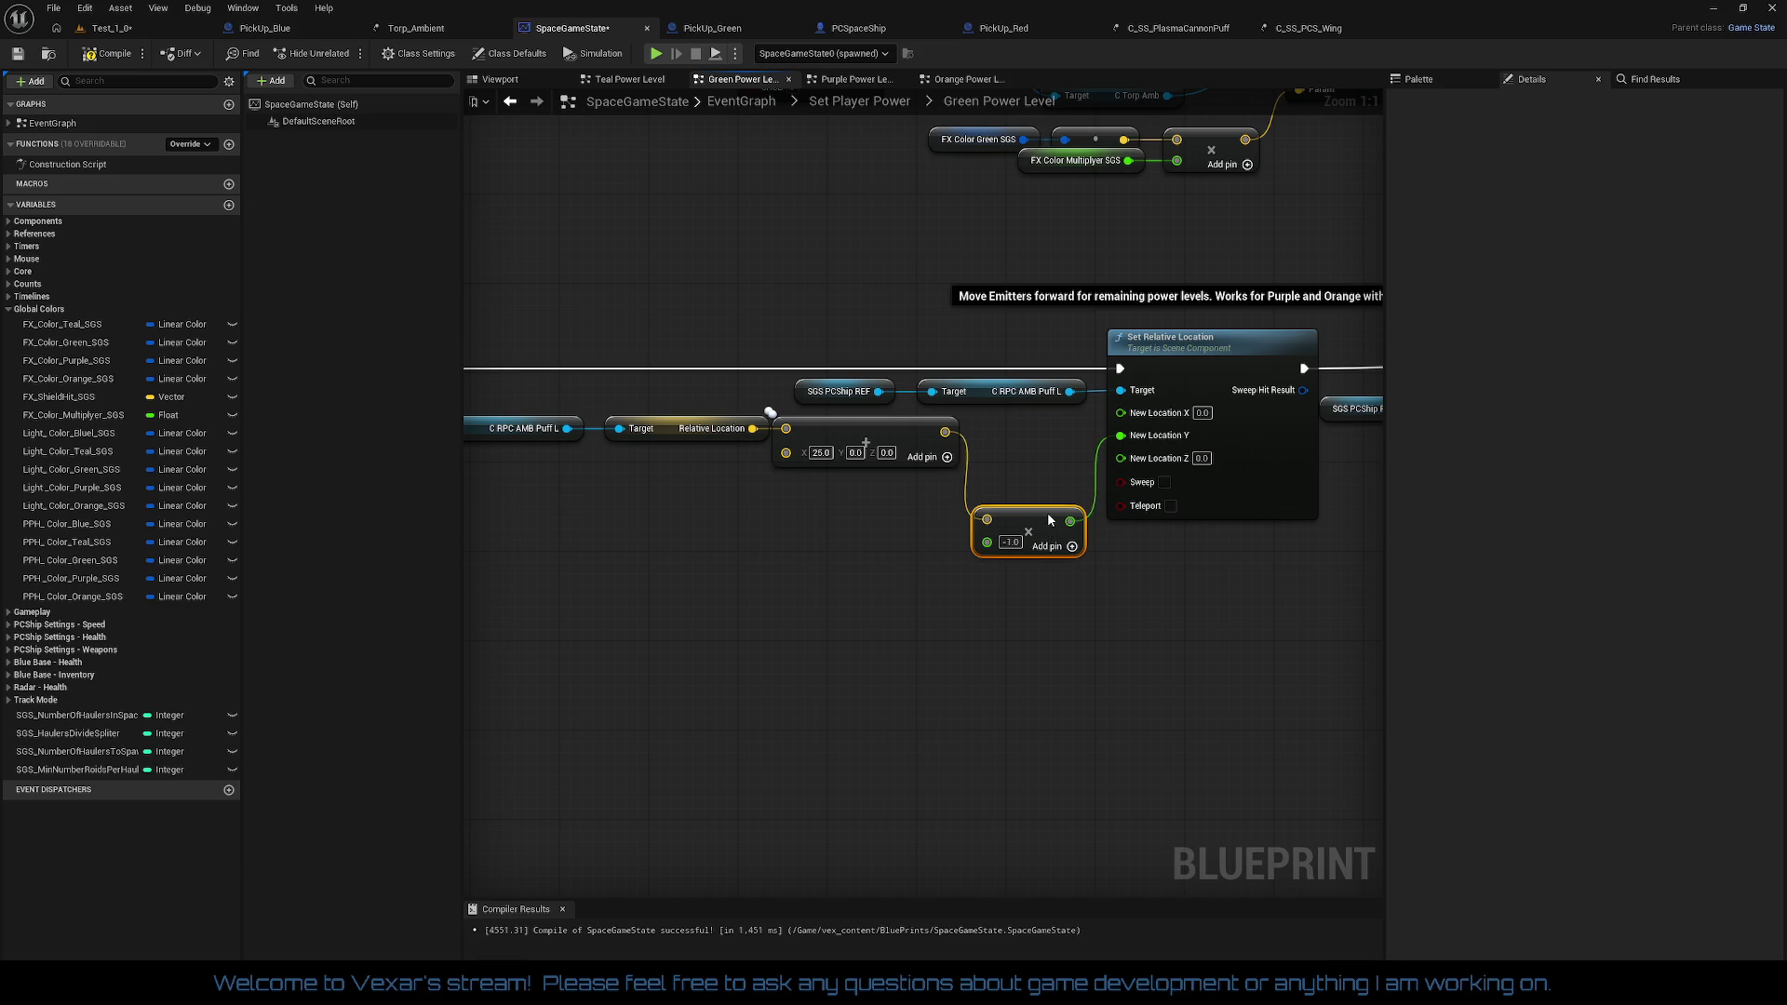
{"action": "left_click_drag", "start_coordinate": [961, 518], "coordinate": [507, 421]}
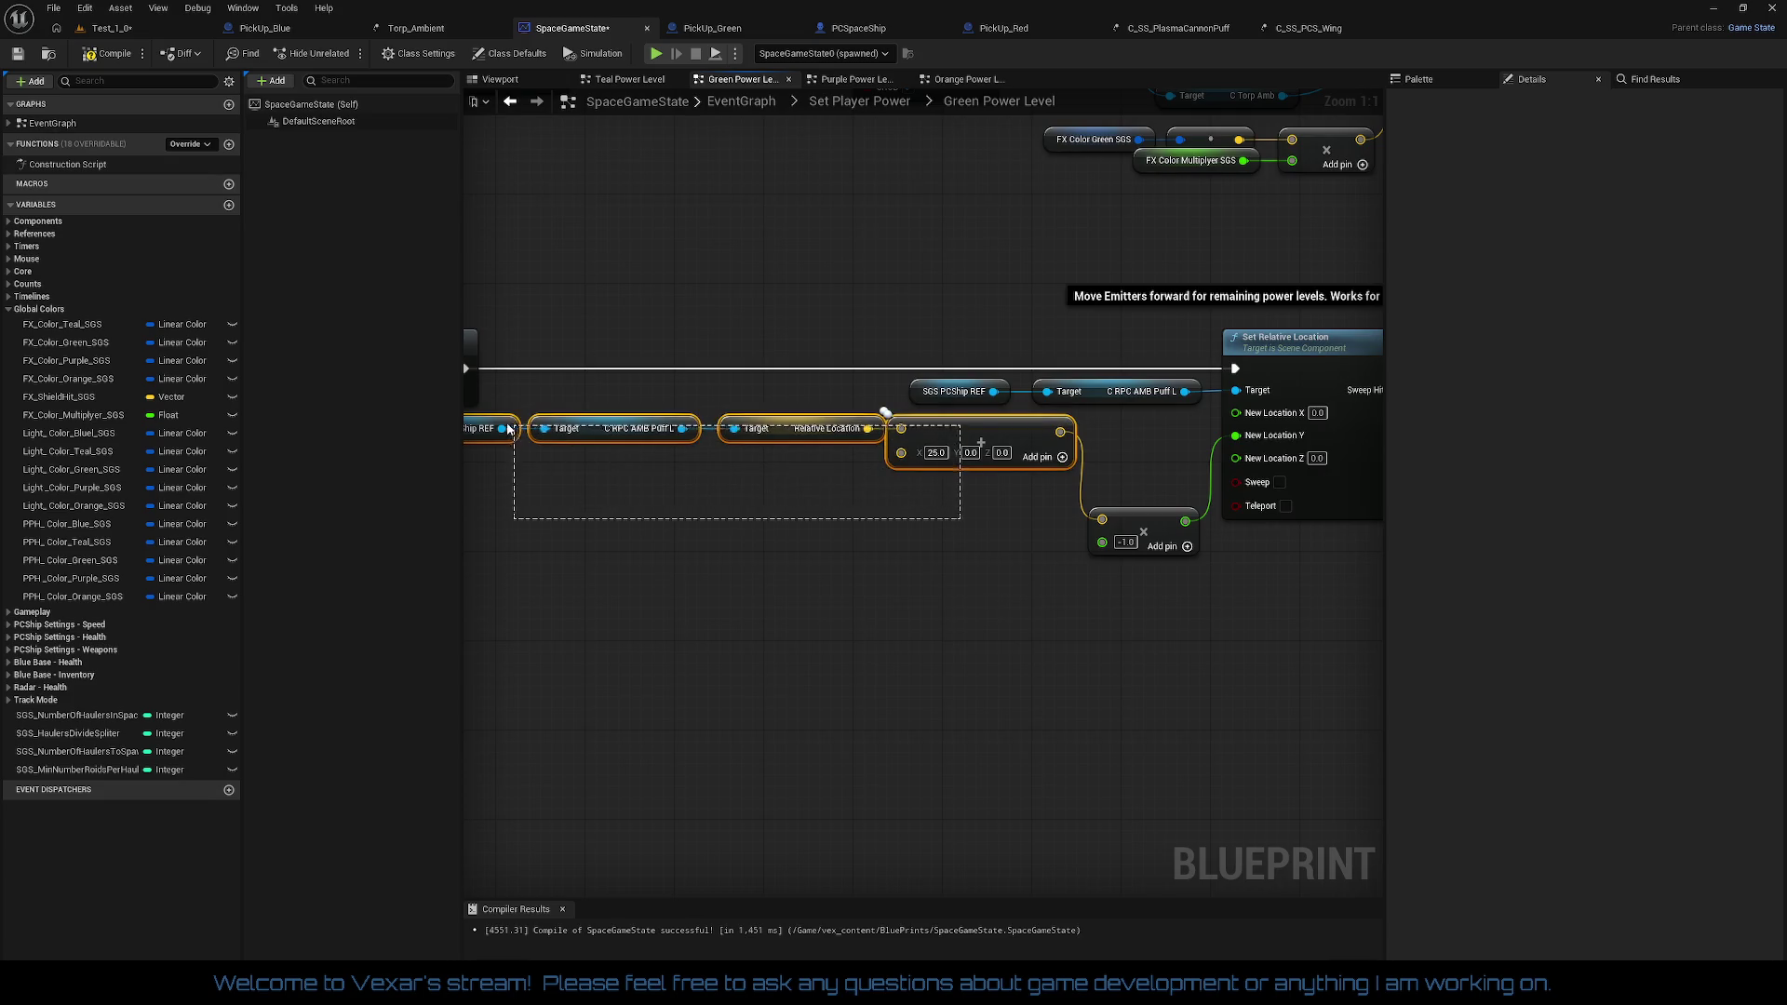
{"action": "left_click_drag", "start_coordinate": [996, 440], "coordinate": [977, 509]}
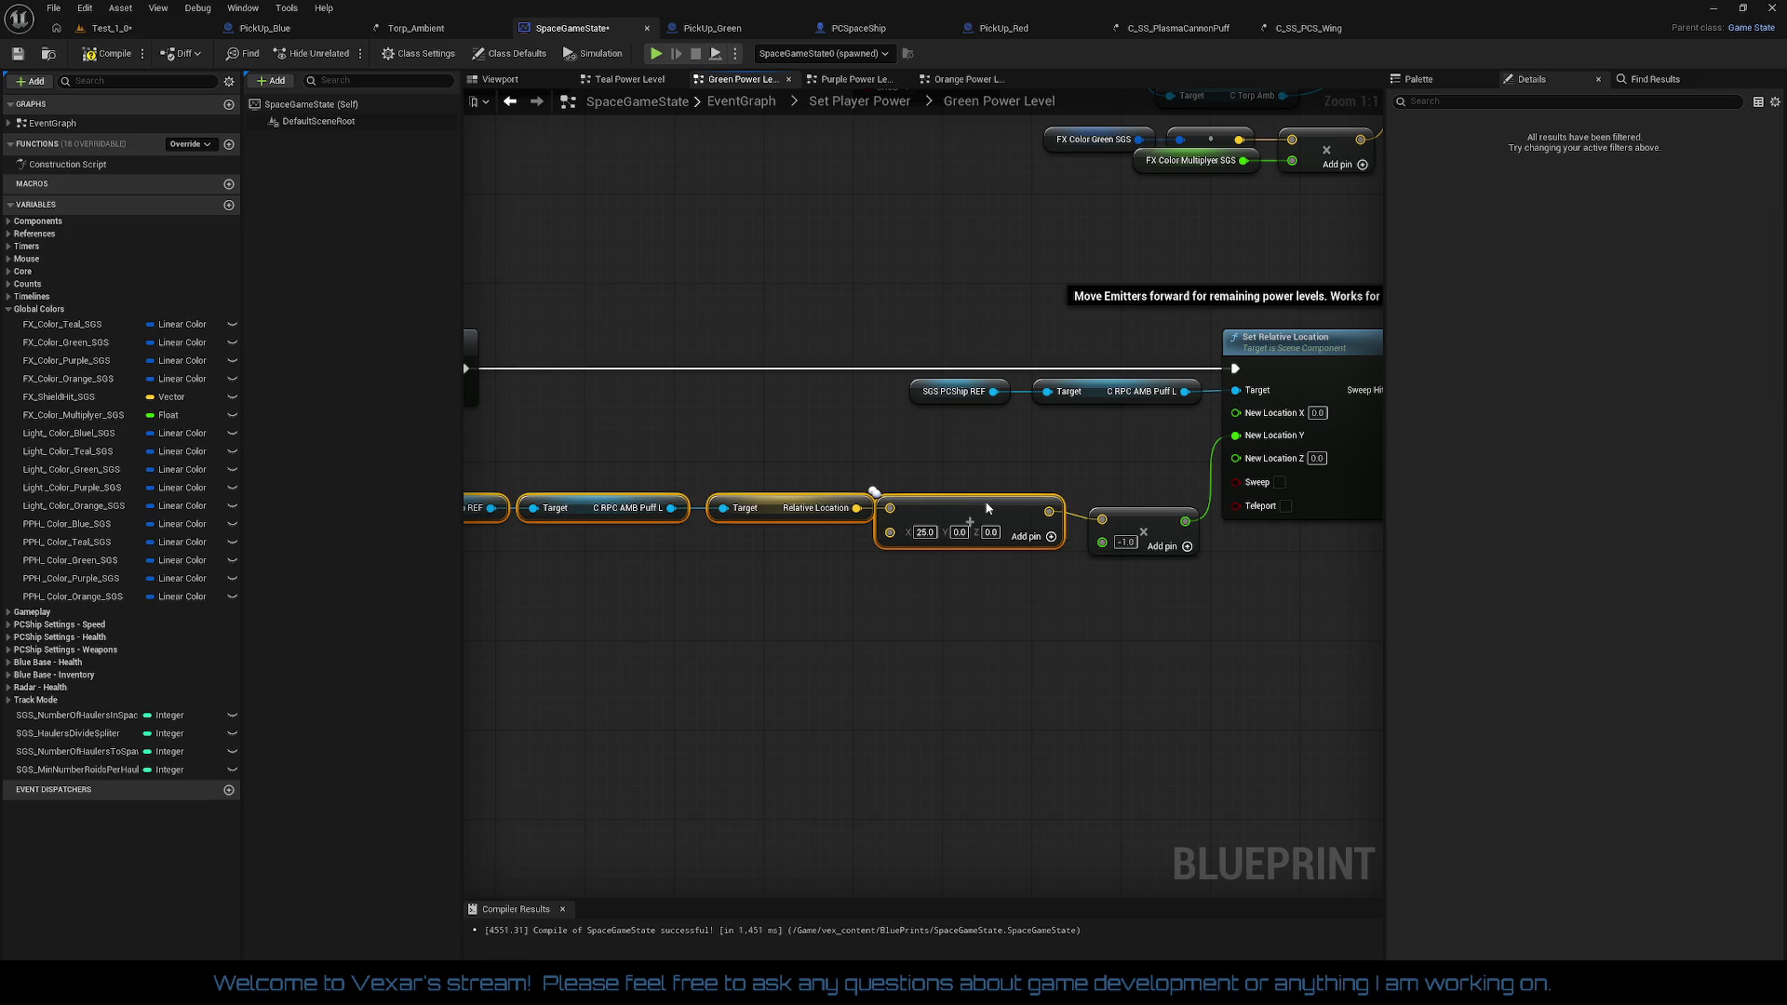
Step: Unlink the 25.0 add node from the multiply, then split the add output and the multiply input into X, Y, Z
{"action": "right_click", "coordinate": [1049, 518]}
{"action": "left_click", "coordinate": [1082, 577]}
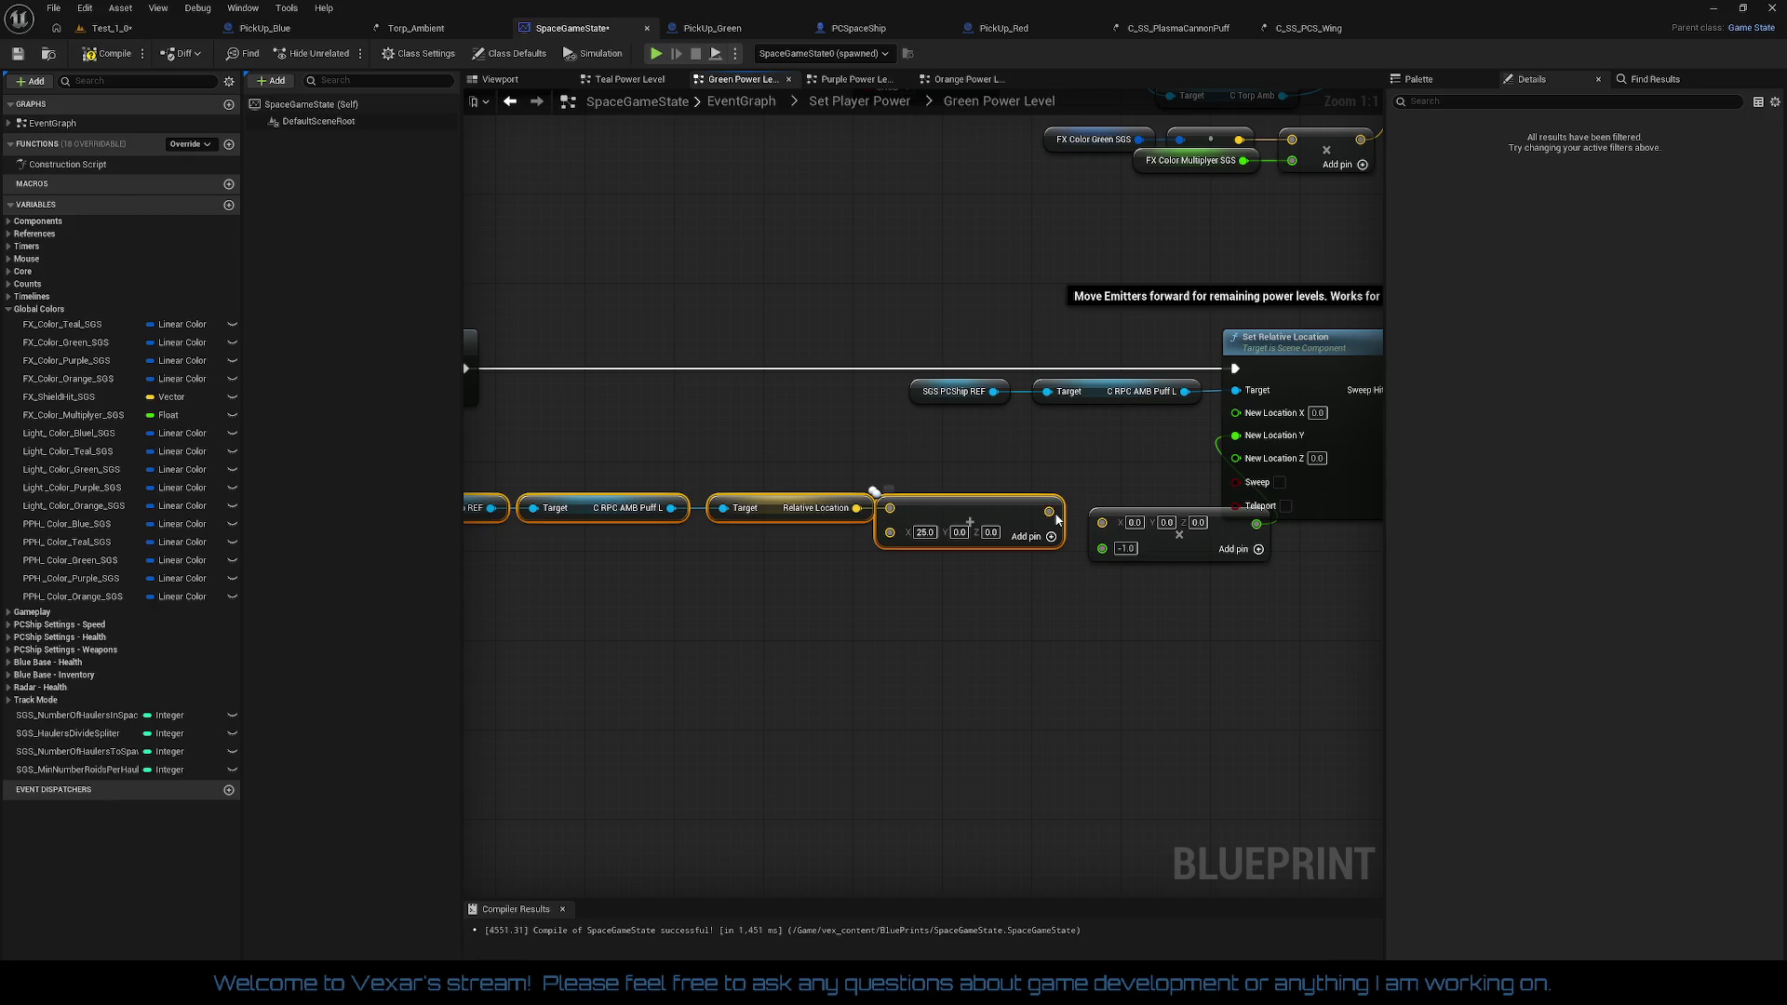
{"action": "right_click", "coordinate": [1050, 512]}
{"action": "left_click", "coordinate": [1107, 574]}
{"action": "right_click", "coordinate": [1106, 527]}
{"action": "left_click", "coordinate": [1156, 588]}
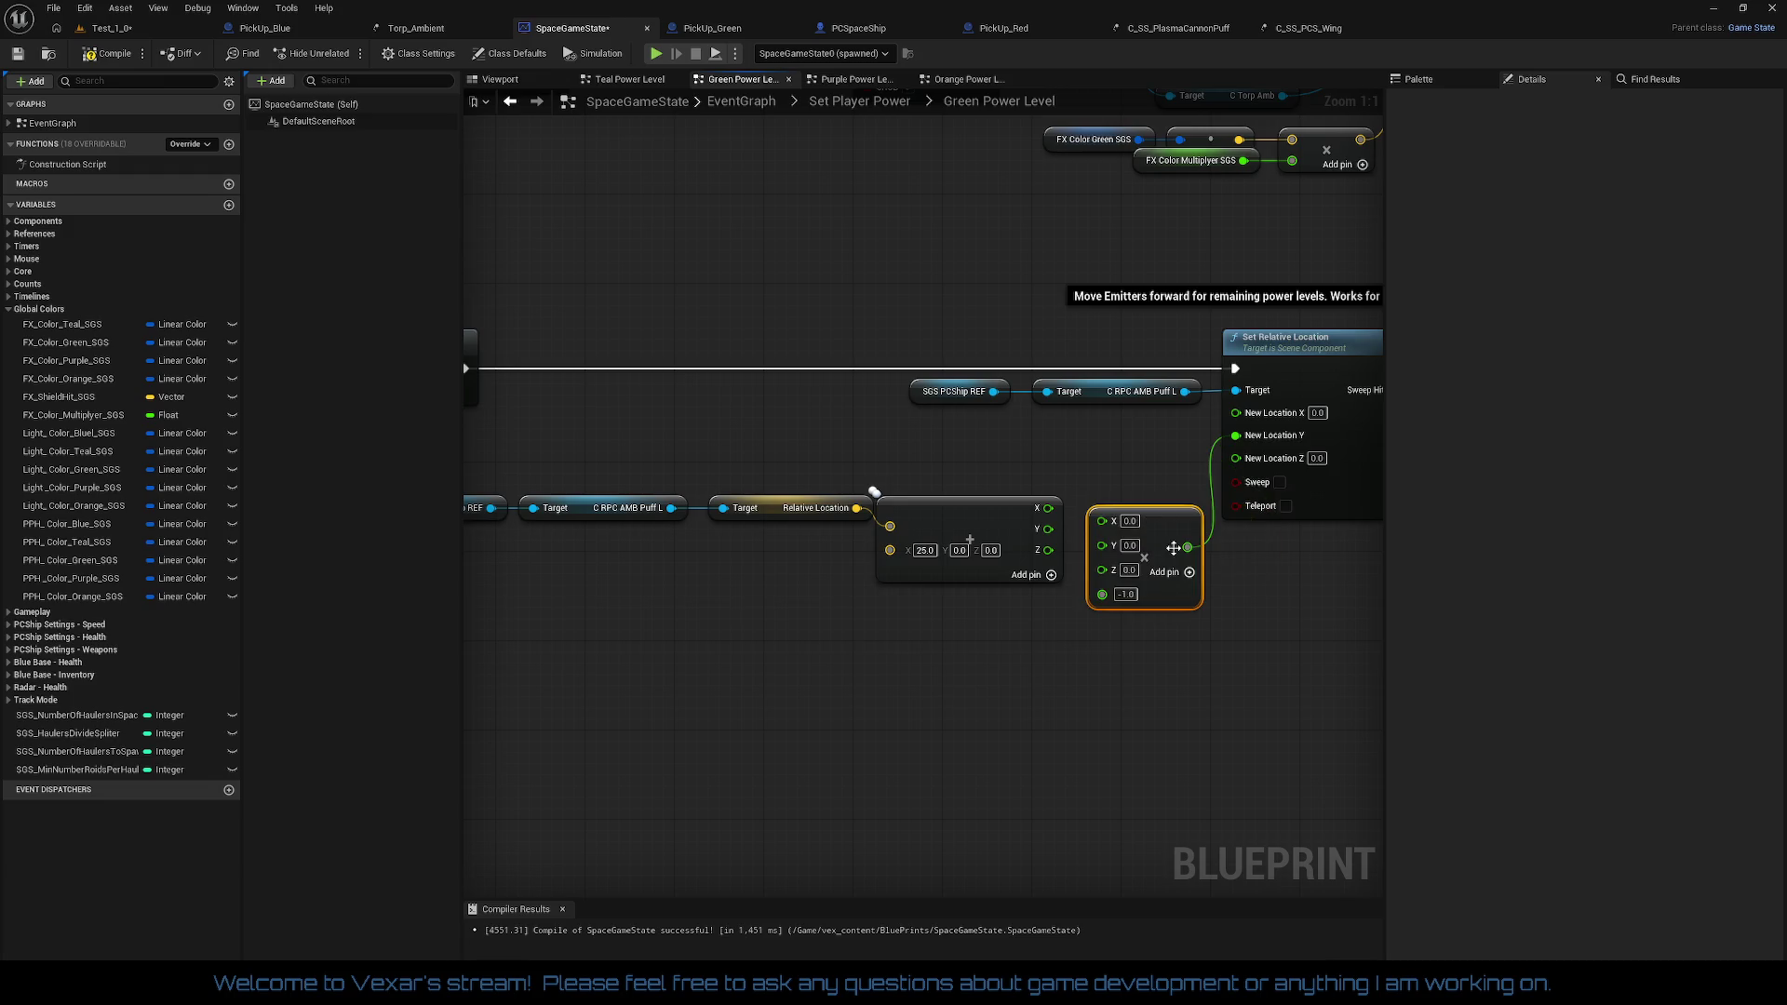
{"action": "left_click_drag", "start_coordinate": [1166, 519], "coordinate": [1166, 531]}
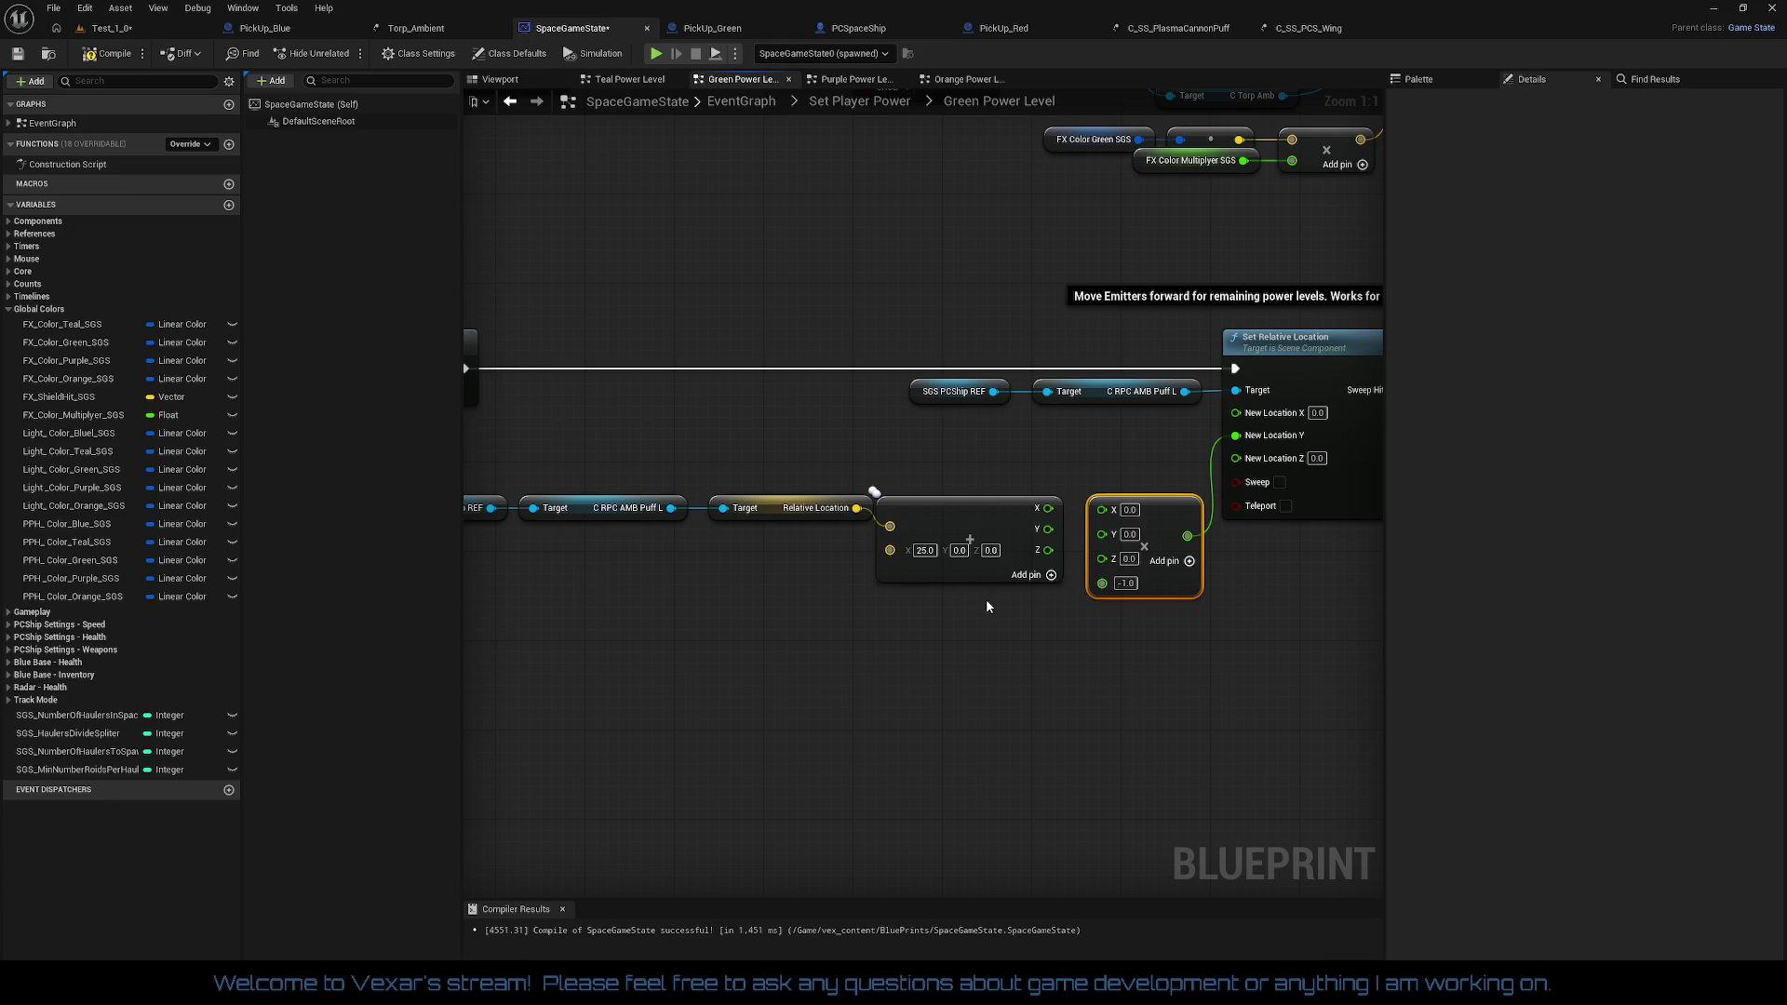
Step: Realign the three getter nodes and the add node beside Set Relative Location
{"action": "left_click_drag", "start_coordinate": [908, 597], "coordinate": [1060, 585]}
{"action": "left_click_drag", "start_coordinate": [577, 468], "coordinate": [936, 565]}
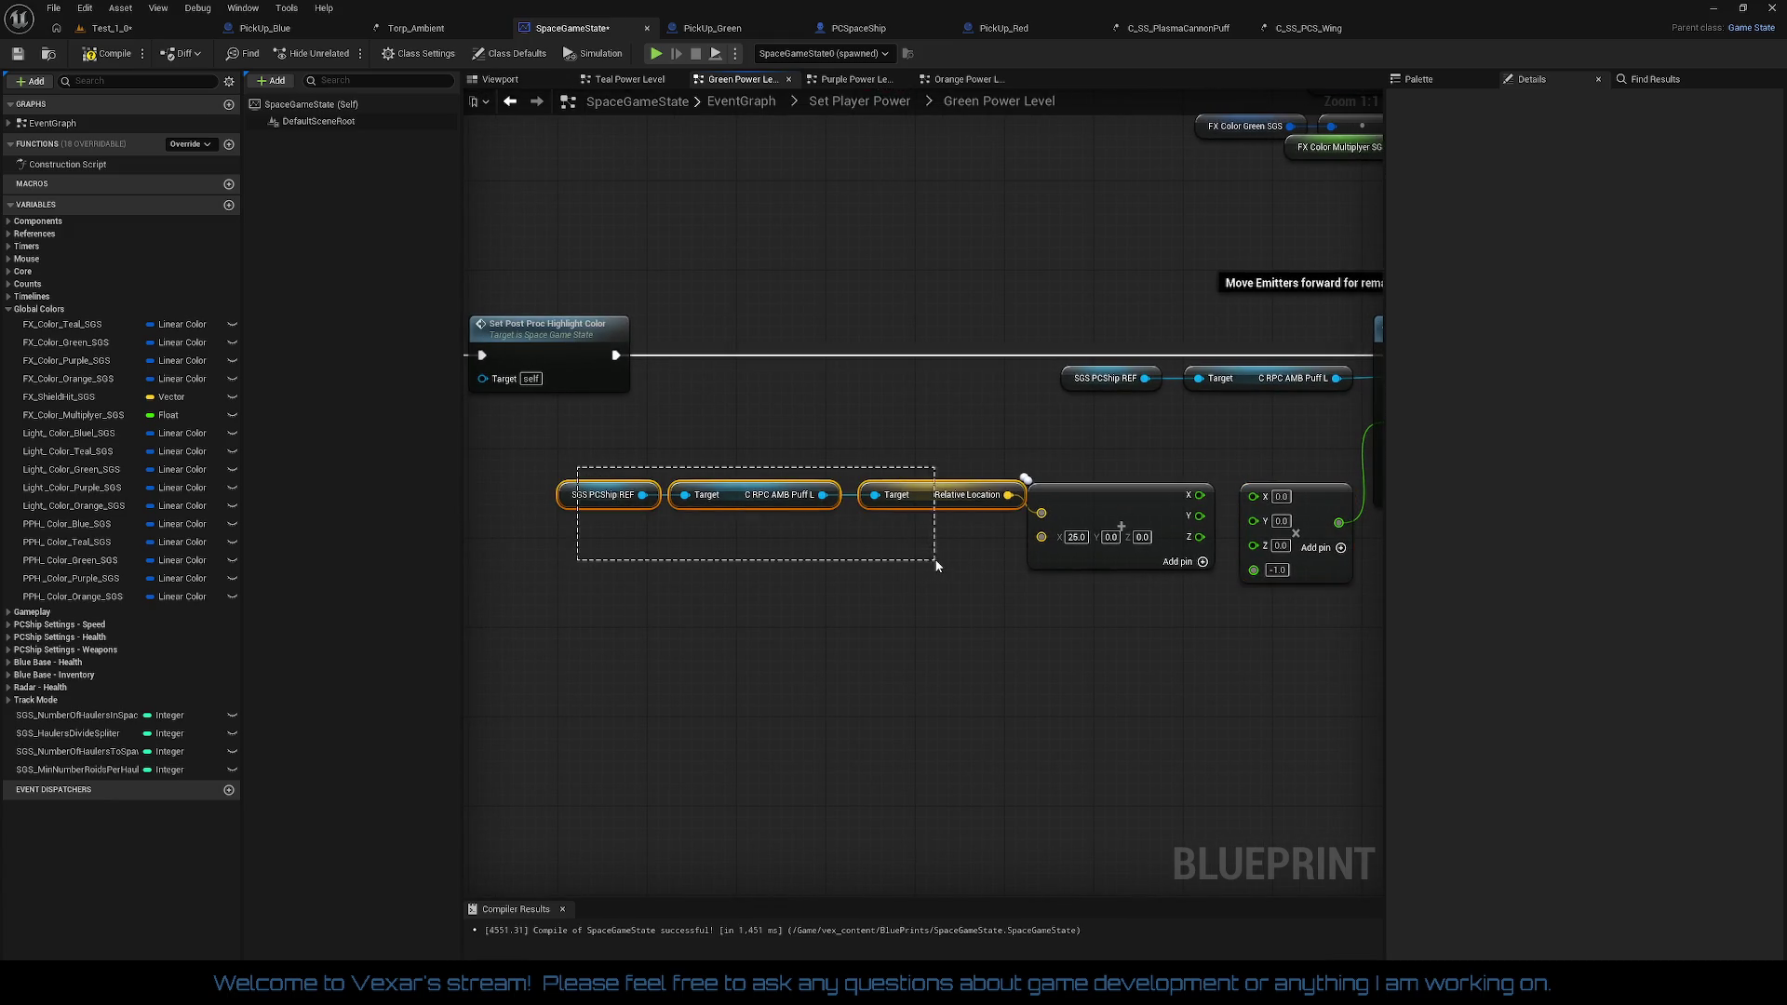
{"action": "left_click_drag", "start_coordinate": [925, 496], "coordinate": [913, 520]}
{"action": "mouse_move", "coordinate": [639, 467]}
{"action": "left_mouse_down"}
{"action": "mouse_move", "coordinate": [1081, 551]}
{"action": "mouse_move", "coordinate": [1119, 584]}
{"action": "left_mouse_up"}
{"action": "left_click_drag", "start_coordinate": [1111, 648], "coordinate": [985, 653]}
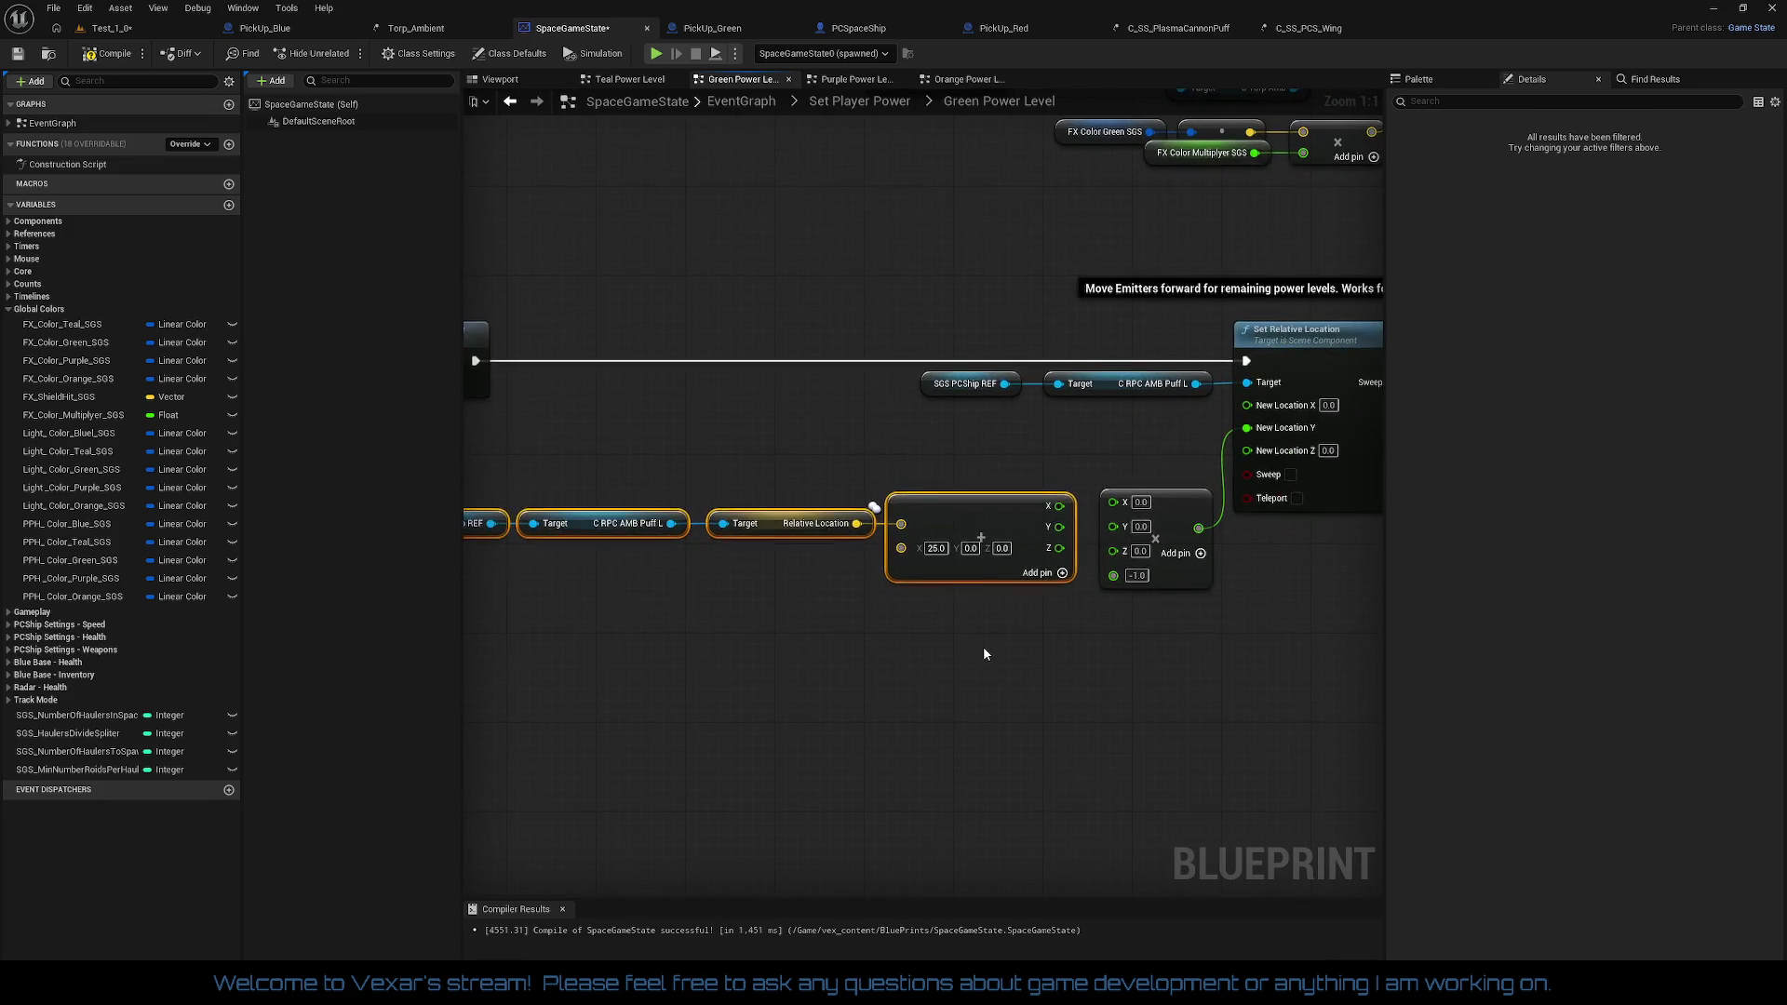
{"action": "left_click_drag", "start_coordinate": [994, 520], "coordinate": [1002, 514]}
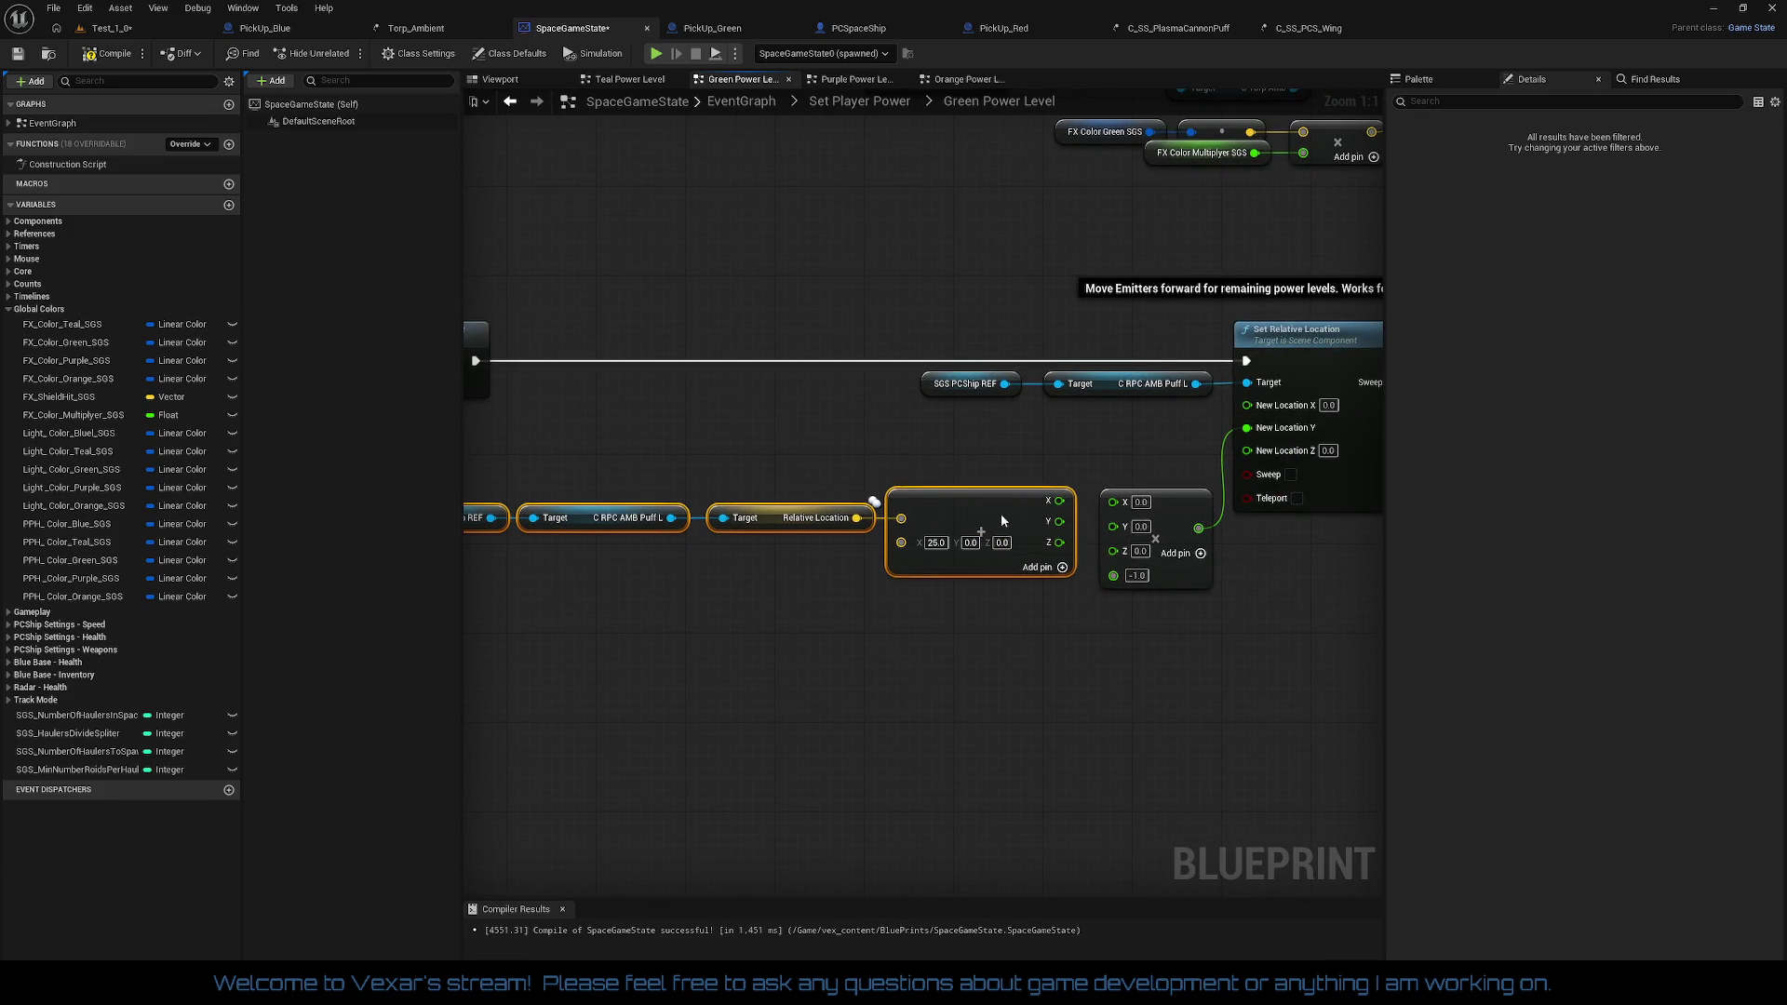
{"action": "left_click_drag", "start_coordinate": [1054, 593], "coordinate": [907, 617]}
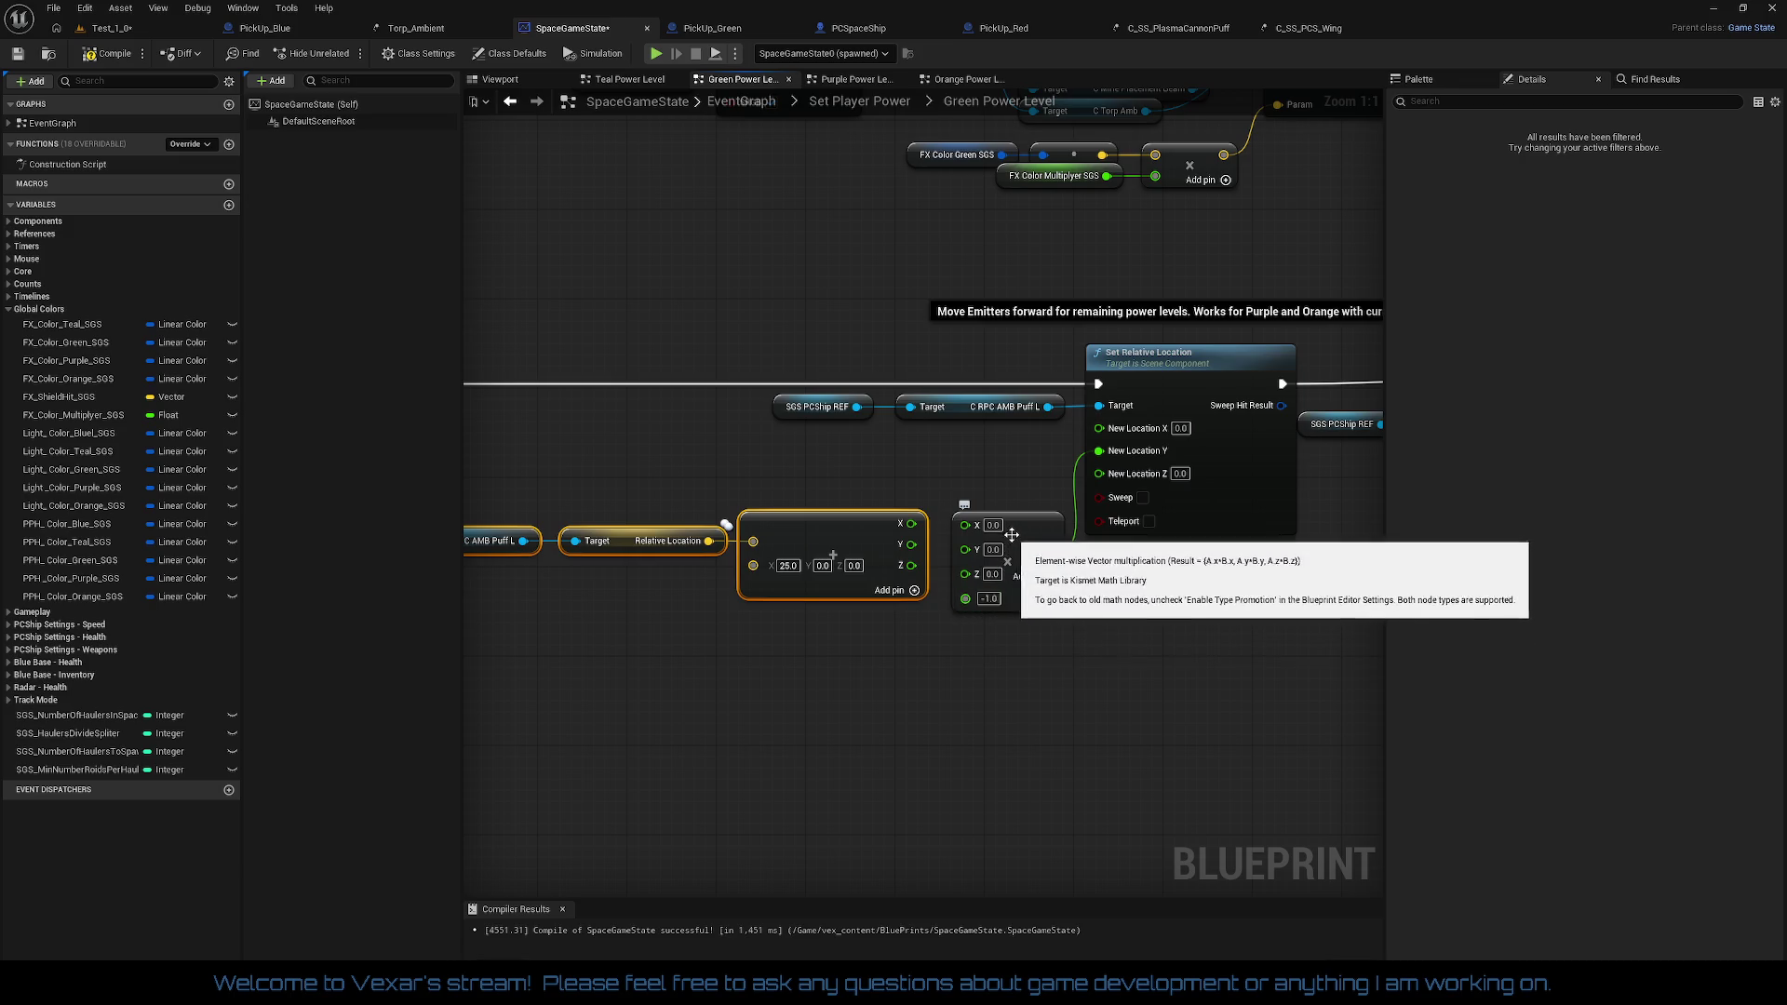
Step: Wire the offset's X output to New Location X and its Y output into the multiply's Y input
{"action": "left_click_drag", "start_coordinate": [911, 524], "coordinate": [966, 524]}
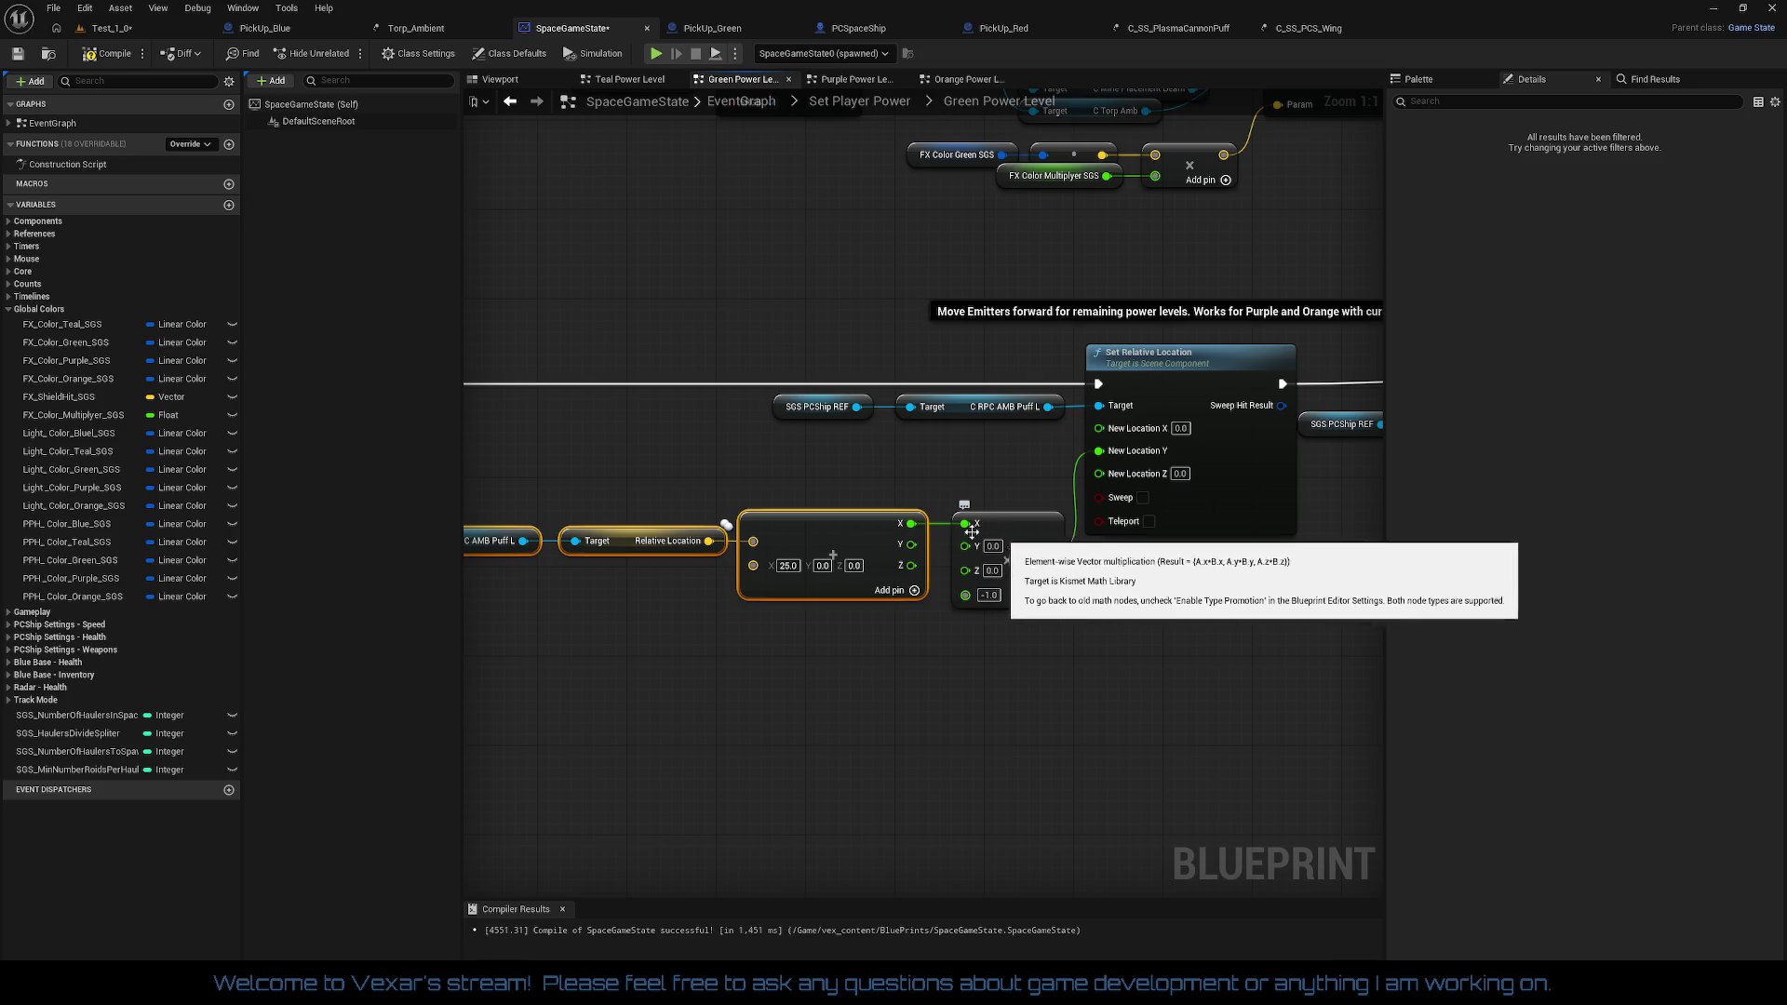
{"action": "mouse_move", "coordinate": [911, 523]}
{"action": "left_mouse_down"}
{"action": "mouse_move", "coordinate": [1117, 451]}
{"action": "mouse_move", "coordinate": [1130, 428]}
{"action": "left_mouse_up"}
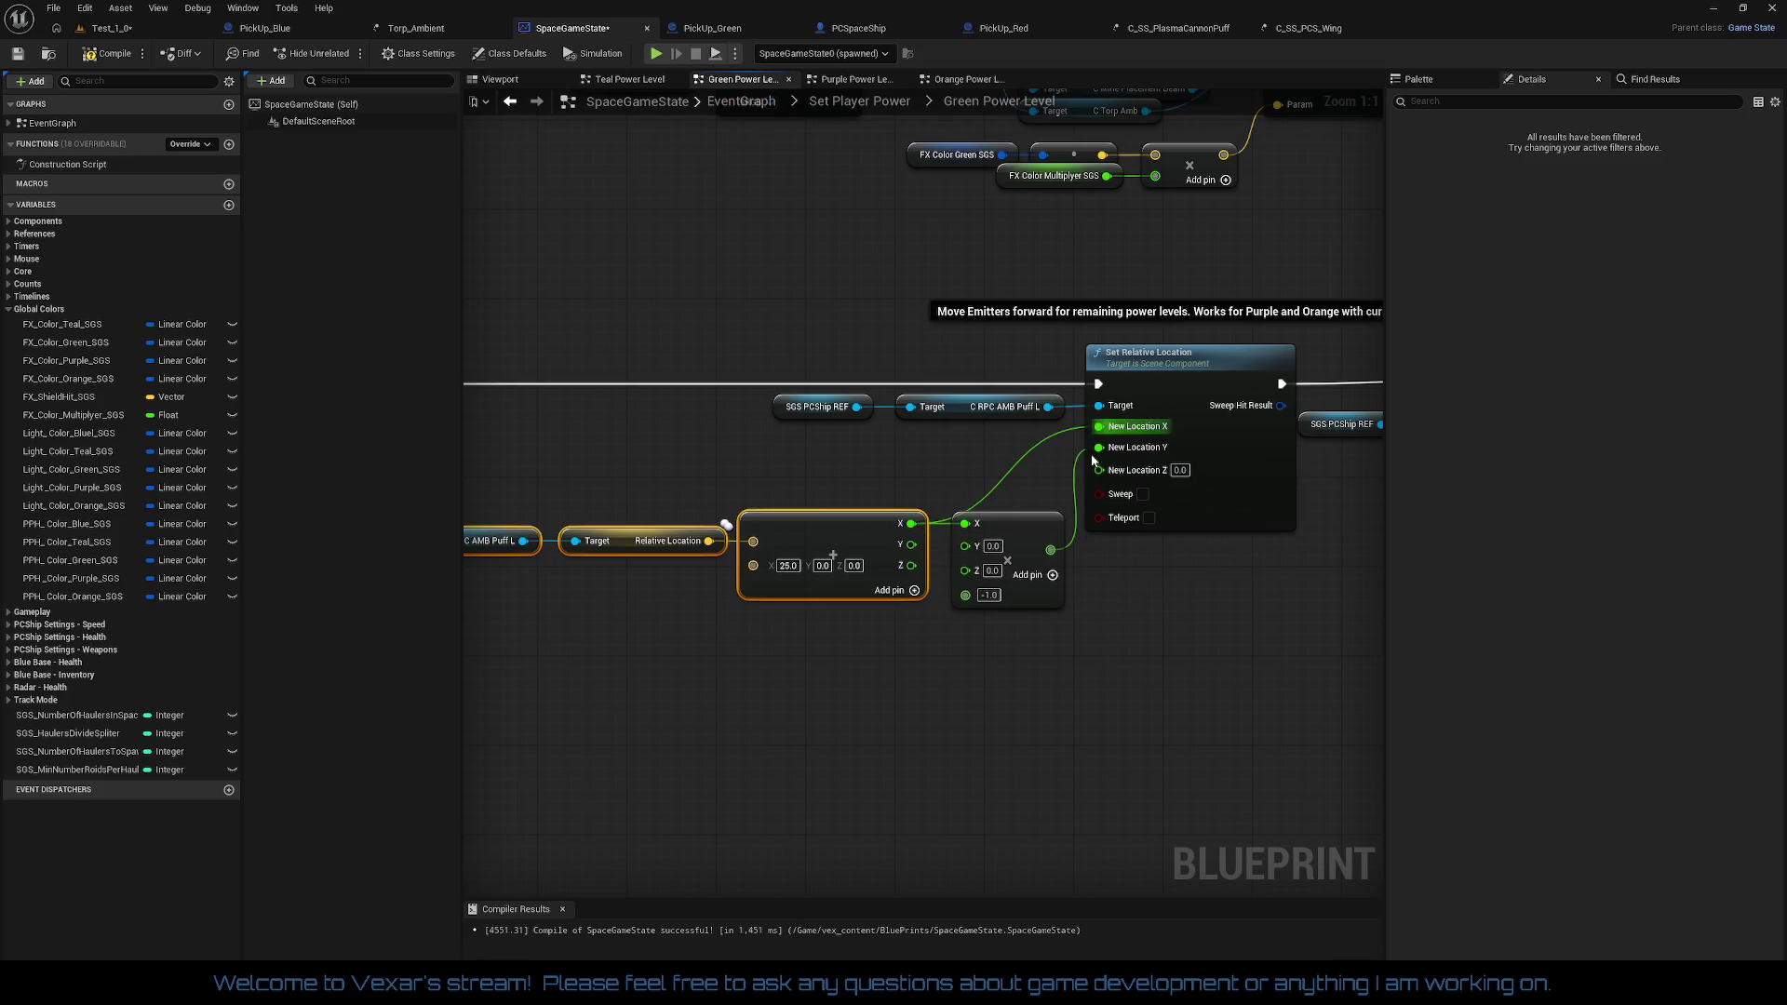
{"action": "right_click", "coordinate": [959, 530]}
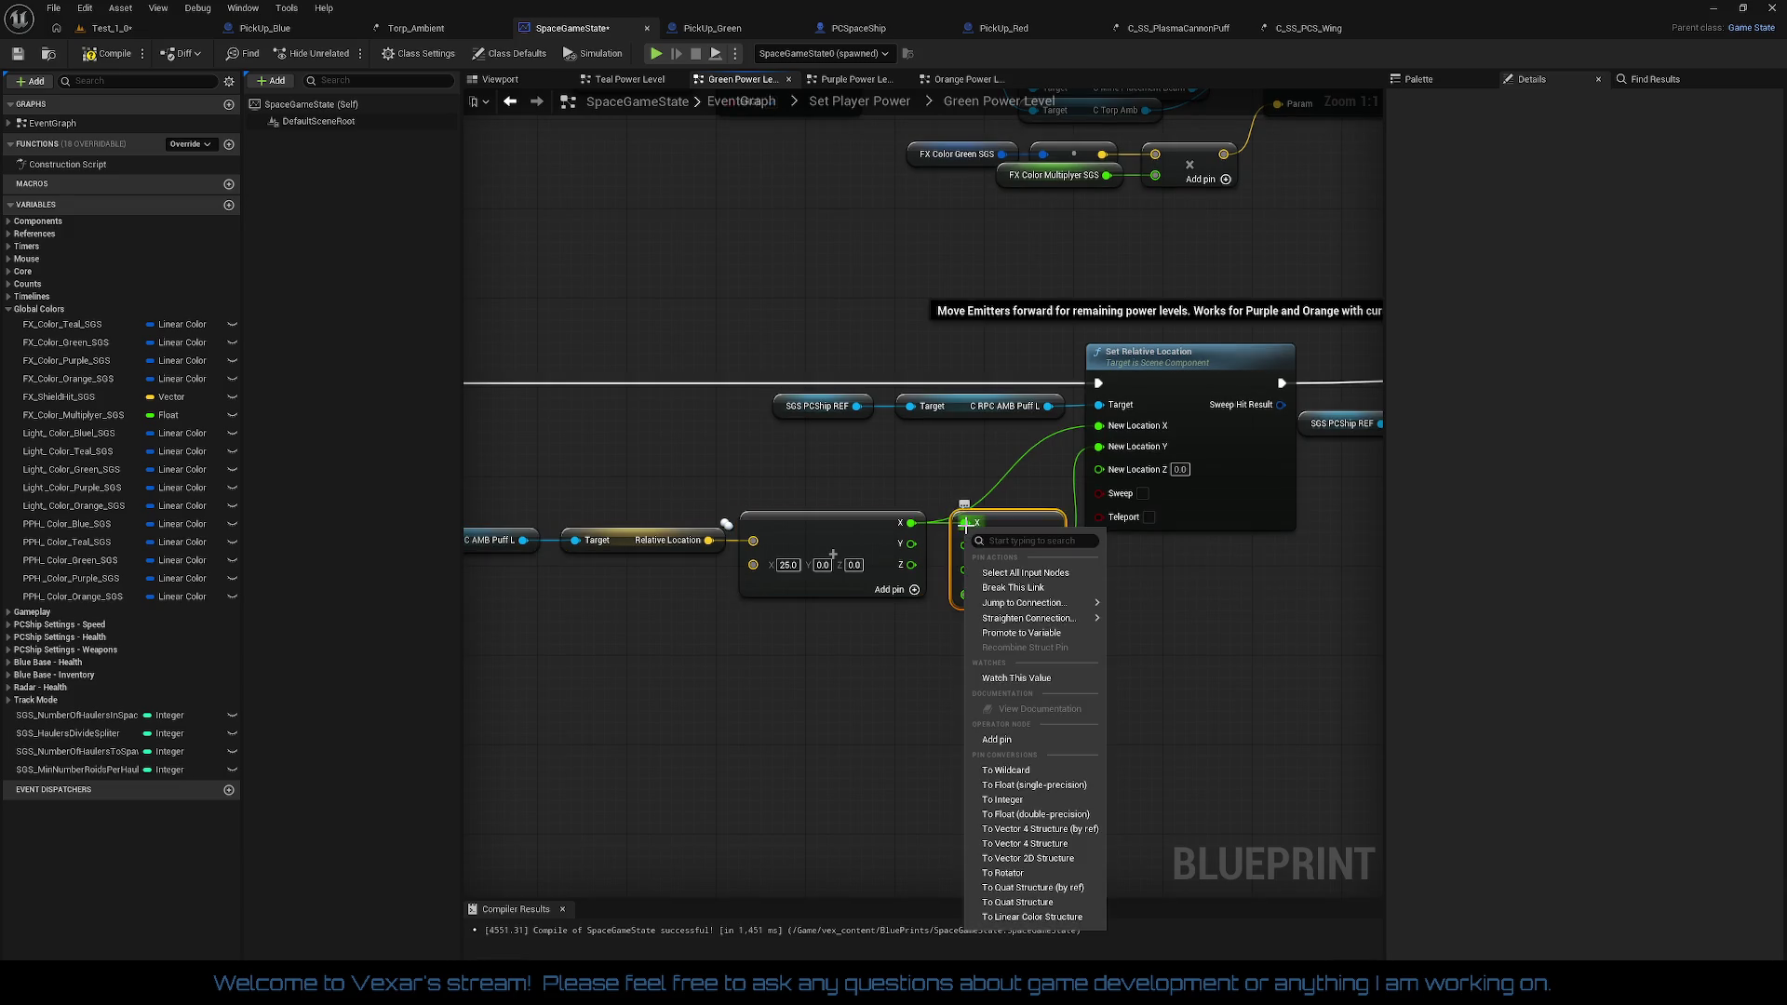
{"action": "left_click", "coordinate": [973, 570]}
{"action": "left_click_drag", "start_coordinate": [963, 551], "coordinate": [912, 543]}
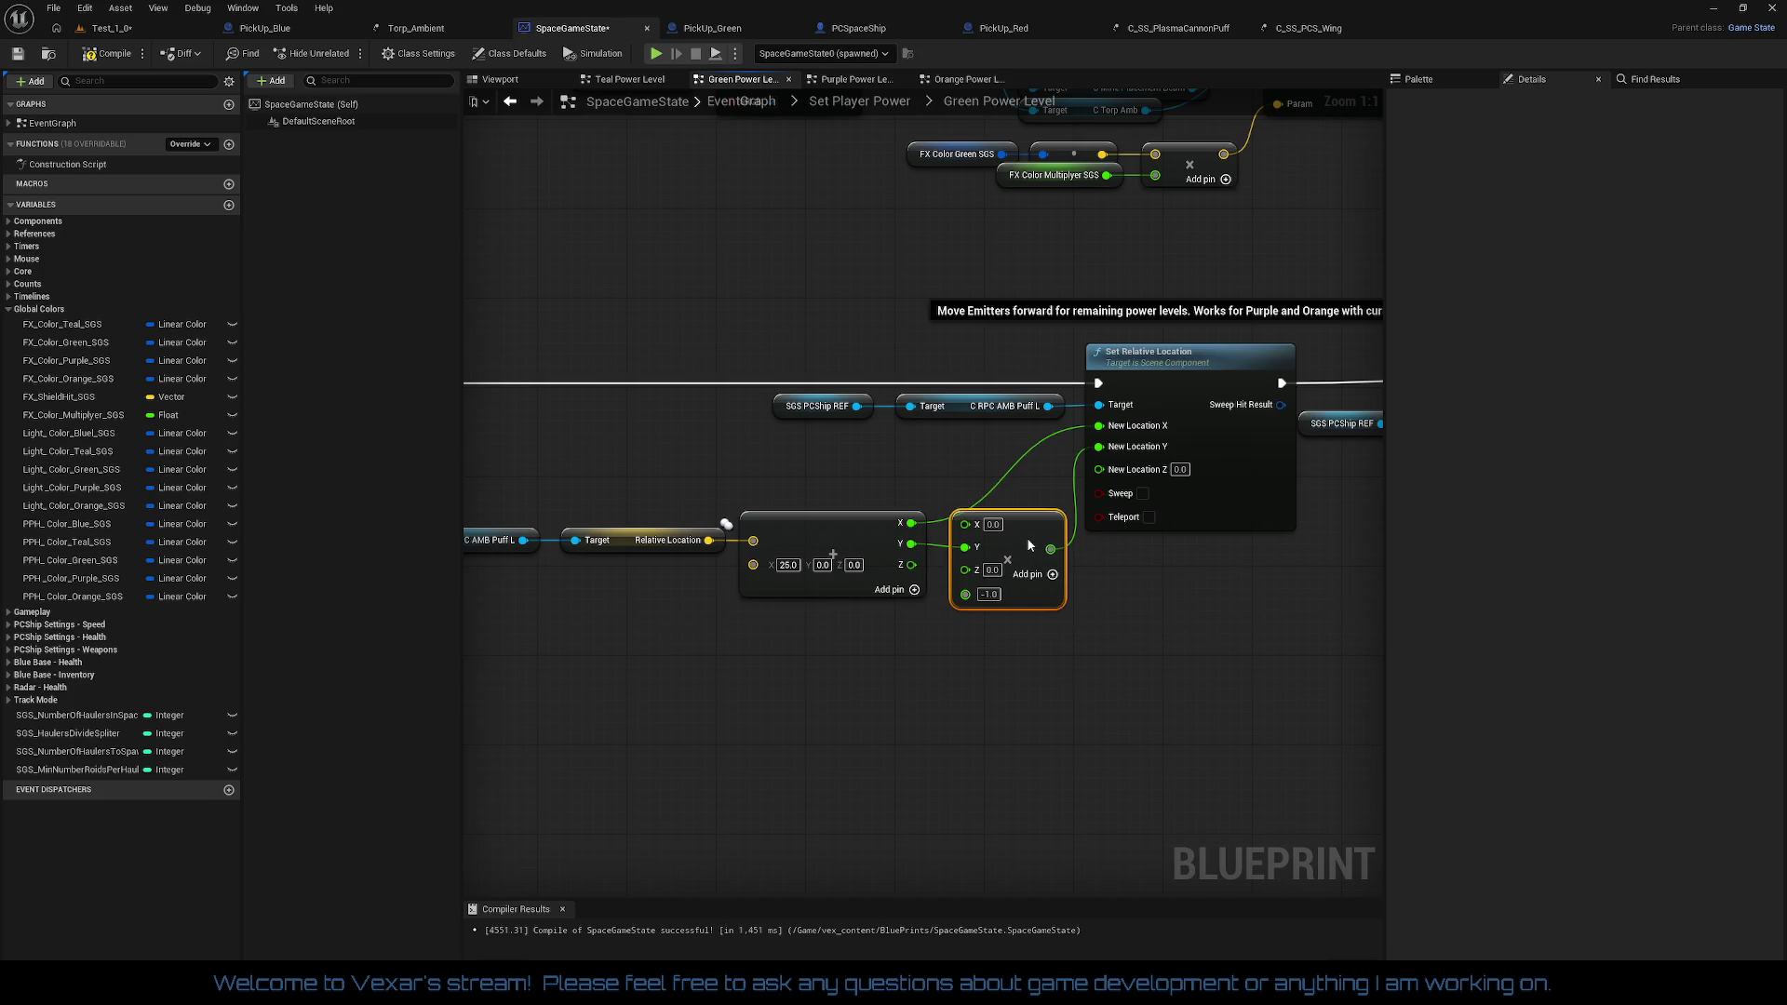
{"action": "left_click_drag", "start_coordinate": [1027, 540], "coordinate": [1027, 529]}
{"action": "left_click_drag", "start_coordinate": [704, 501], "coordinate": [1049, 673]}
{"action": "key", "text": "q"}
{"action": "left_click", "coordinate": [1045, 670]}
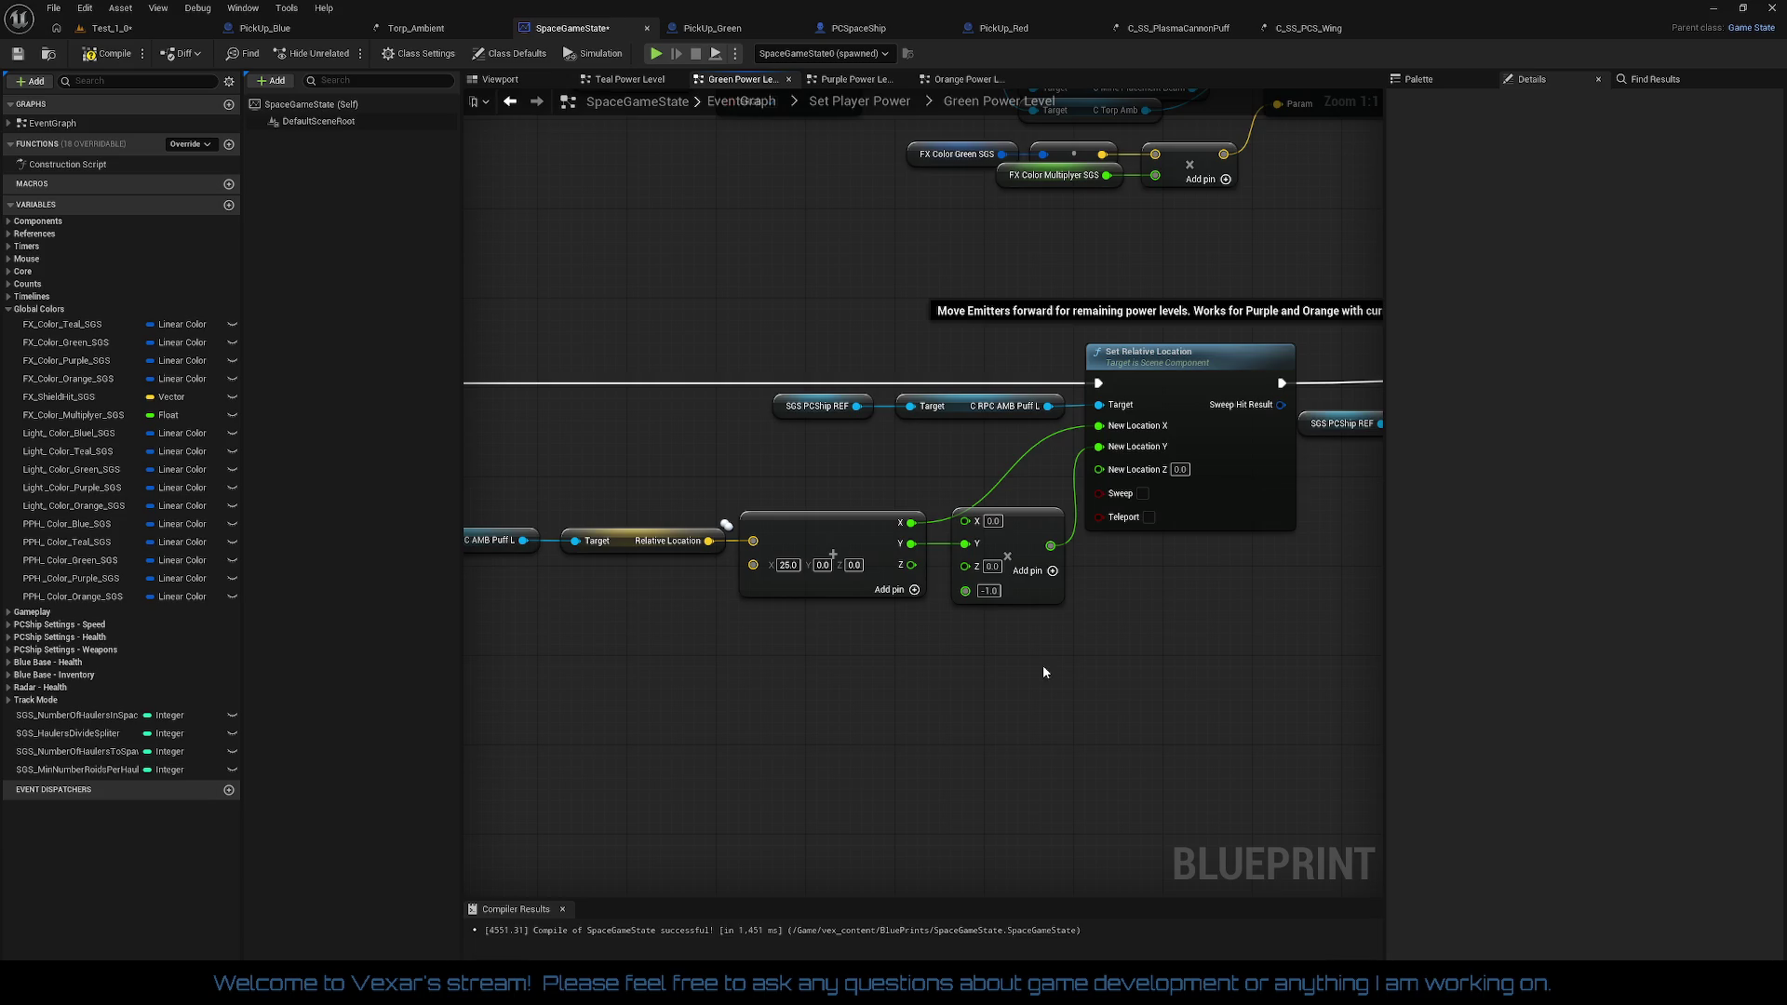
Step: Connect Z to New Location Z and set the multiply's X and Z inputs to 1.0
{"action": "left_click_drag", "start_coordinate": [912, 565], "coordinate": [1108, 471]}
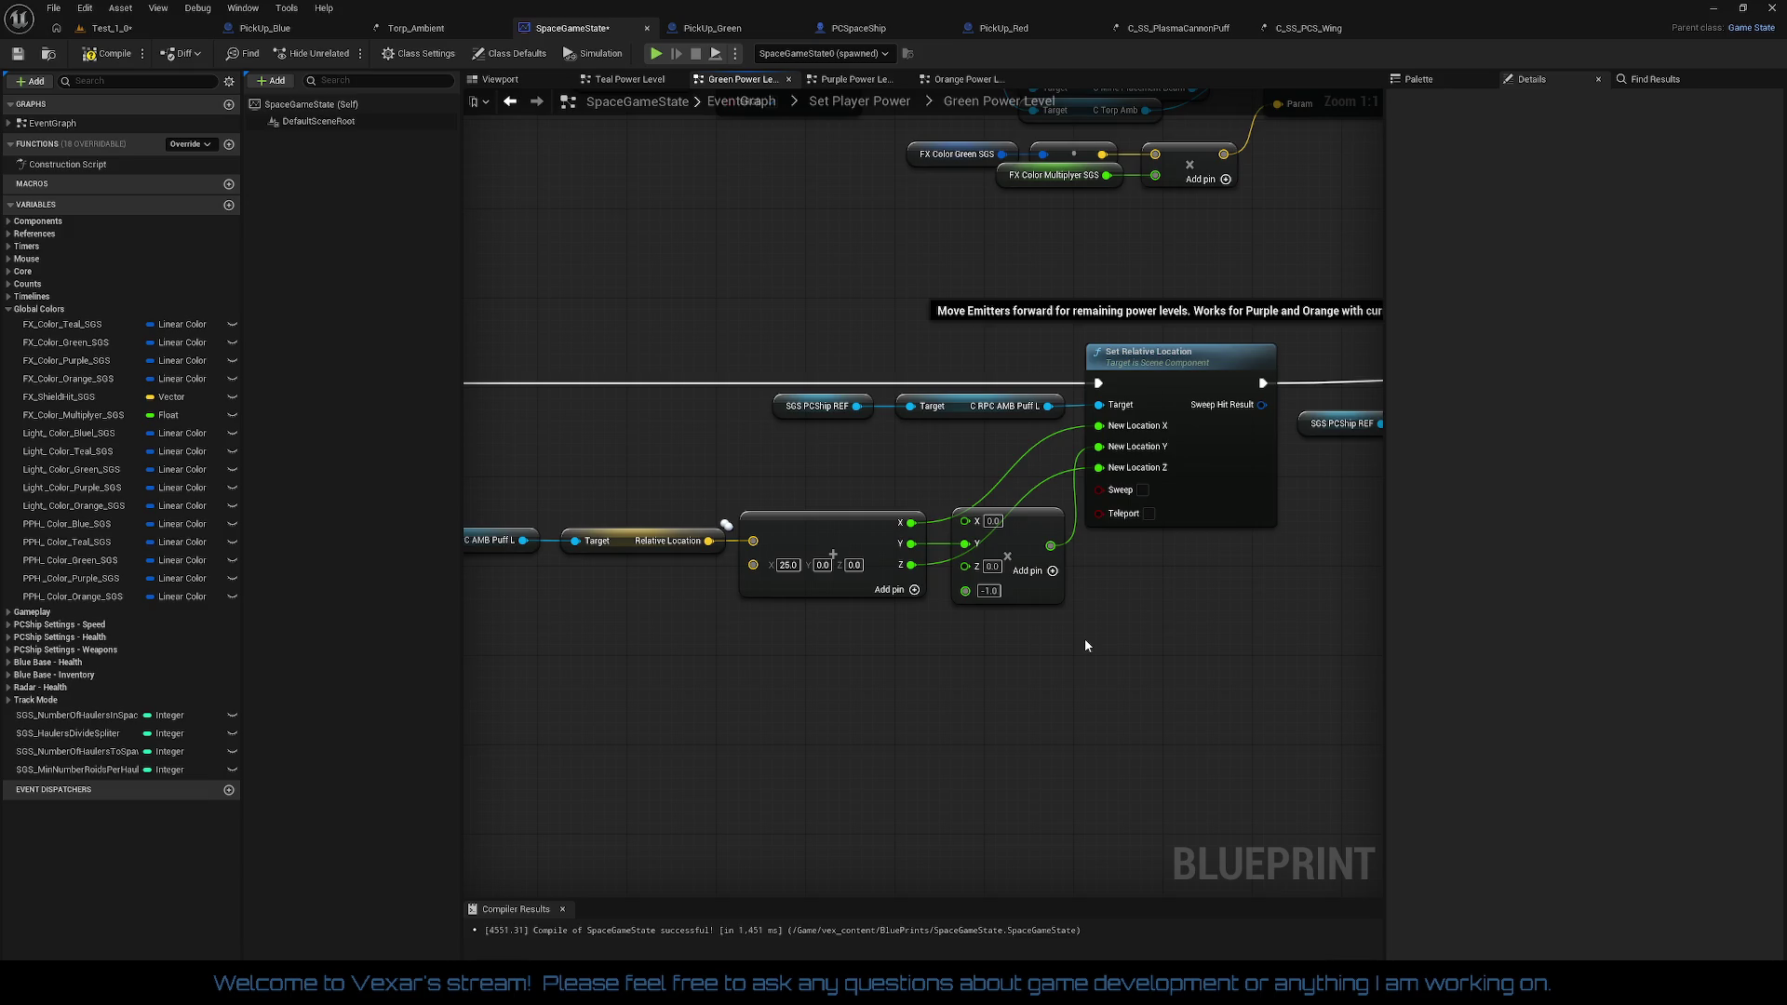
{"action": "left_click", "coordinate": [993, 522]}
{"action": "type", "text": "1"}
{"action": "key", "text": "Tab"}
{"action": "type", "text": "1"}
{"action": "key", "text": "Return"}
{"action": "left_click_drag", "start_coordinate": [1050, 654], "coordinate": [1001, 659]}
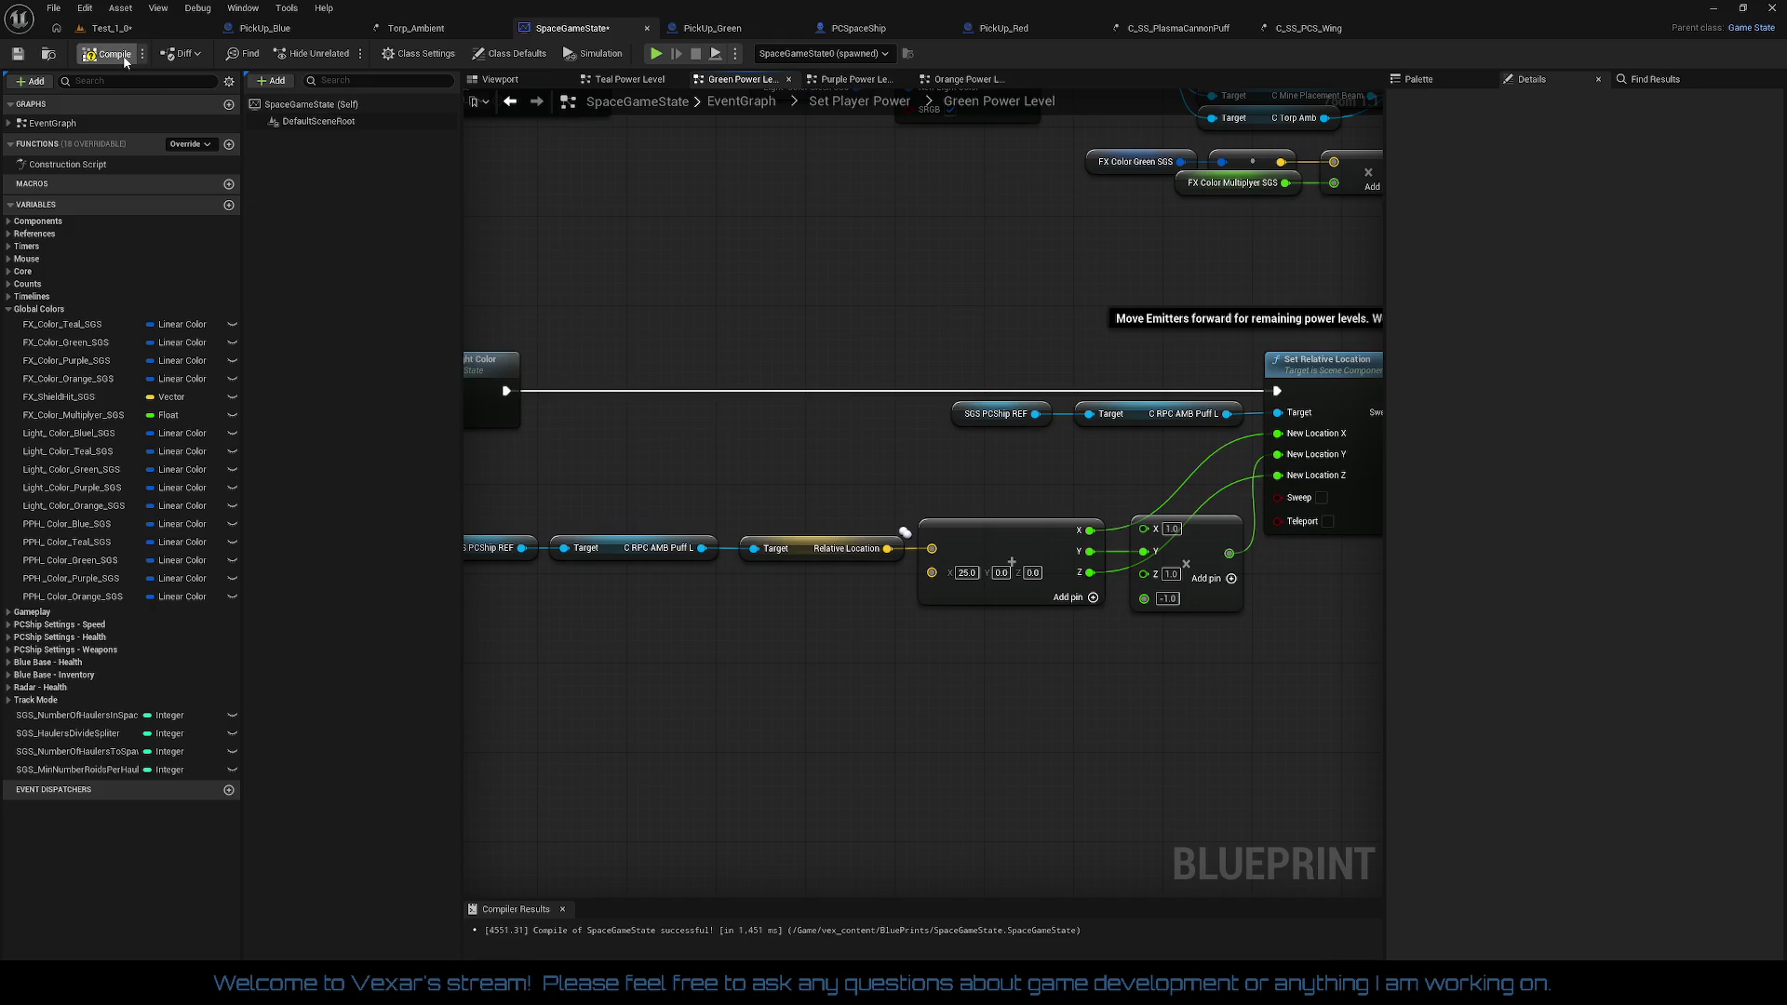
Step: Compile SpaceGameState with F7 and inspect the Vector-not-compatible-with-Float error on the multiply node
{"action": "key", "text": "F7"}
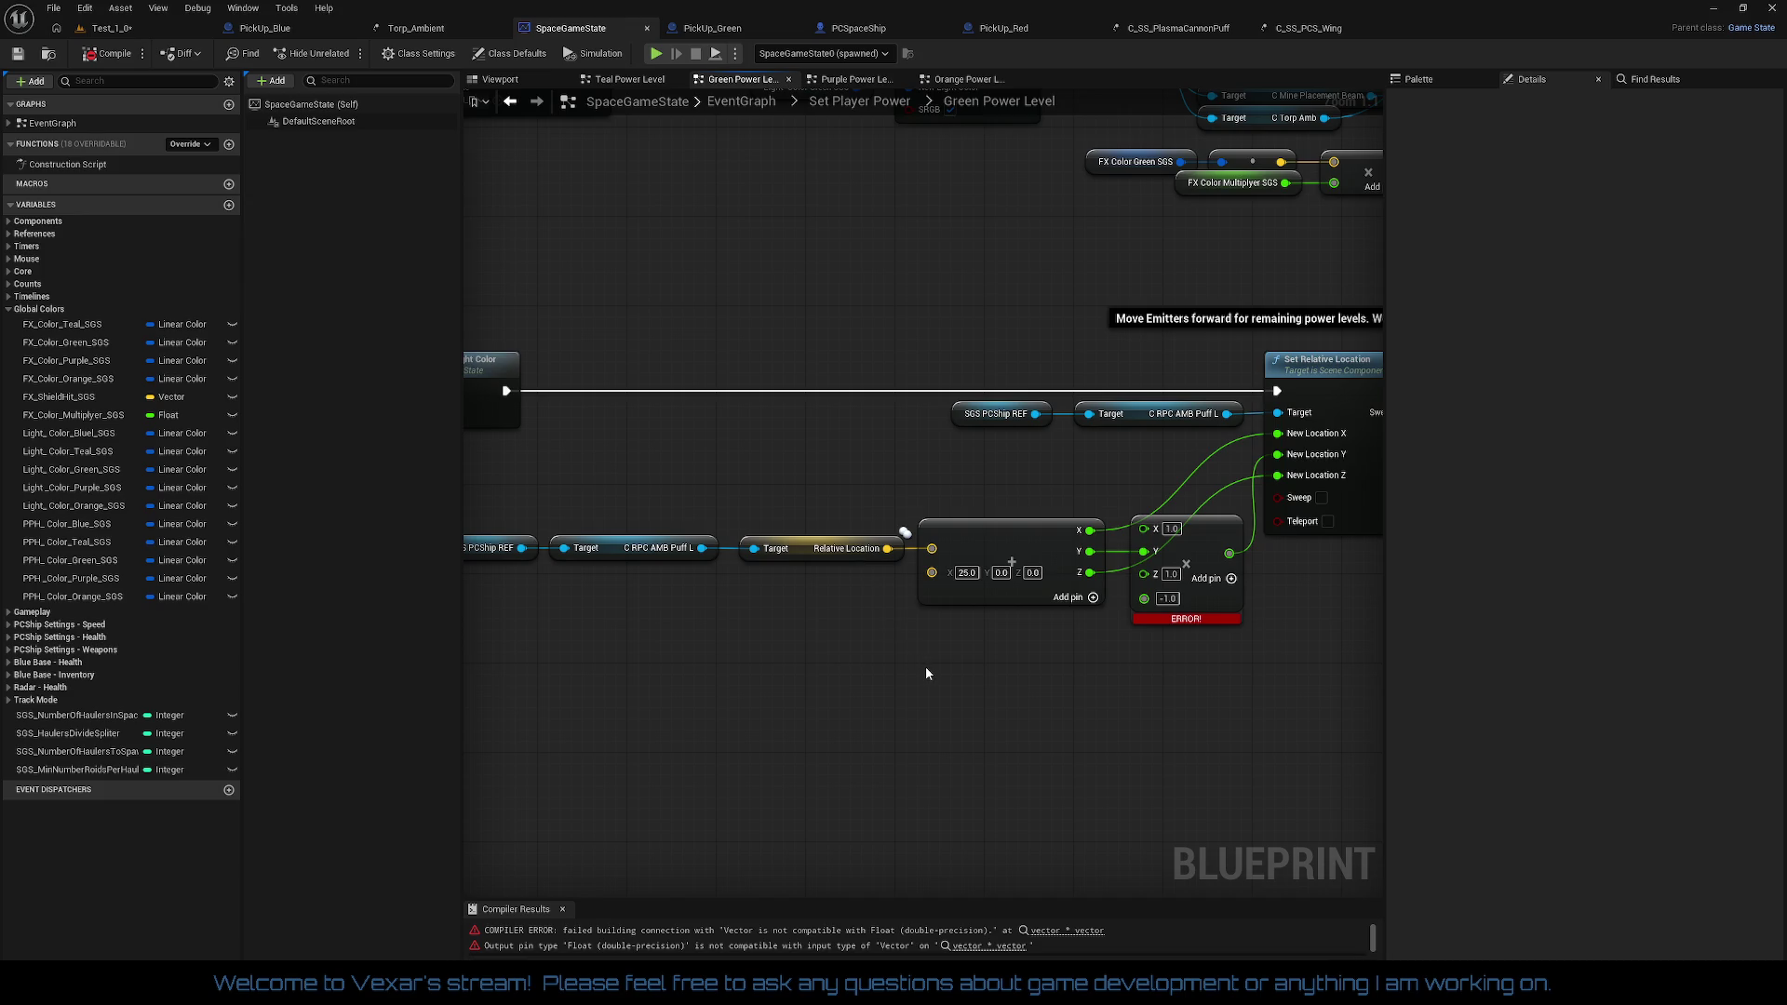
{"action": "left_click_drag", "start_coordinate": [926, 666], "coordinate": [919, 661]}
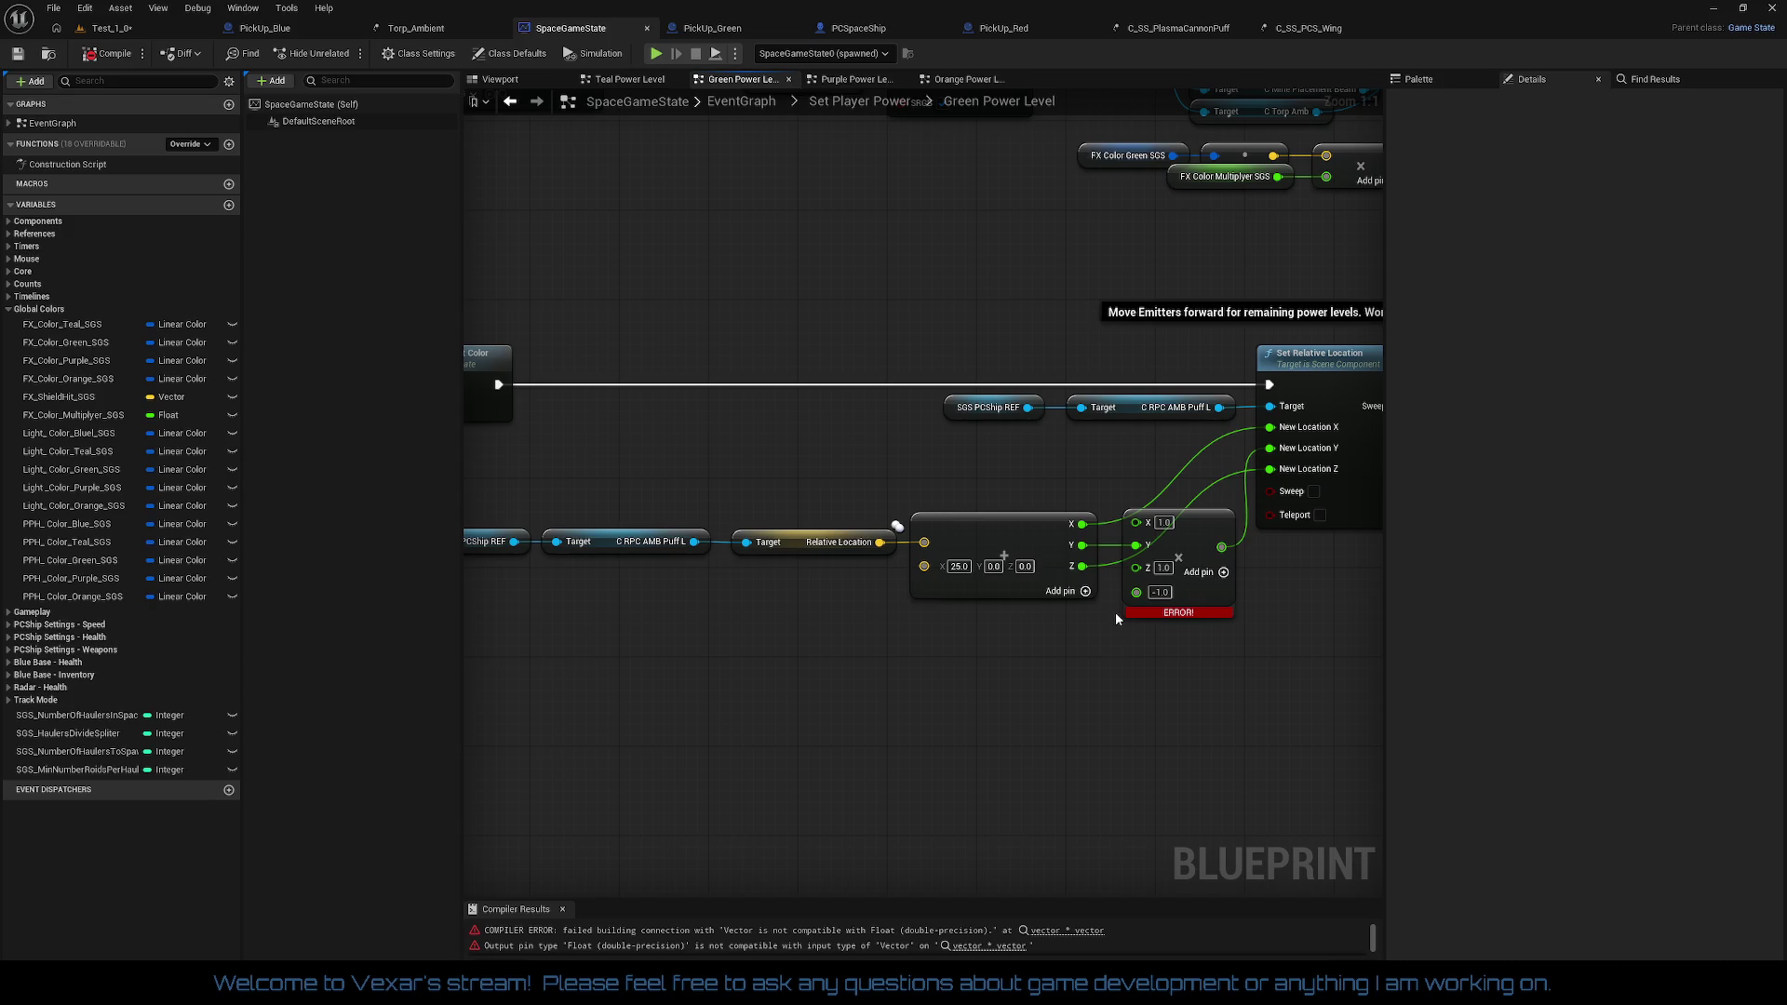
{"action": "left_click_drag", "start_coordinate": [1108, 638], "coordinate": [928, 648]}
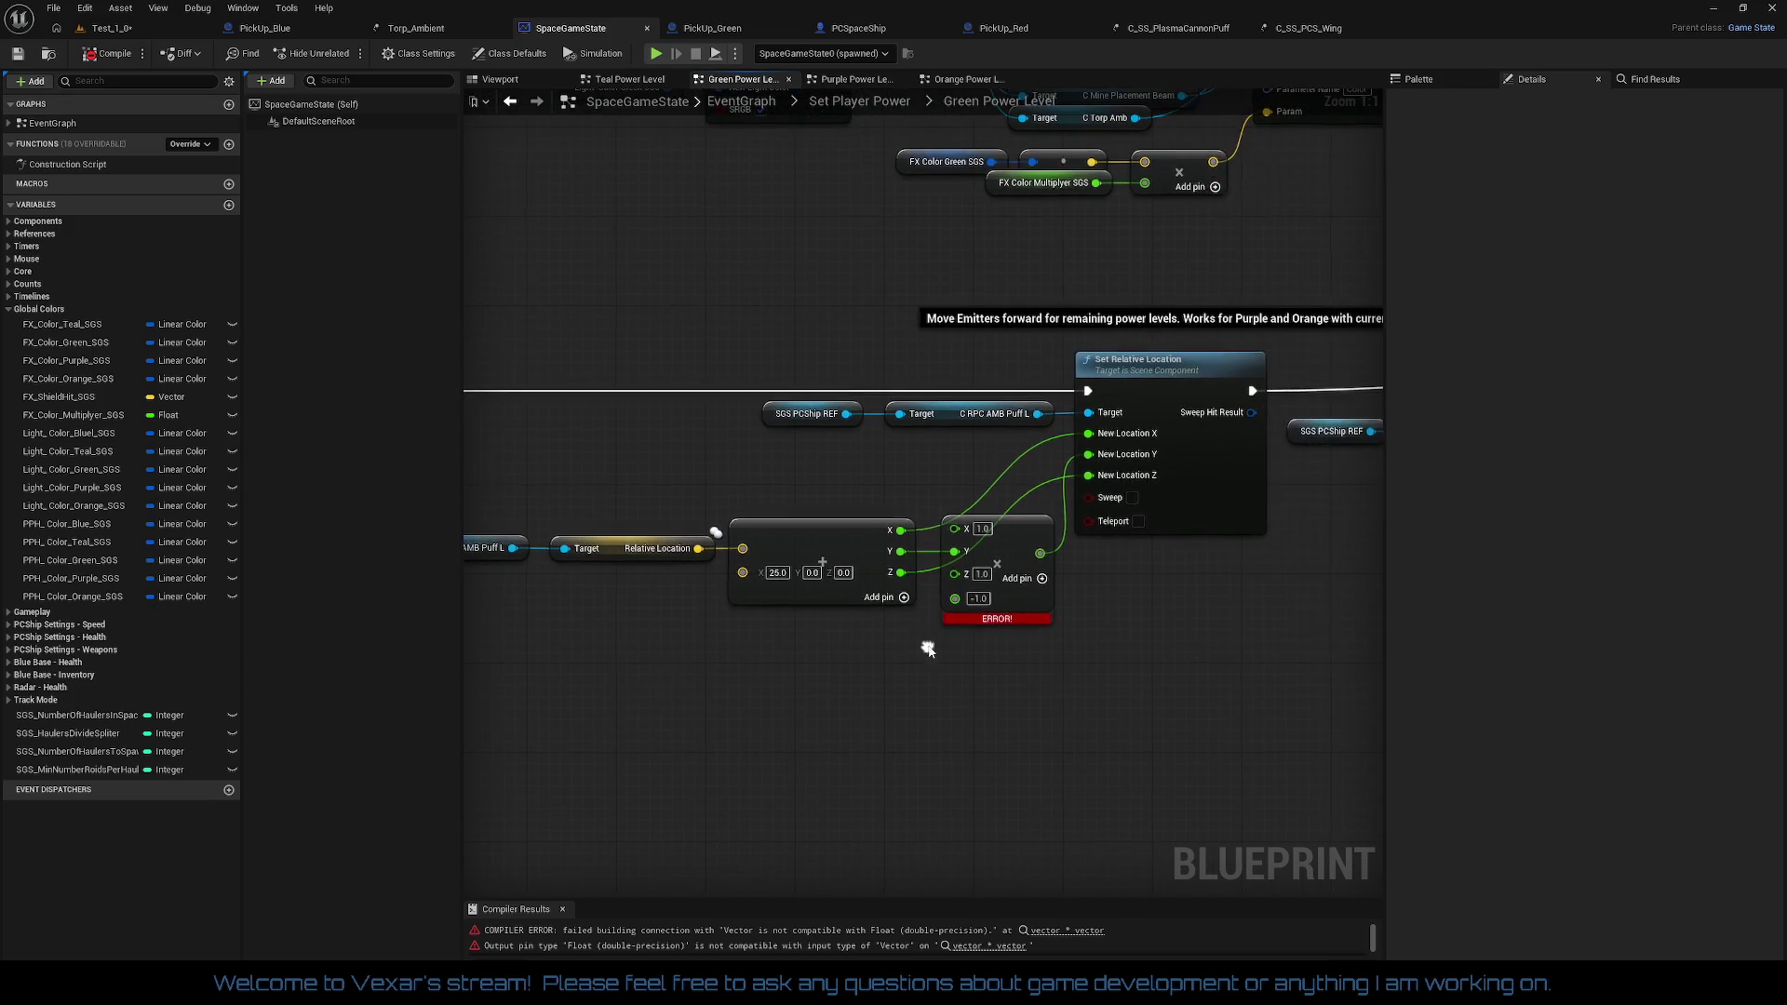
Step: Check the multiply node's output and input pin conversion options without changing anything
{"action": "right_click", "coordinate": [1040, 555]}
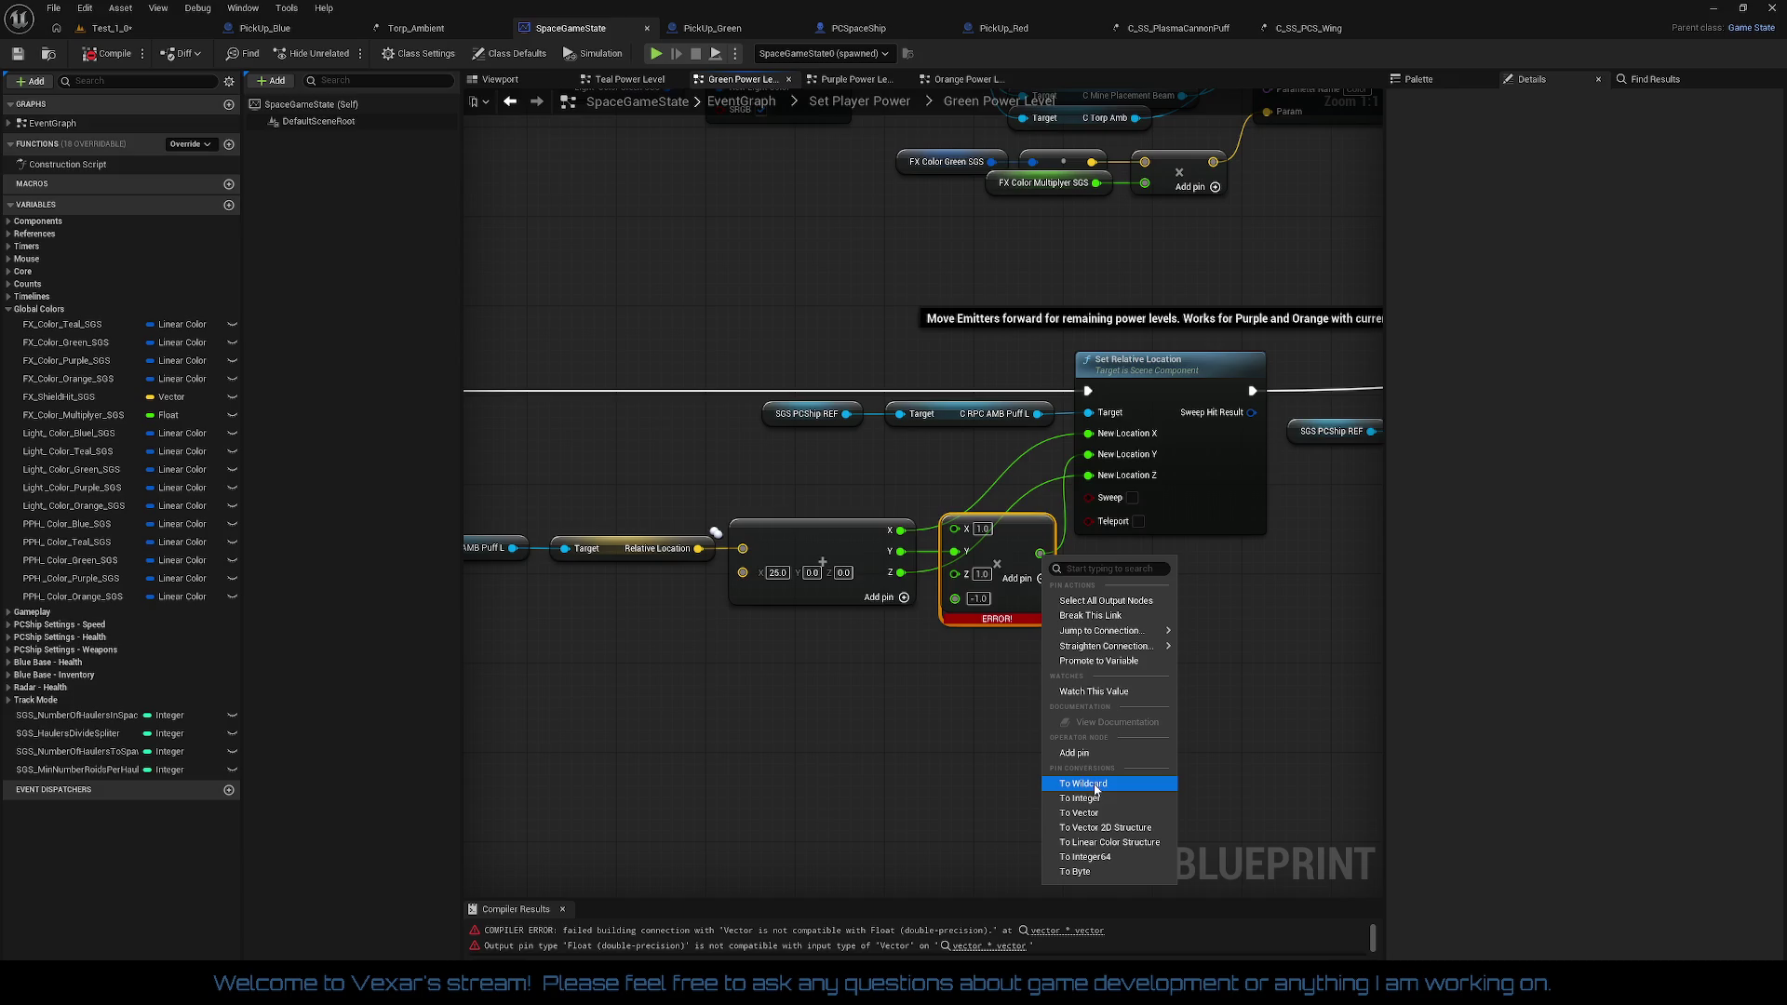
{"action": "left_click", "coordinate": [987, 752]}
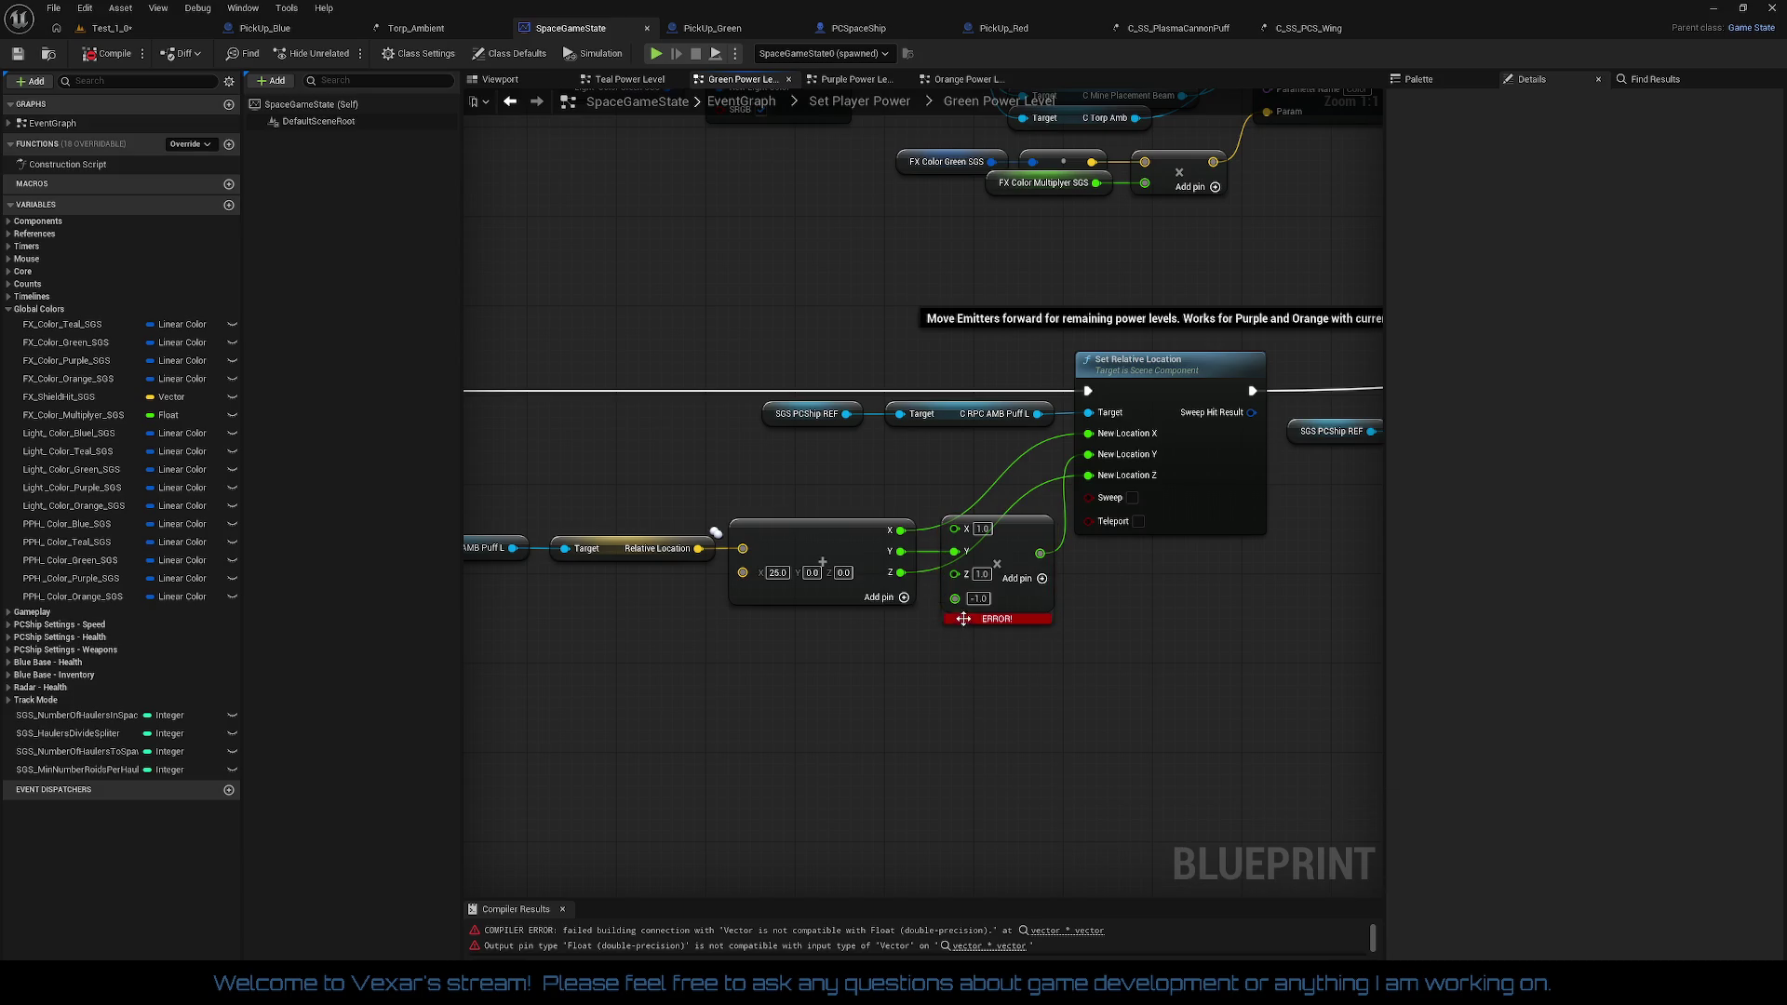
{"action": "right_click", "coordinate": [956, 599]}
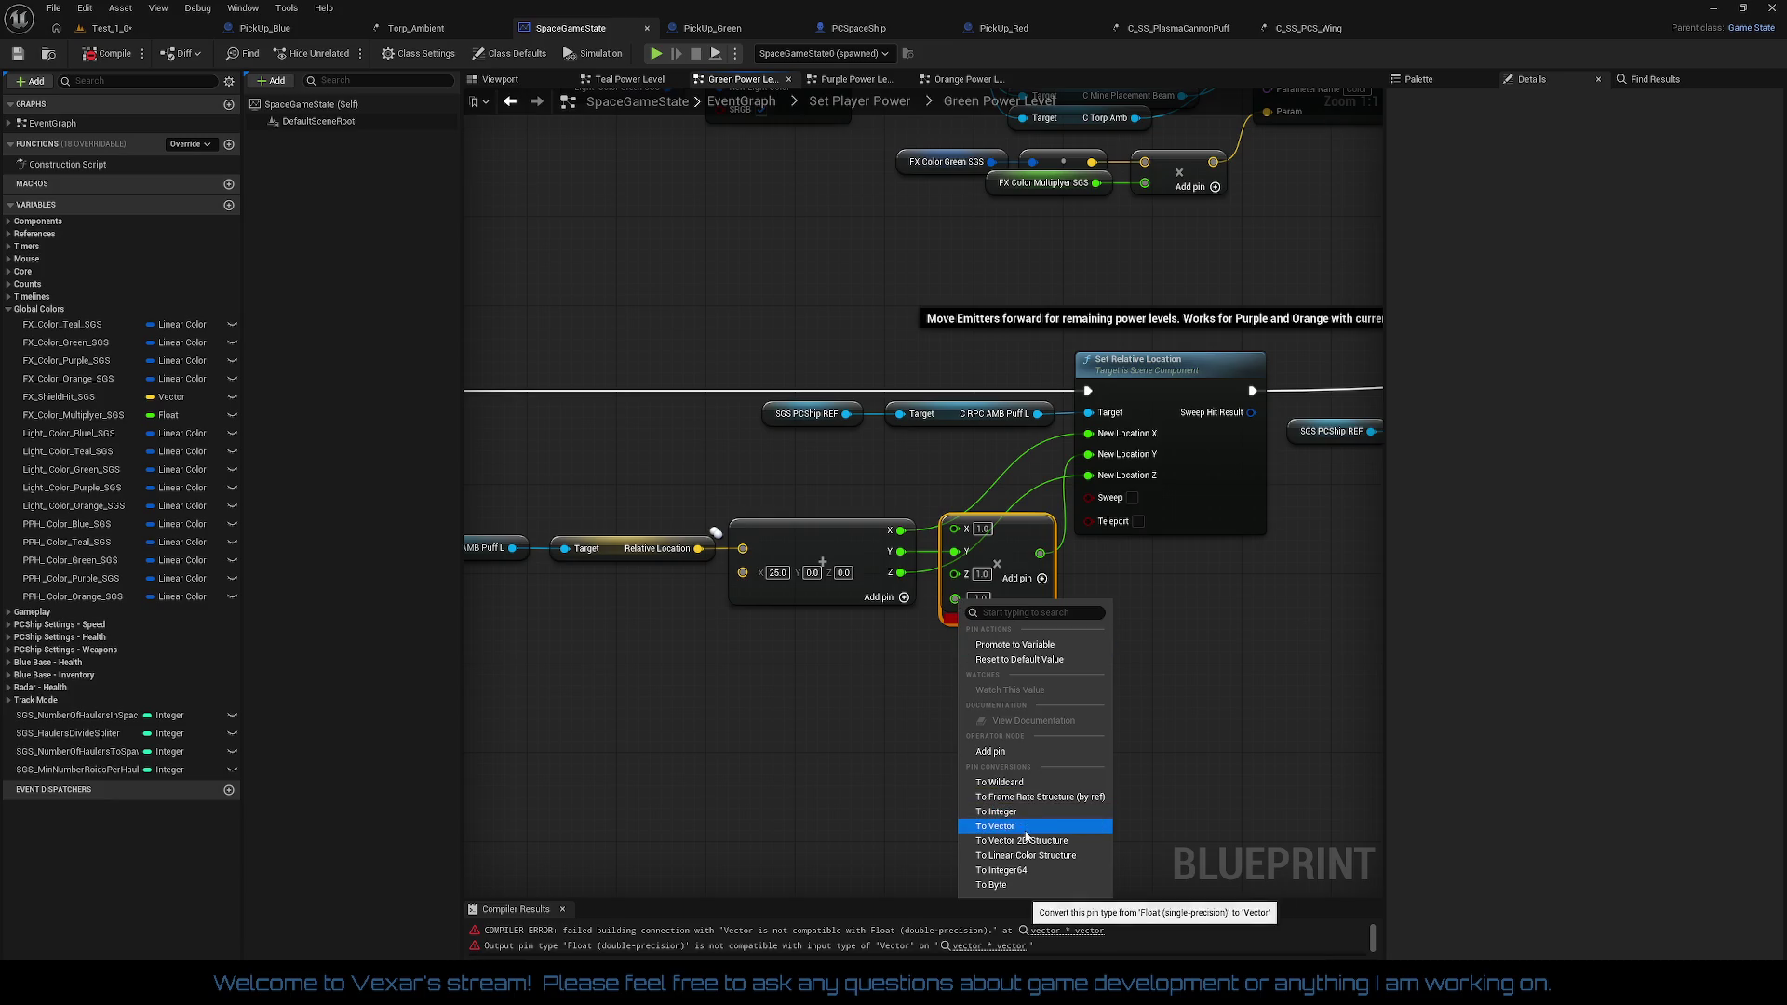
{"action": "left_click", "coordinate": [899, 741]}
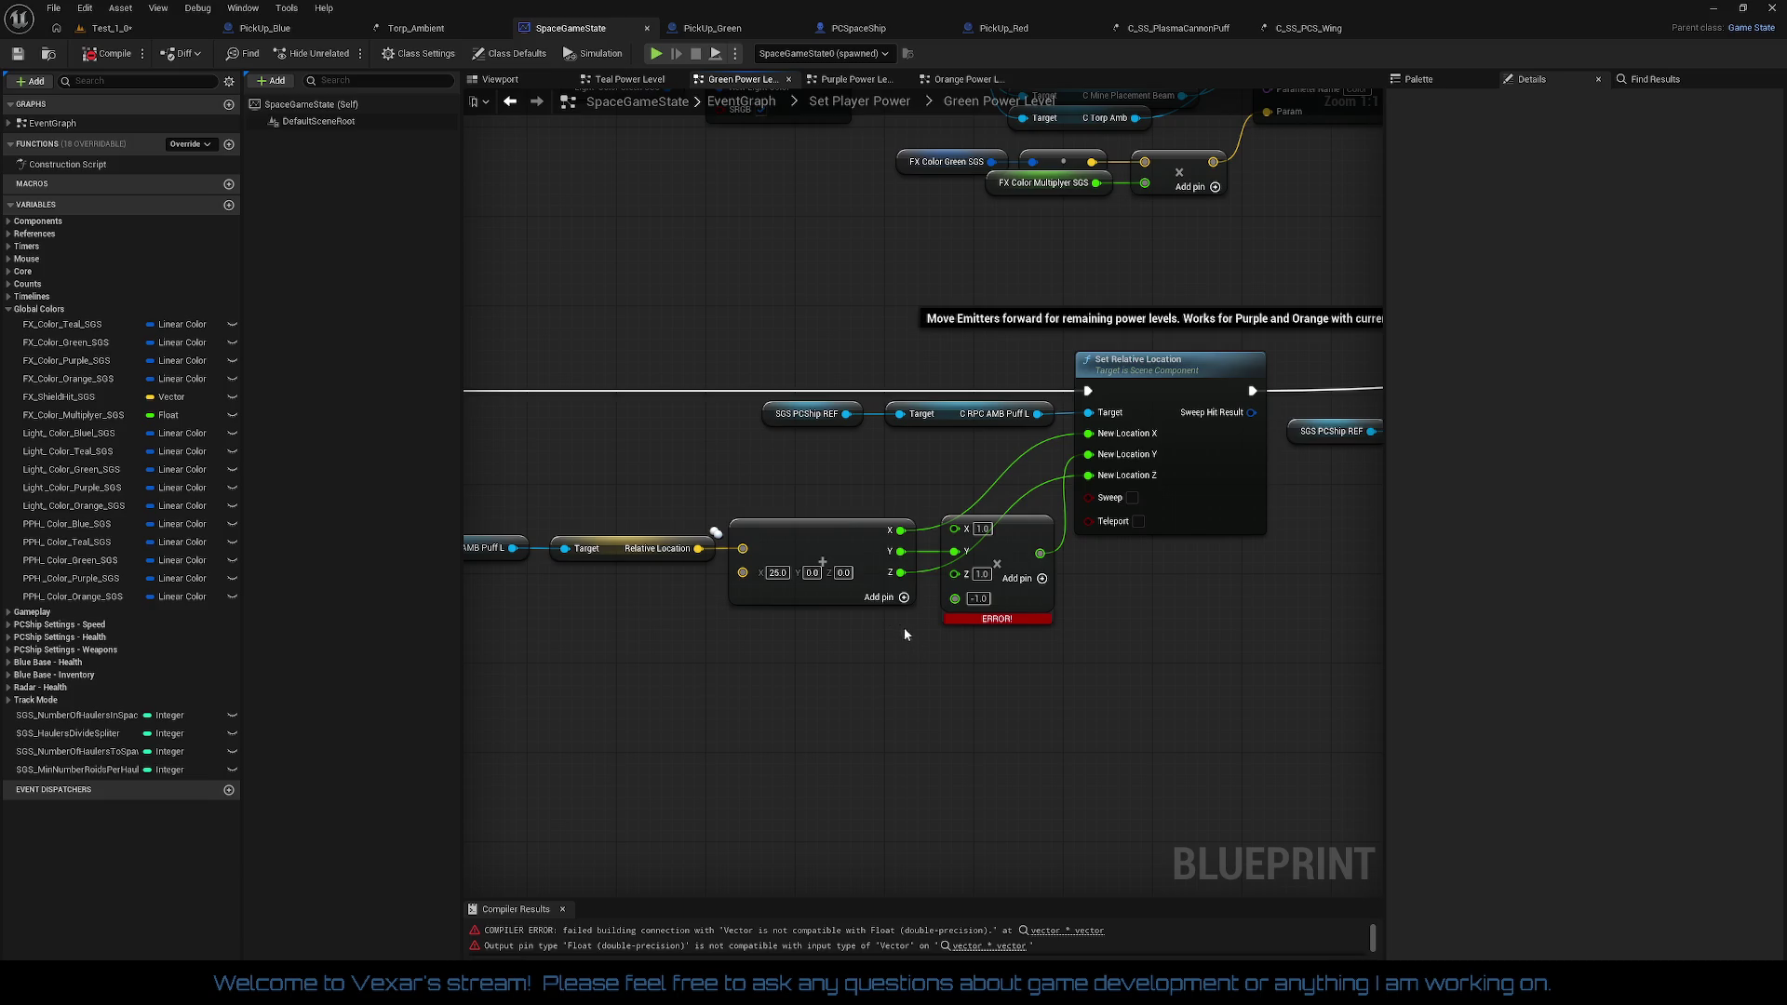
Step: Break all links on the vector add node and recompile SpaceGameState
{"action": "right_click", "coordinate": [827, 549]}
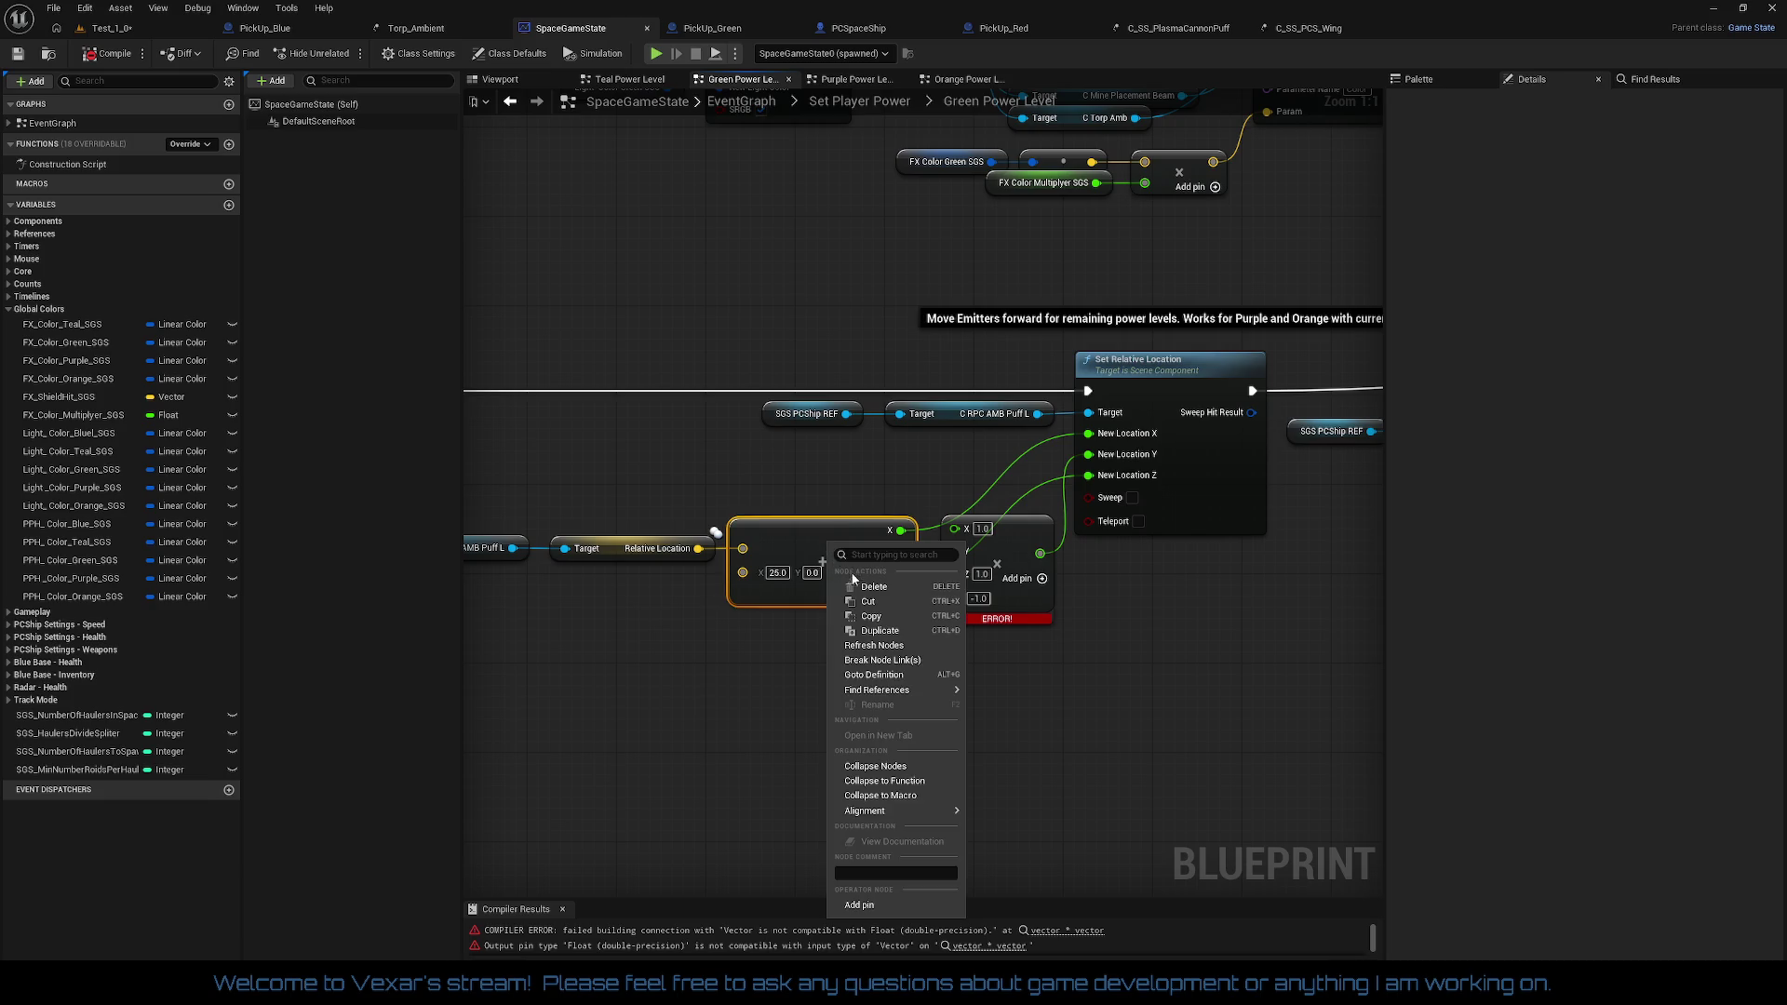
{"action": "left_click", "coordinate": [870, 661]}
{"action": "left_click", "coordinate": [946, 516]}
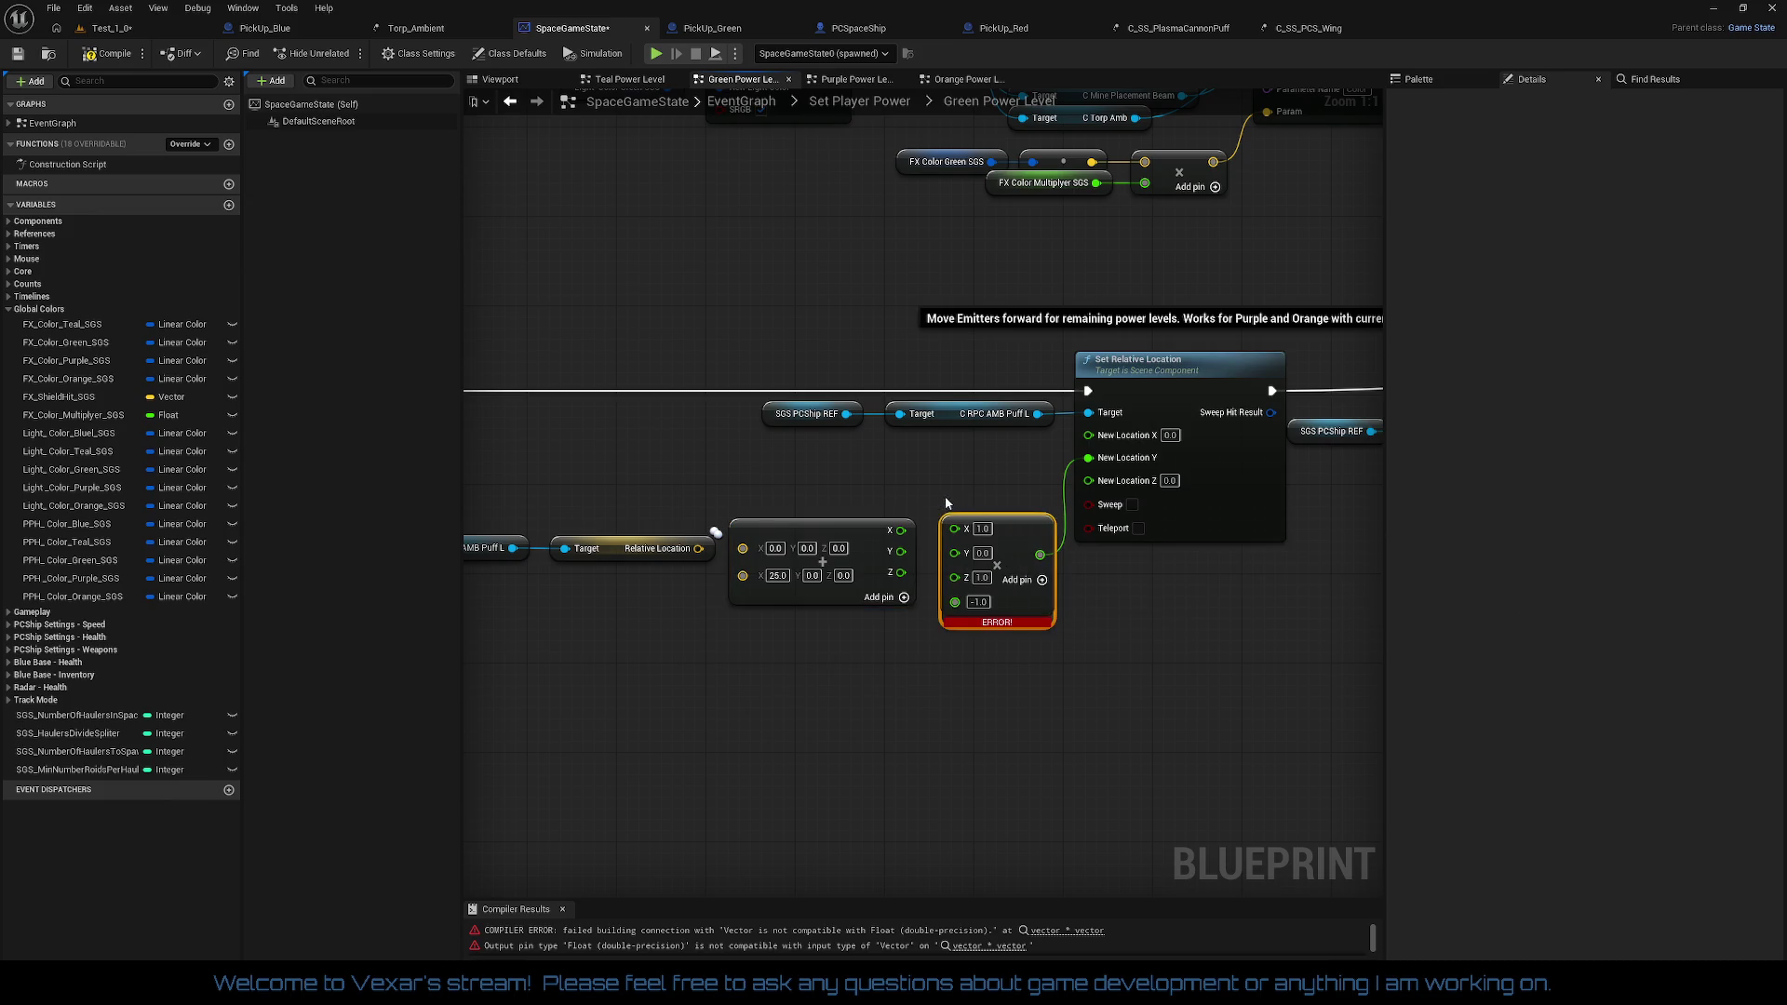
{"action": "left_click", "coordinate": [112, 60]}
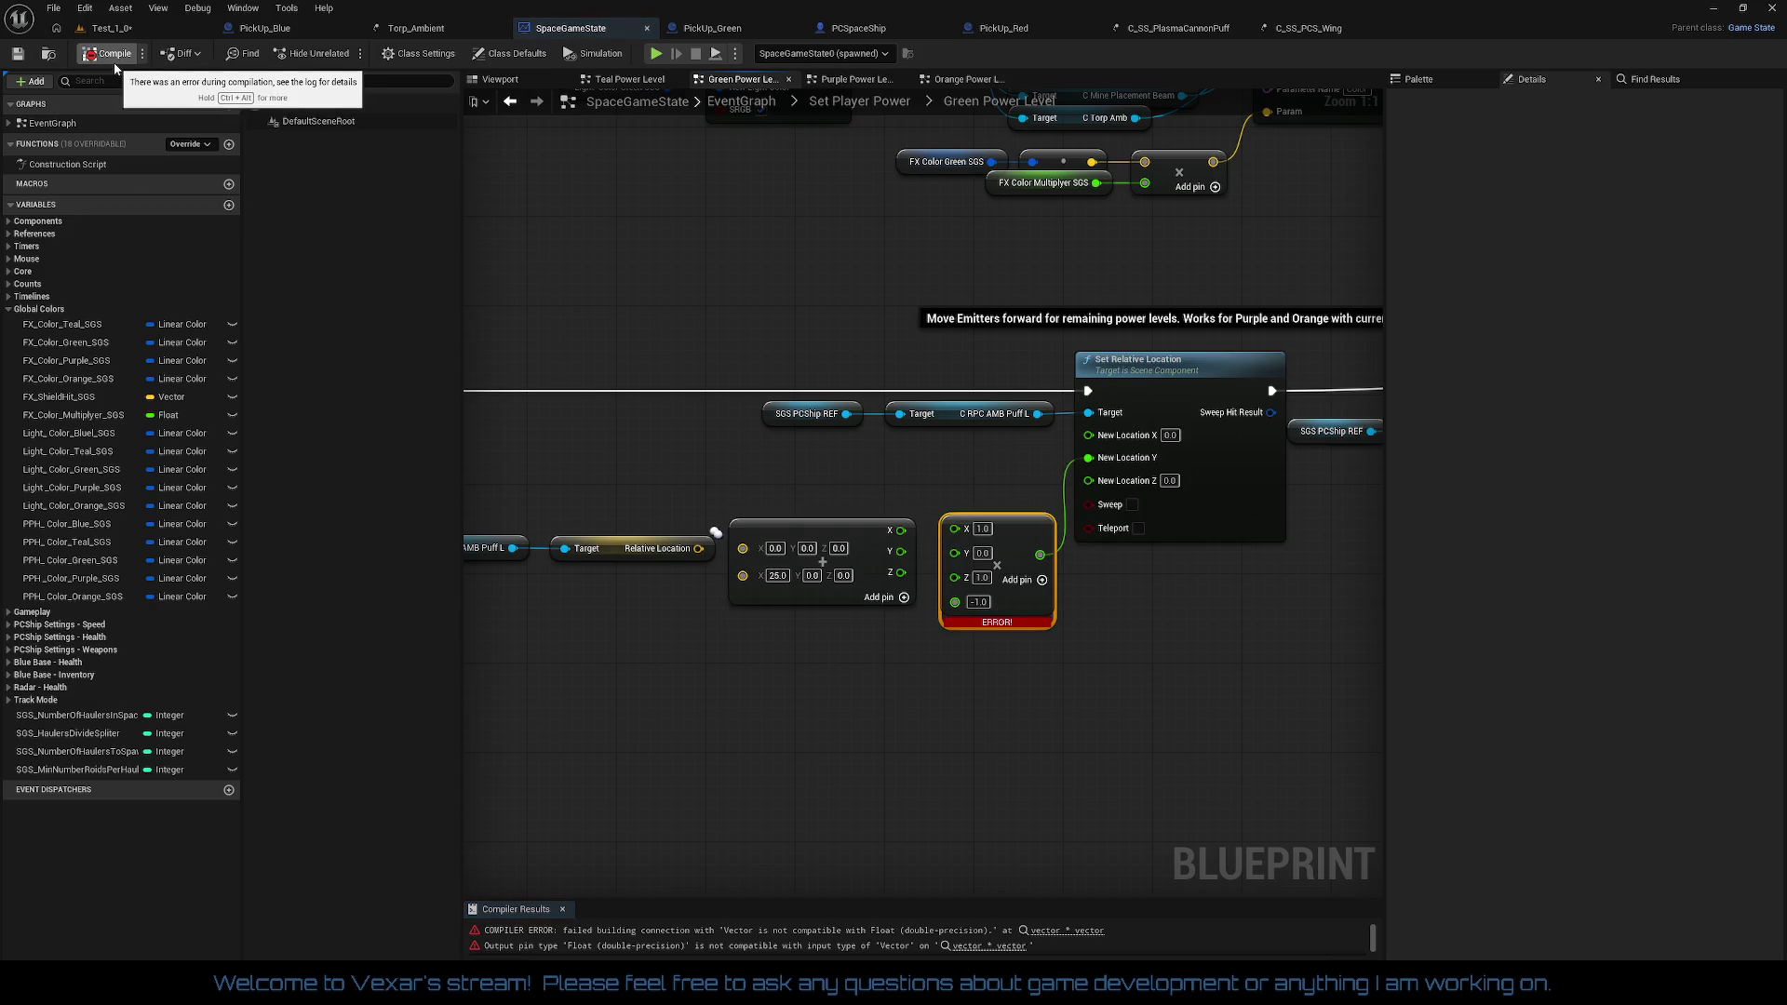
Step: Disconnect the -1.0 multiply output from New Location Y
{"action": "right_click", "coordinate": [1040, 564]}
{"action": "right_click", "coordinate": [1040, 556]}
{"action": "right_click", "coordinate": [1039, 555]}
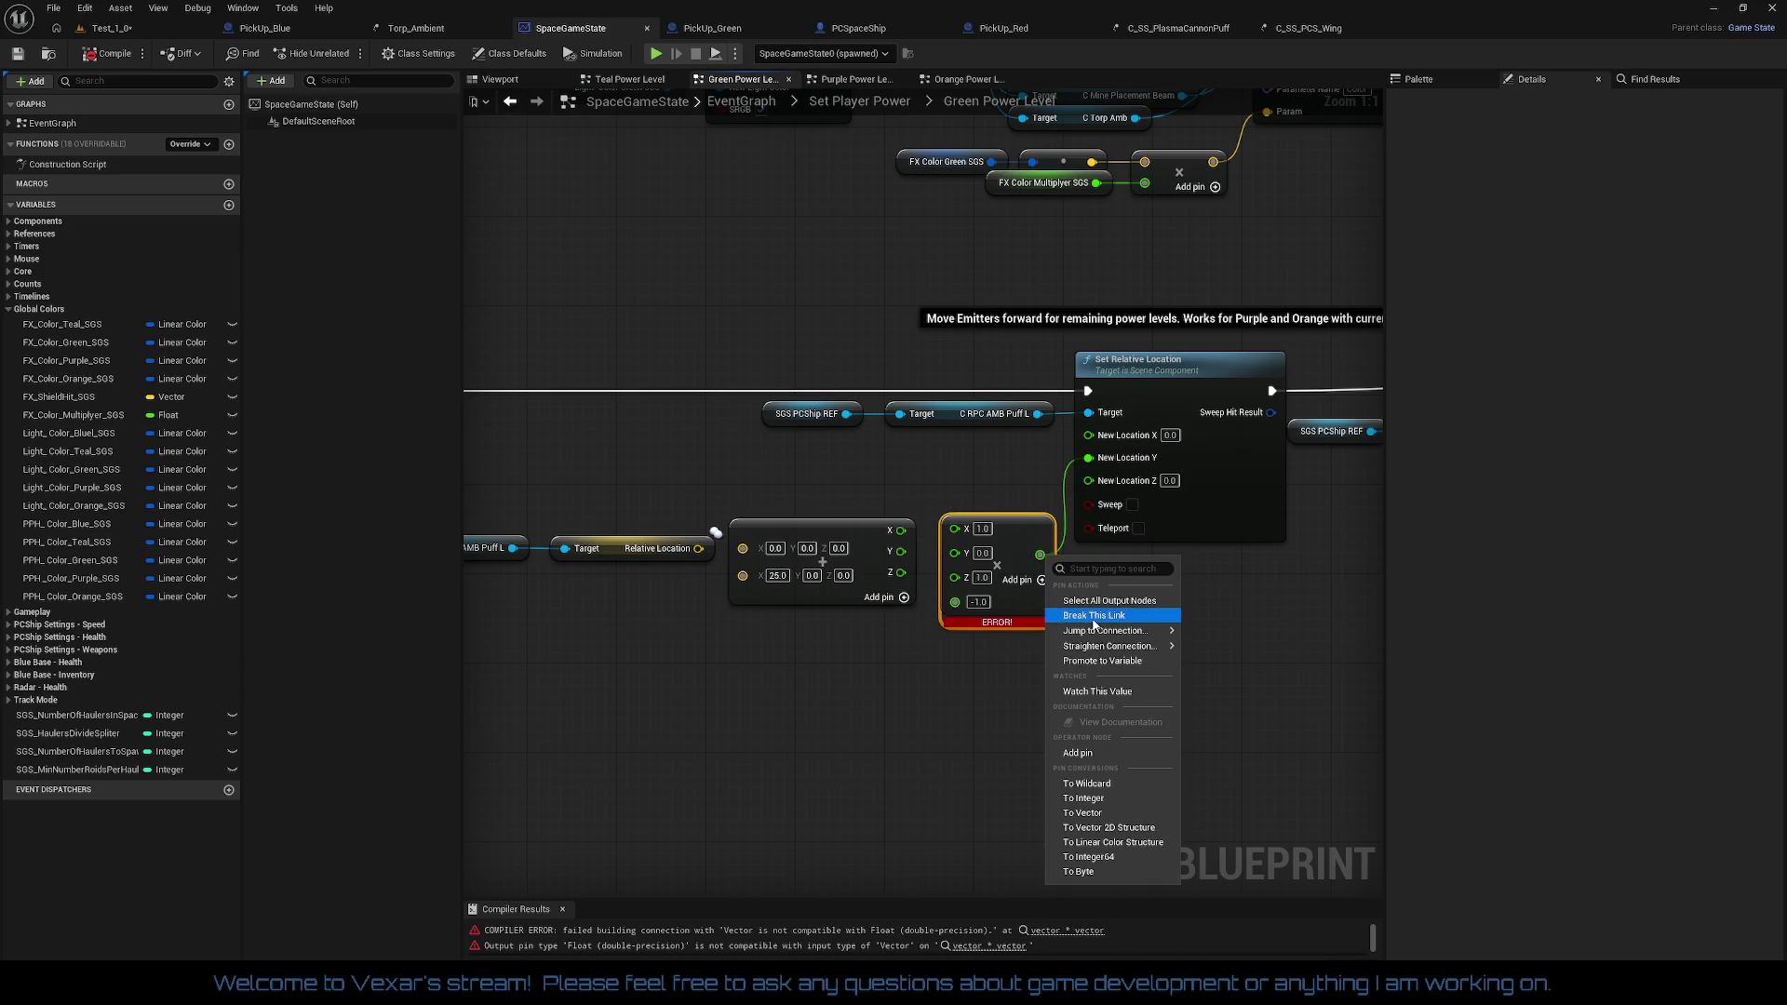
{"action": "left_click", "coordinate": [1092, 625]}
{"action": "right_click", "coordinate": [1040, 555]}
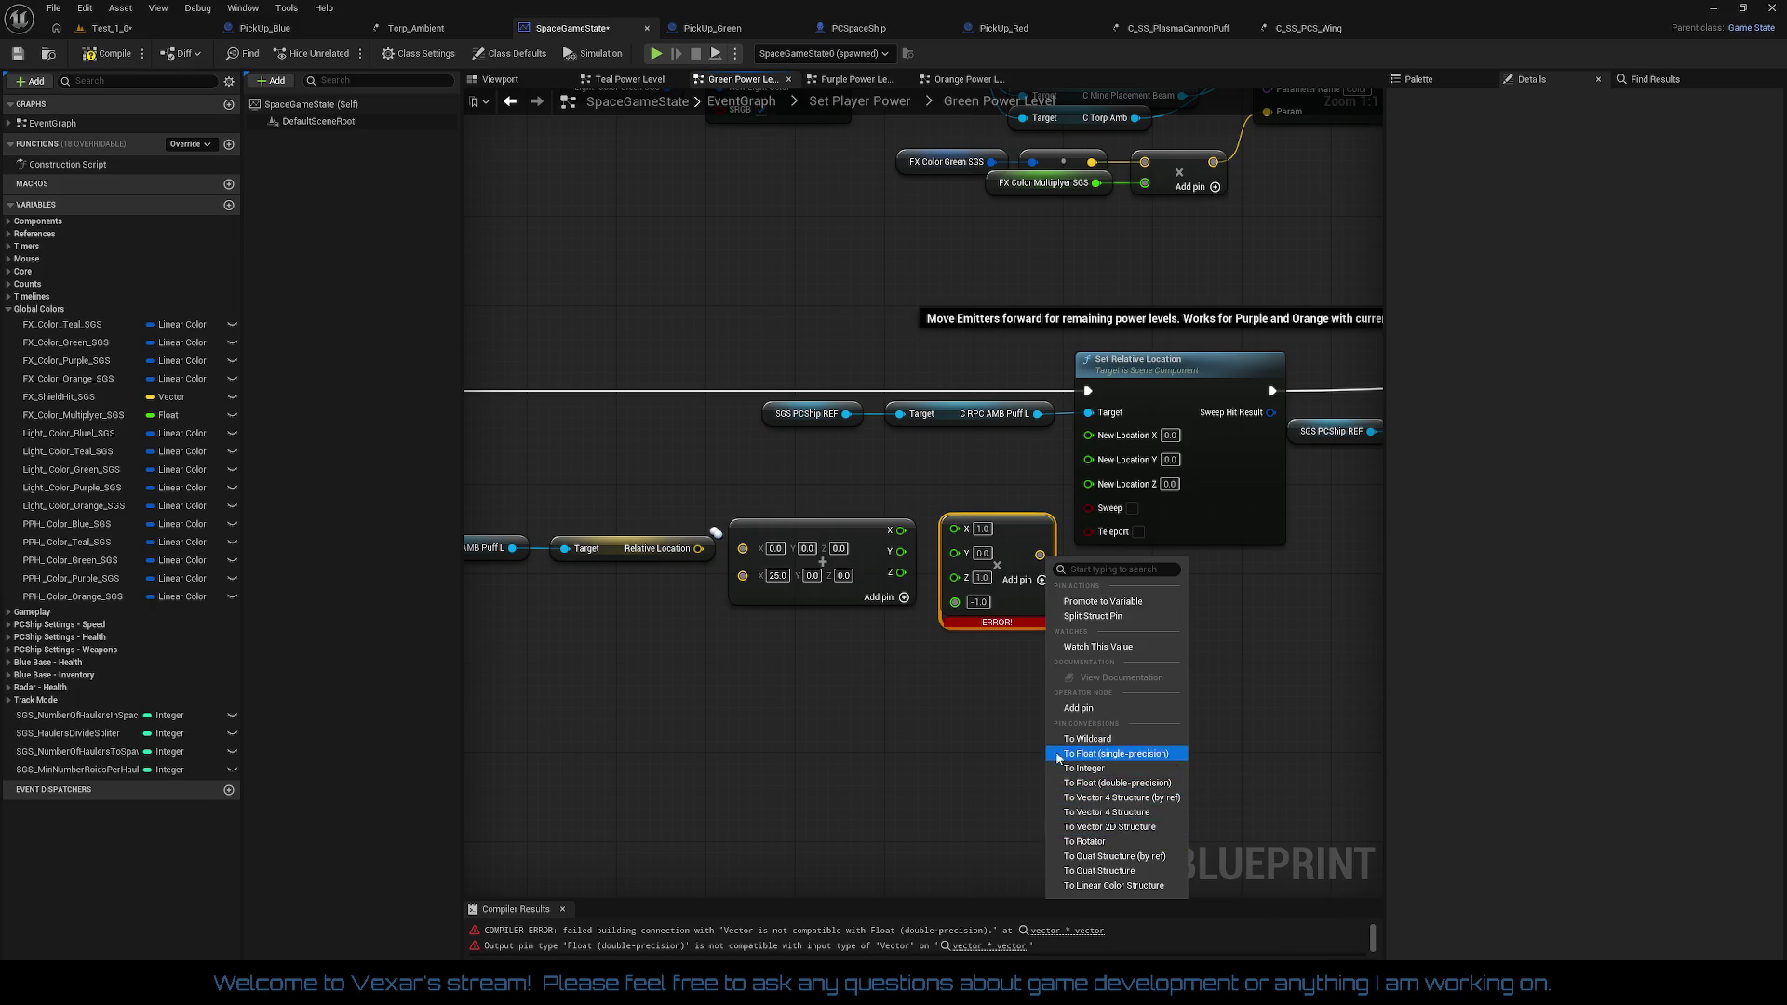
{"action": "left_click", "coordinate": [1004, 712]}
{"action": "left_click", "coordinate": [1021, 612]}
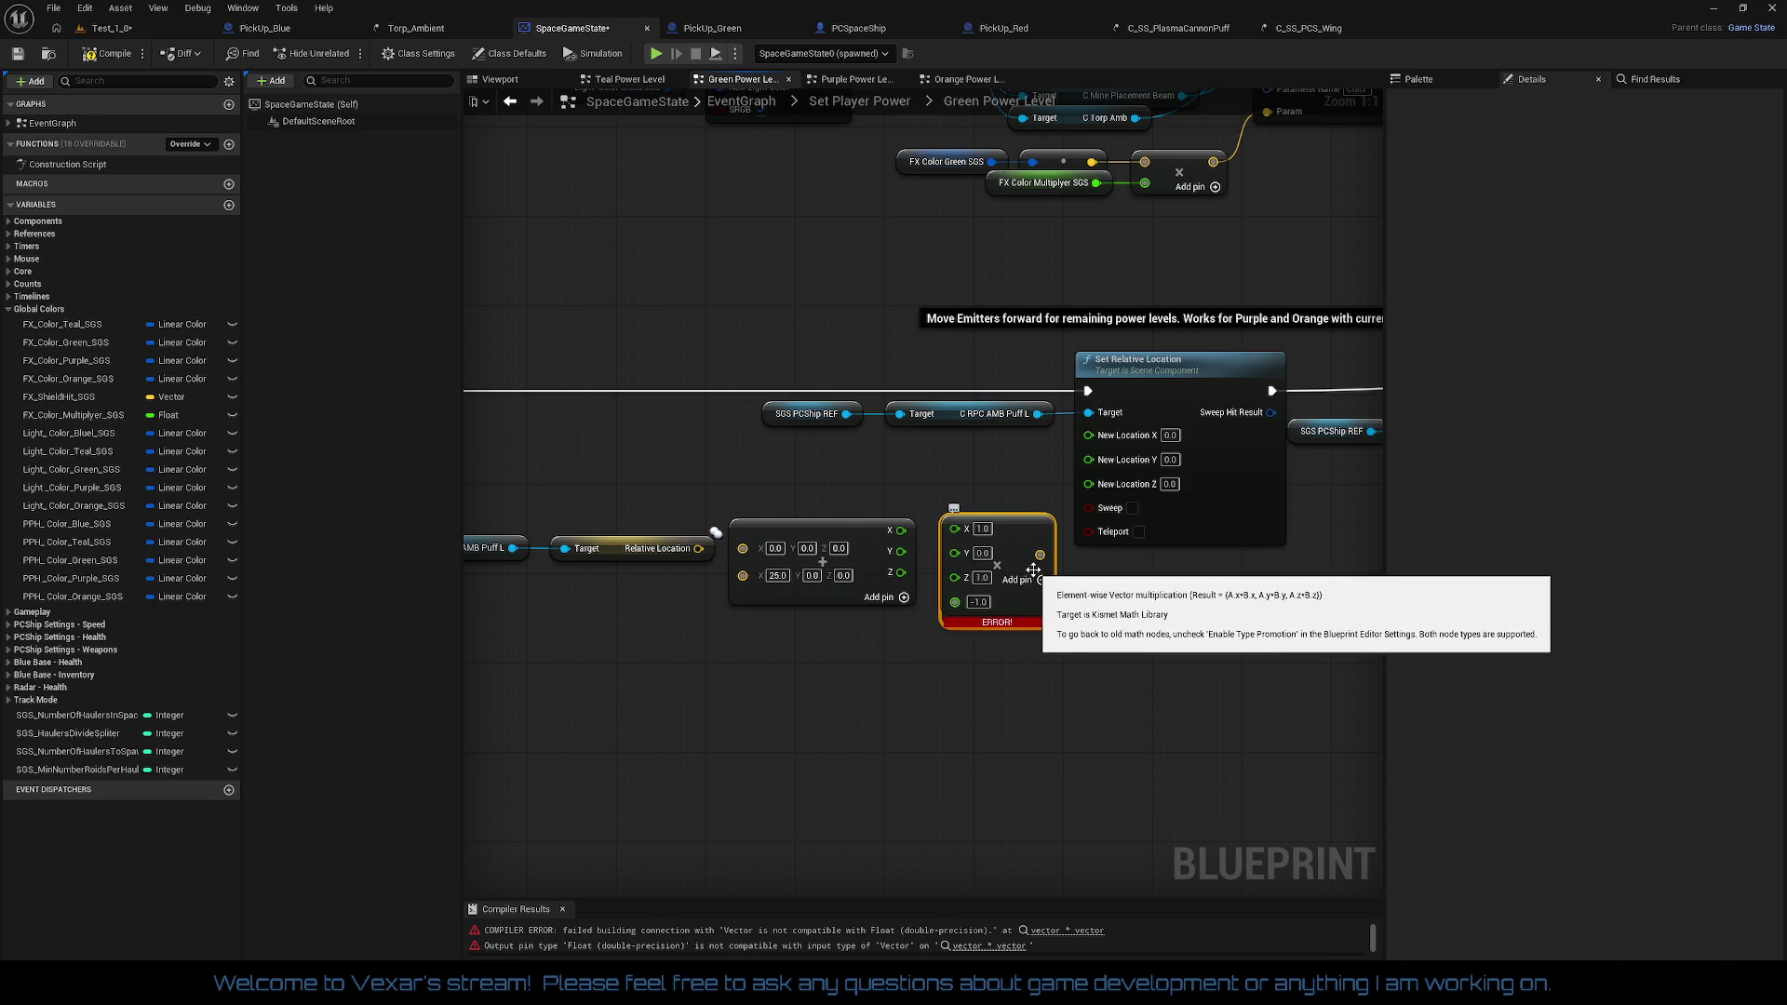
Step: Delete the erroring multiply and create a new float Multiply node from the Z output
{"action": "left_click_drag", "start_coordinate": [1018, 518], "coordinate": [1029, 690]}
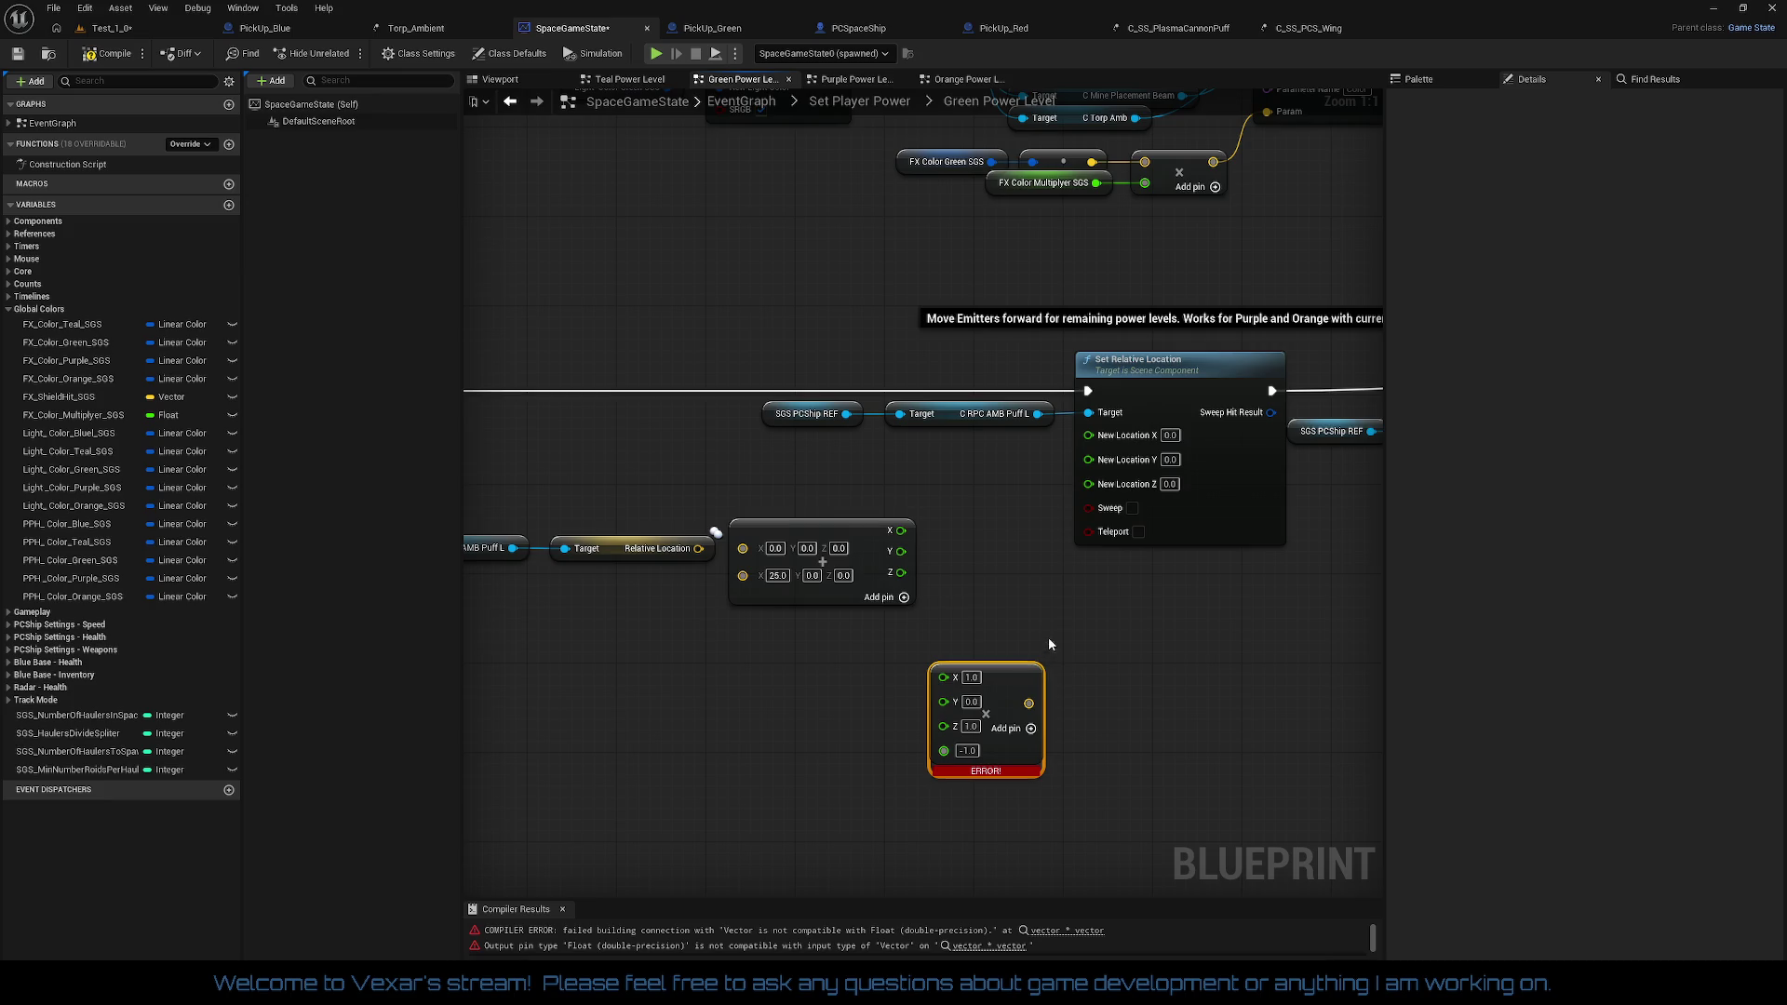
{"action": "key", "text": "Delete"}
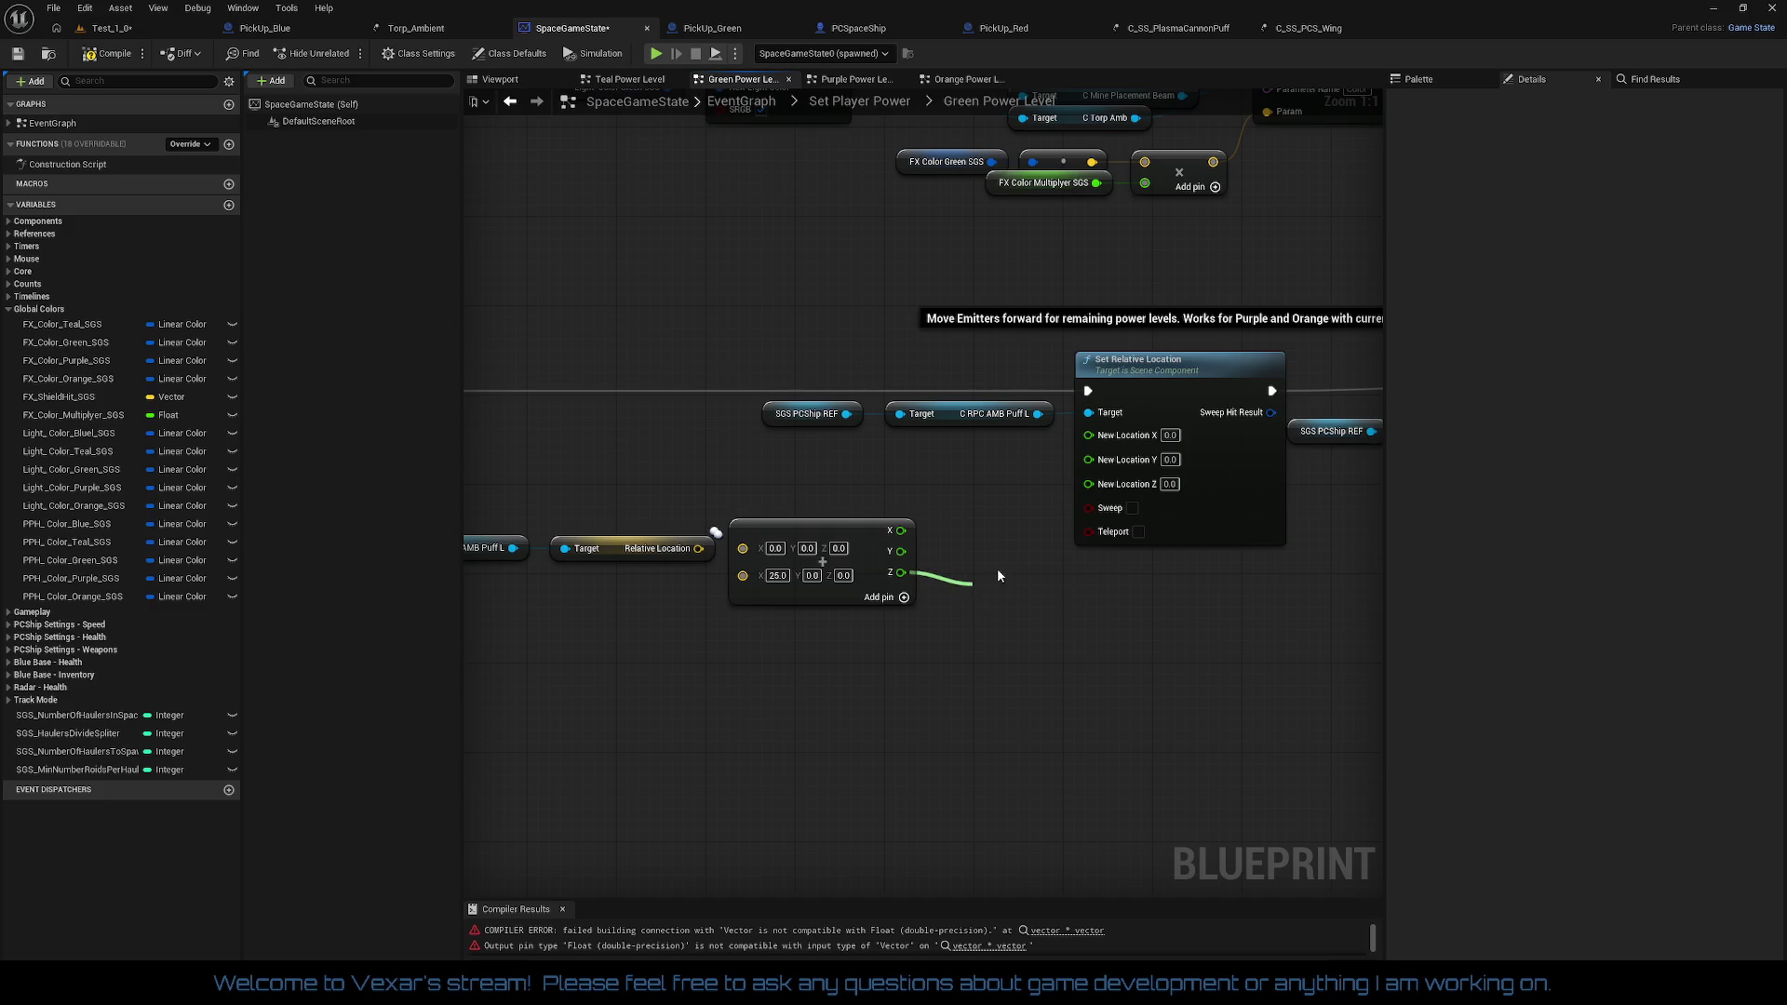
{"action": "left_click_drag", "start_coordinate": [998, 571], "coordinate": [1007, 572]}
{"action": "type", "text": "mul"}
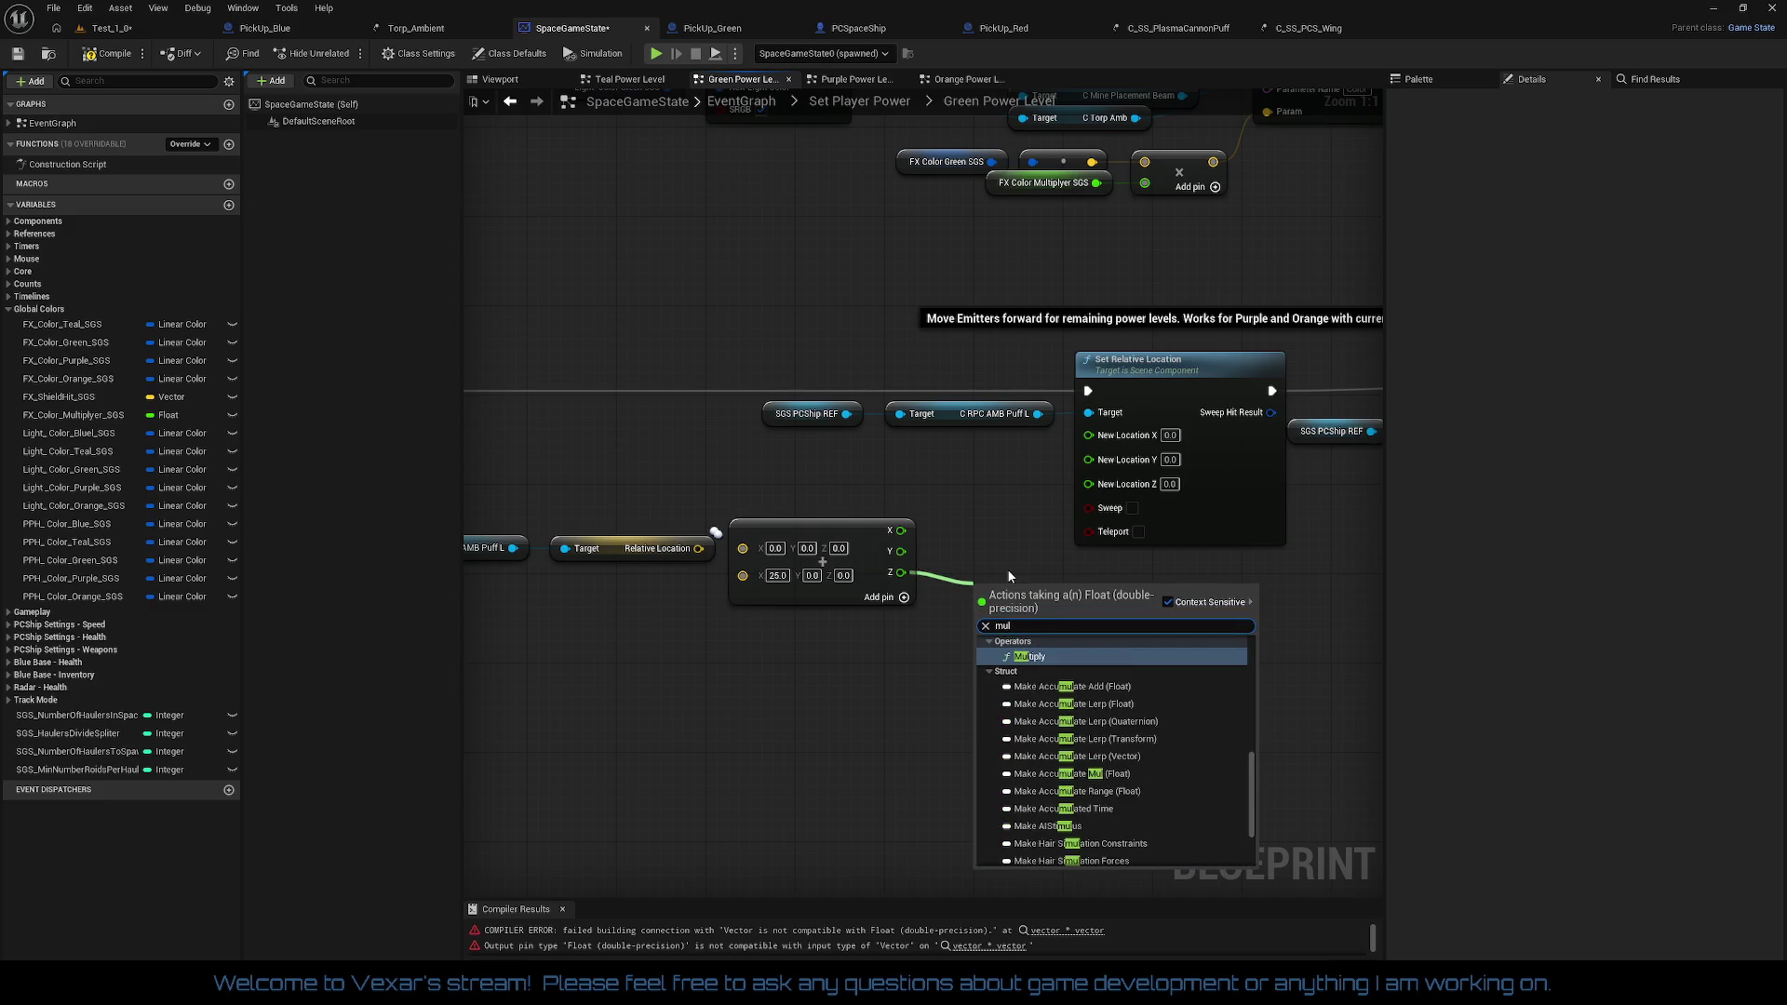
{"action": "key", "text": "Return"}
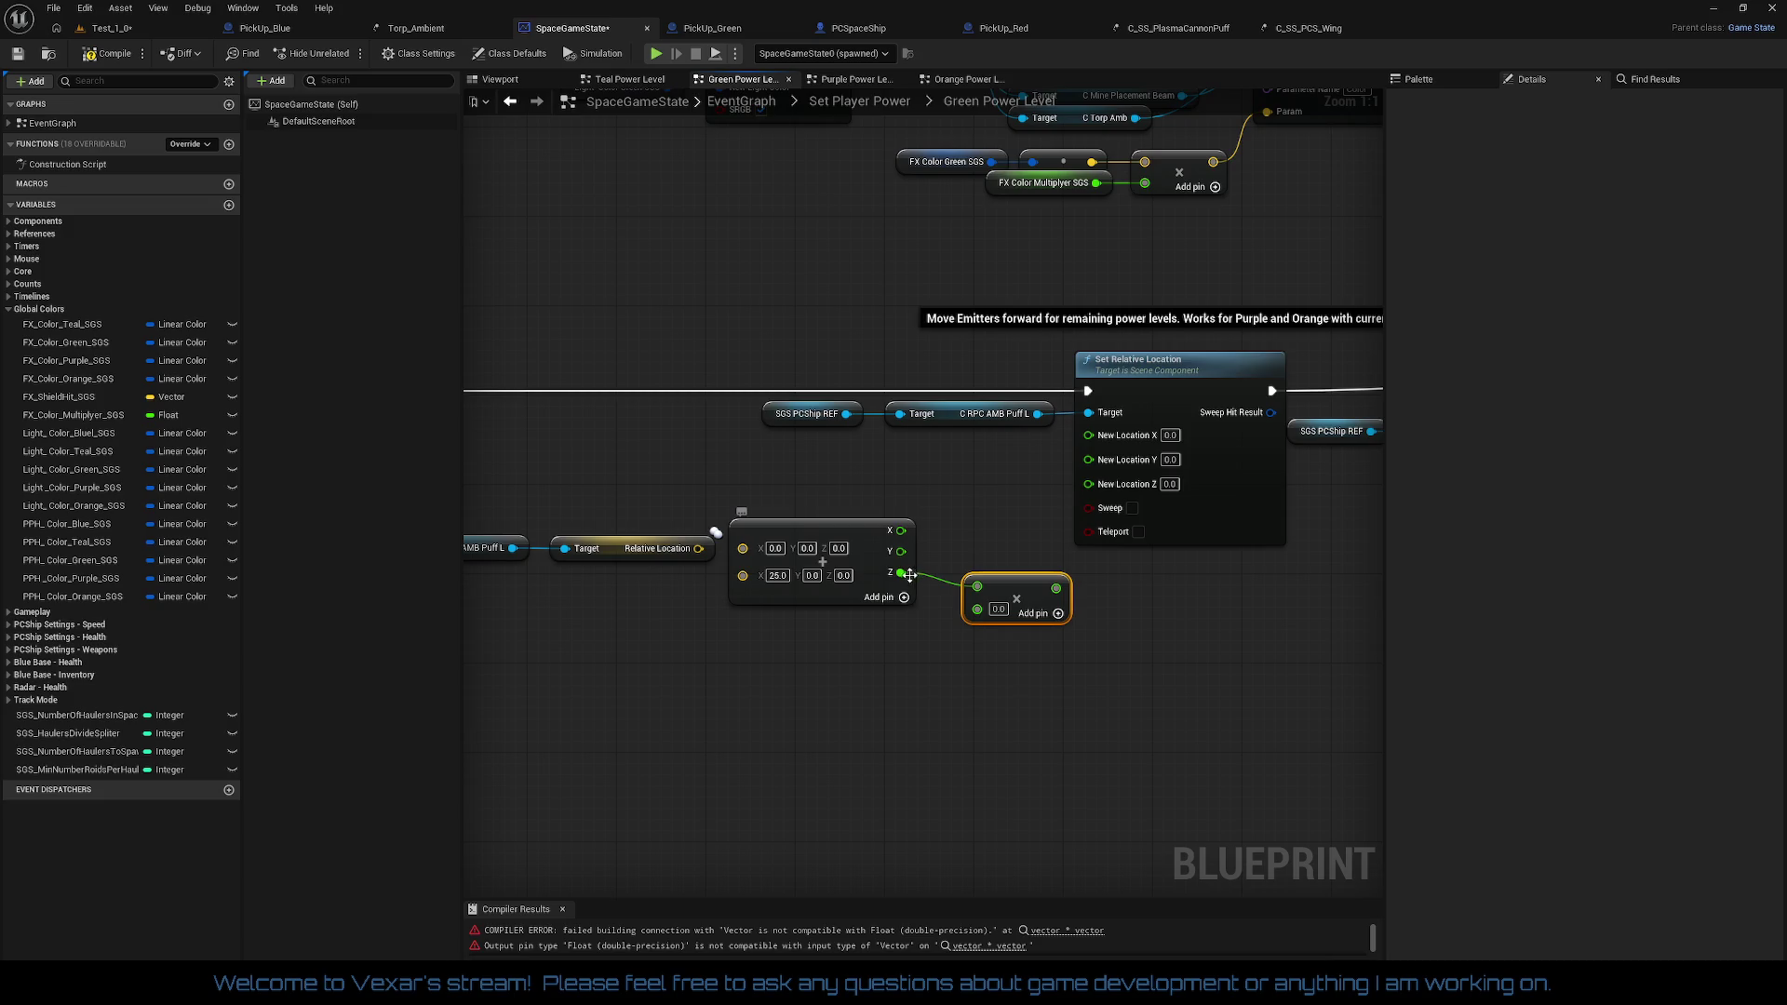
{"action": "right_click", "coordinate": [899, 577]}
{"action": "left_click", "coordinate": [947, 633]}
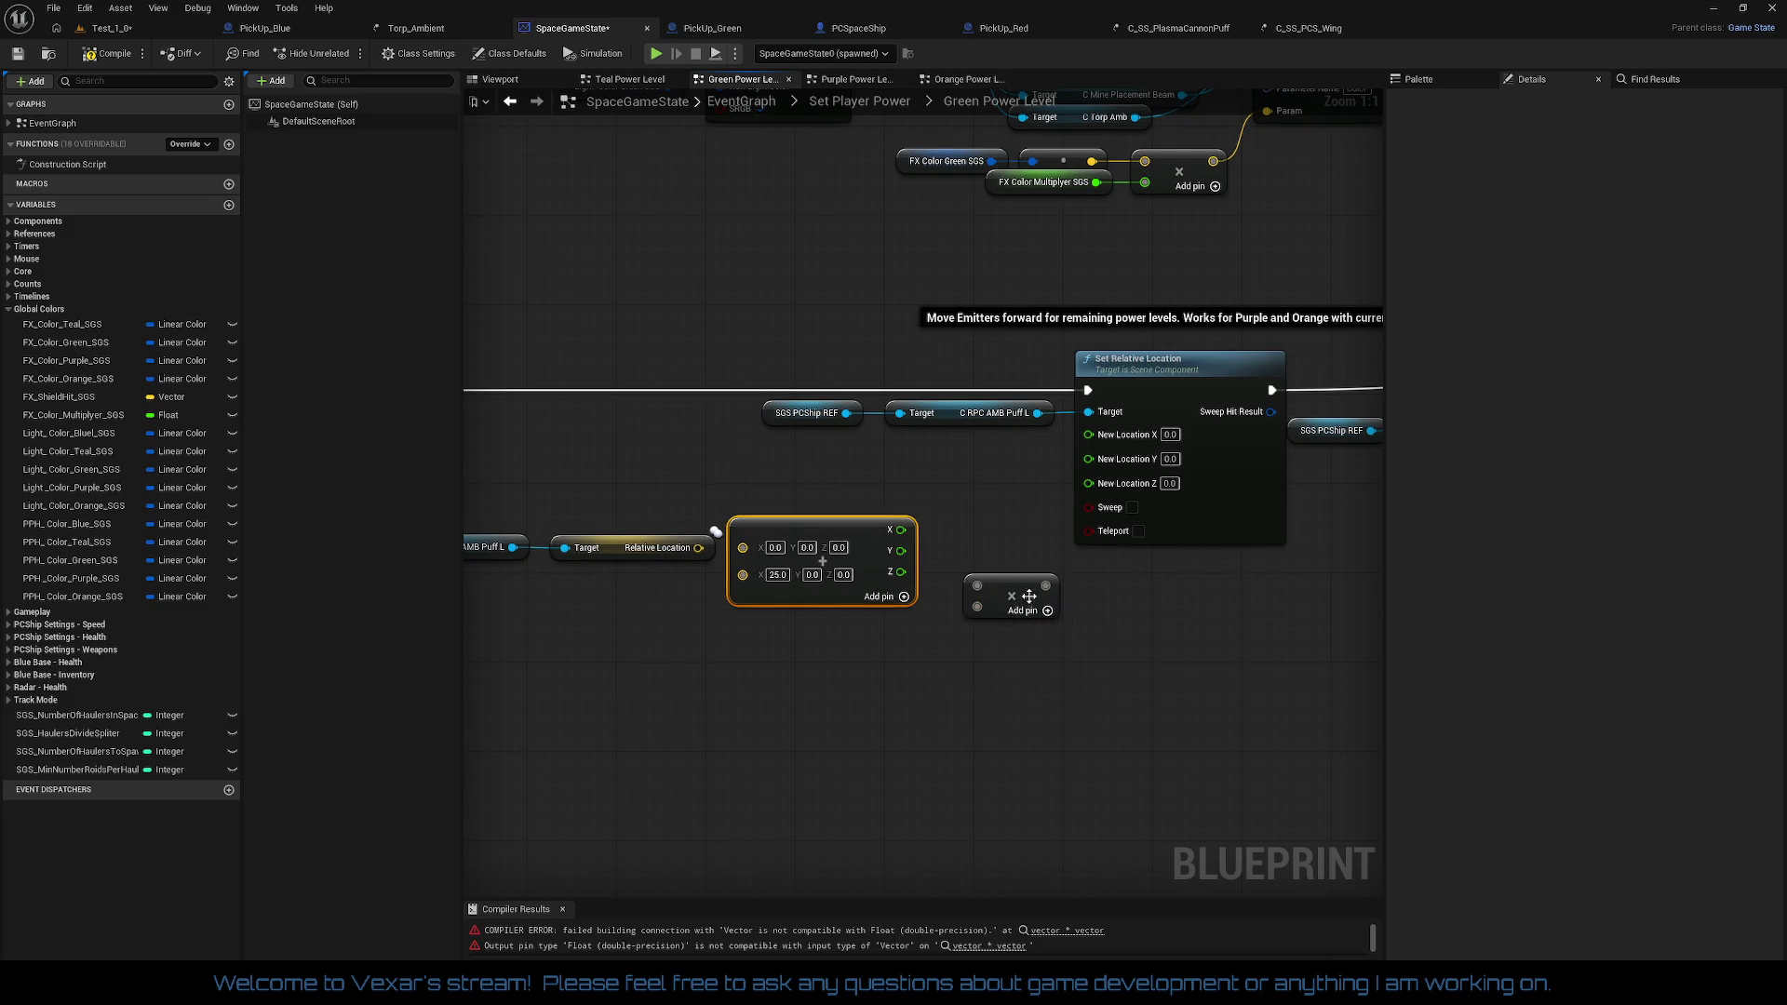
{"action": "left_click_drag", "start_coordinate": [1025, 598], "coordinate": [1003, 619]}
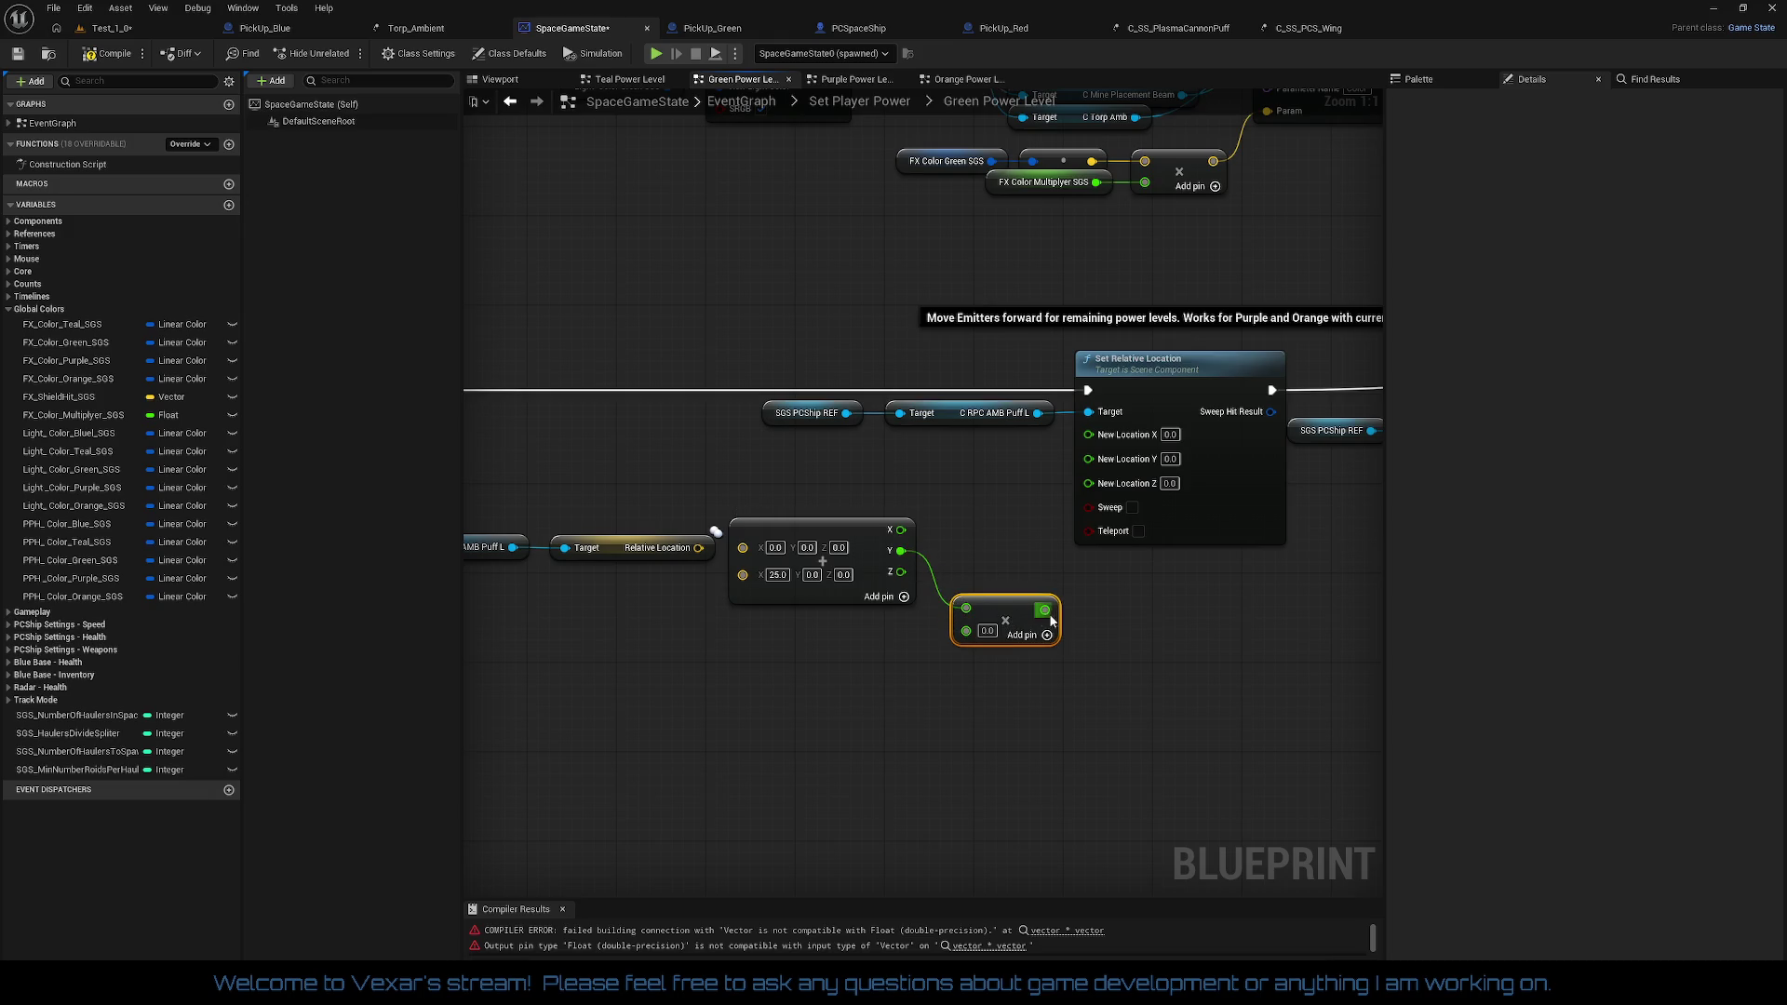
Step: Set the float Multiply to -1.0 and wire it and the split outputs into New Location
{"action": "left_click_drag", "start_coordinate": [1046, 610], "coordinate": [1099, 462]}
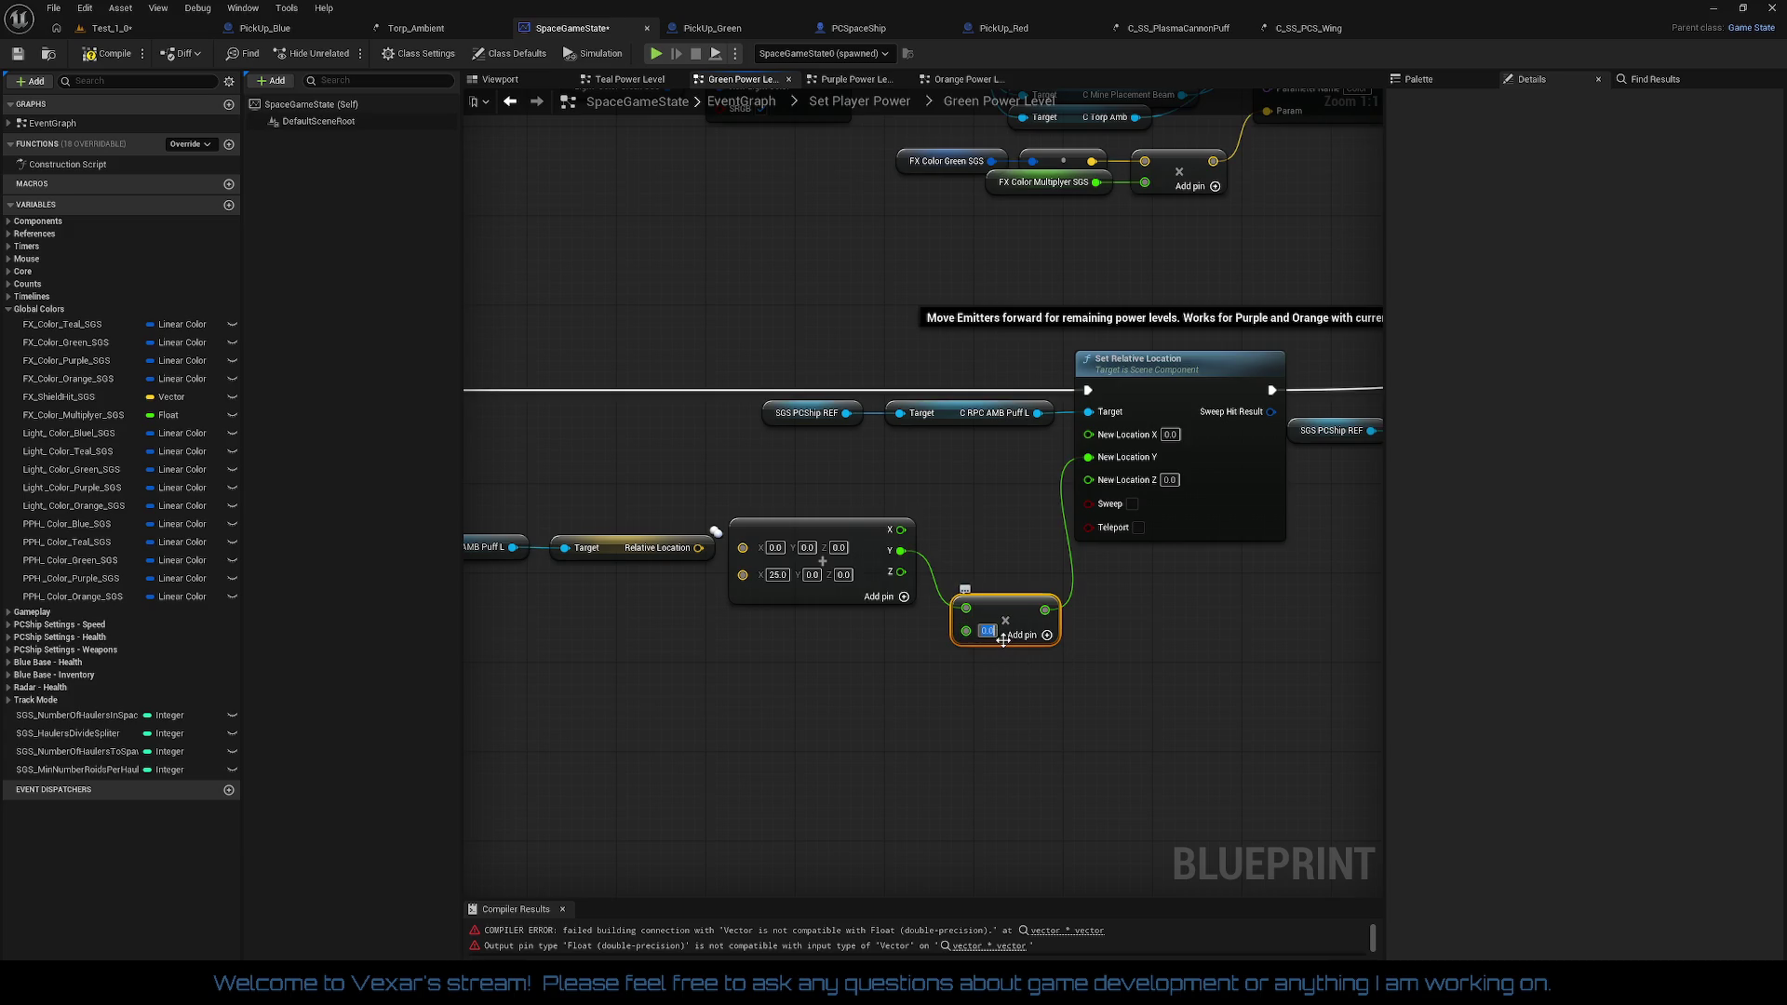
{"action": "key", "text": "Return"}
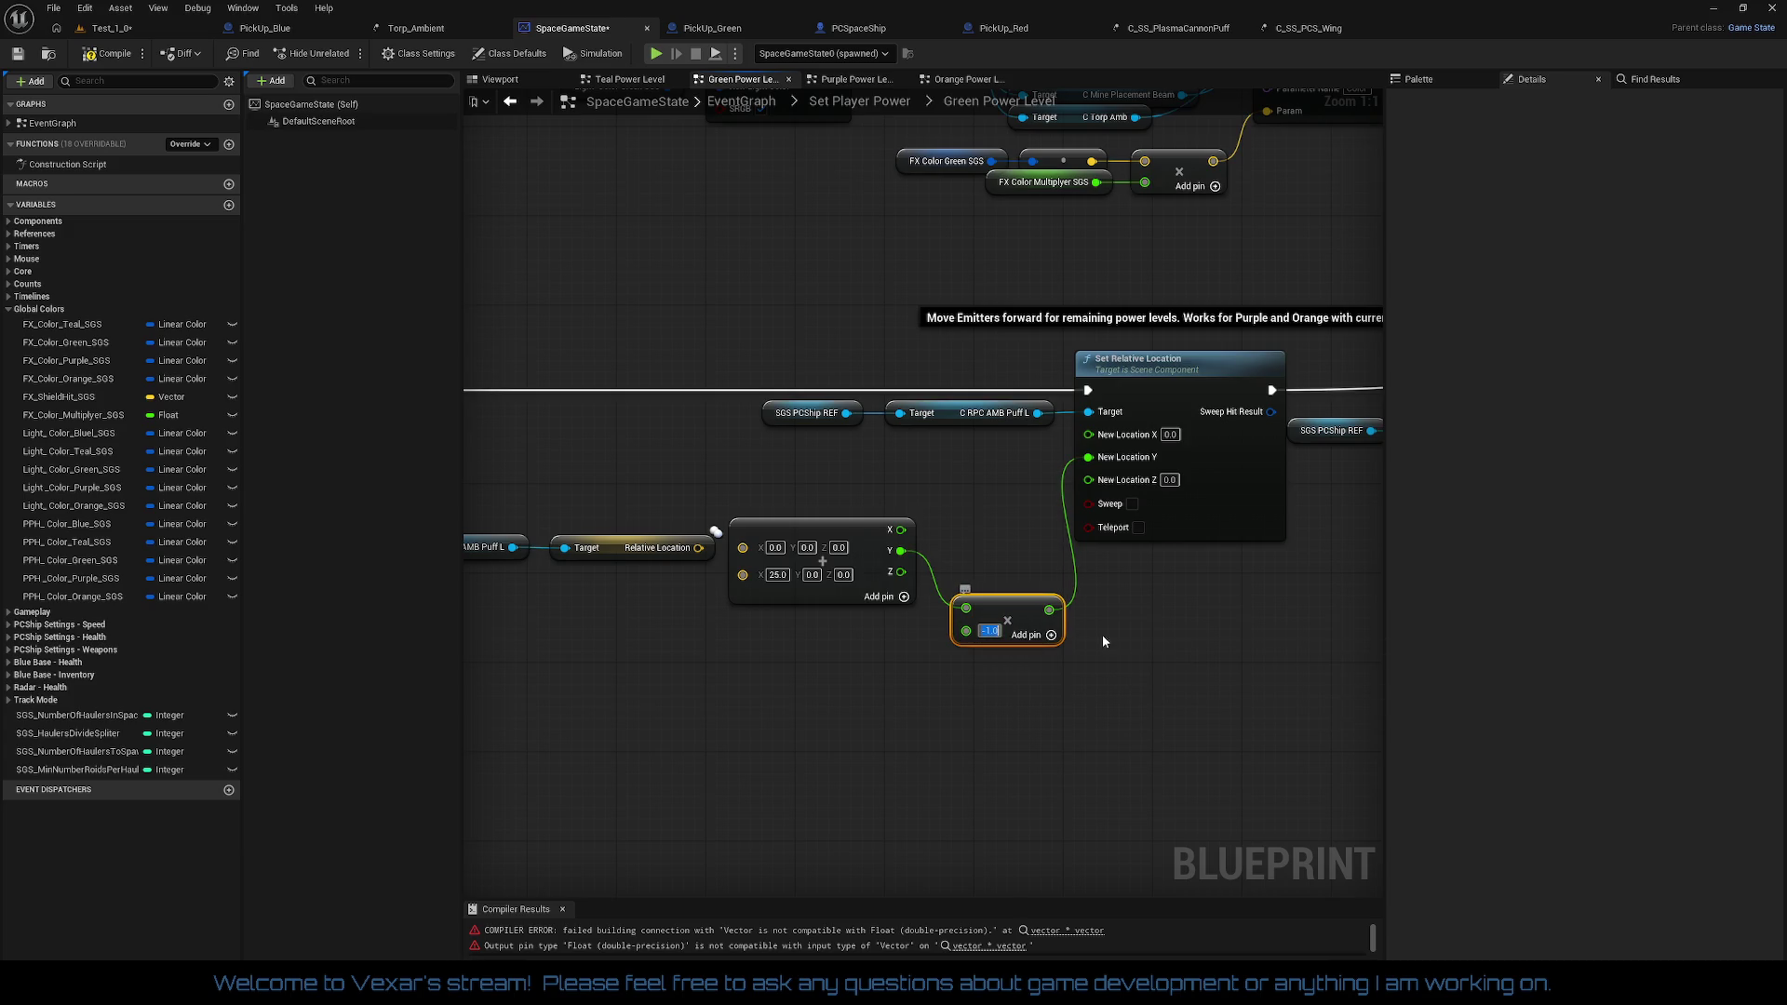
{"action": "left_click_drag", "start_coordinate": [995, 609], "coordinate": [982, 548]}
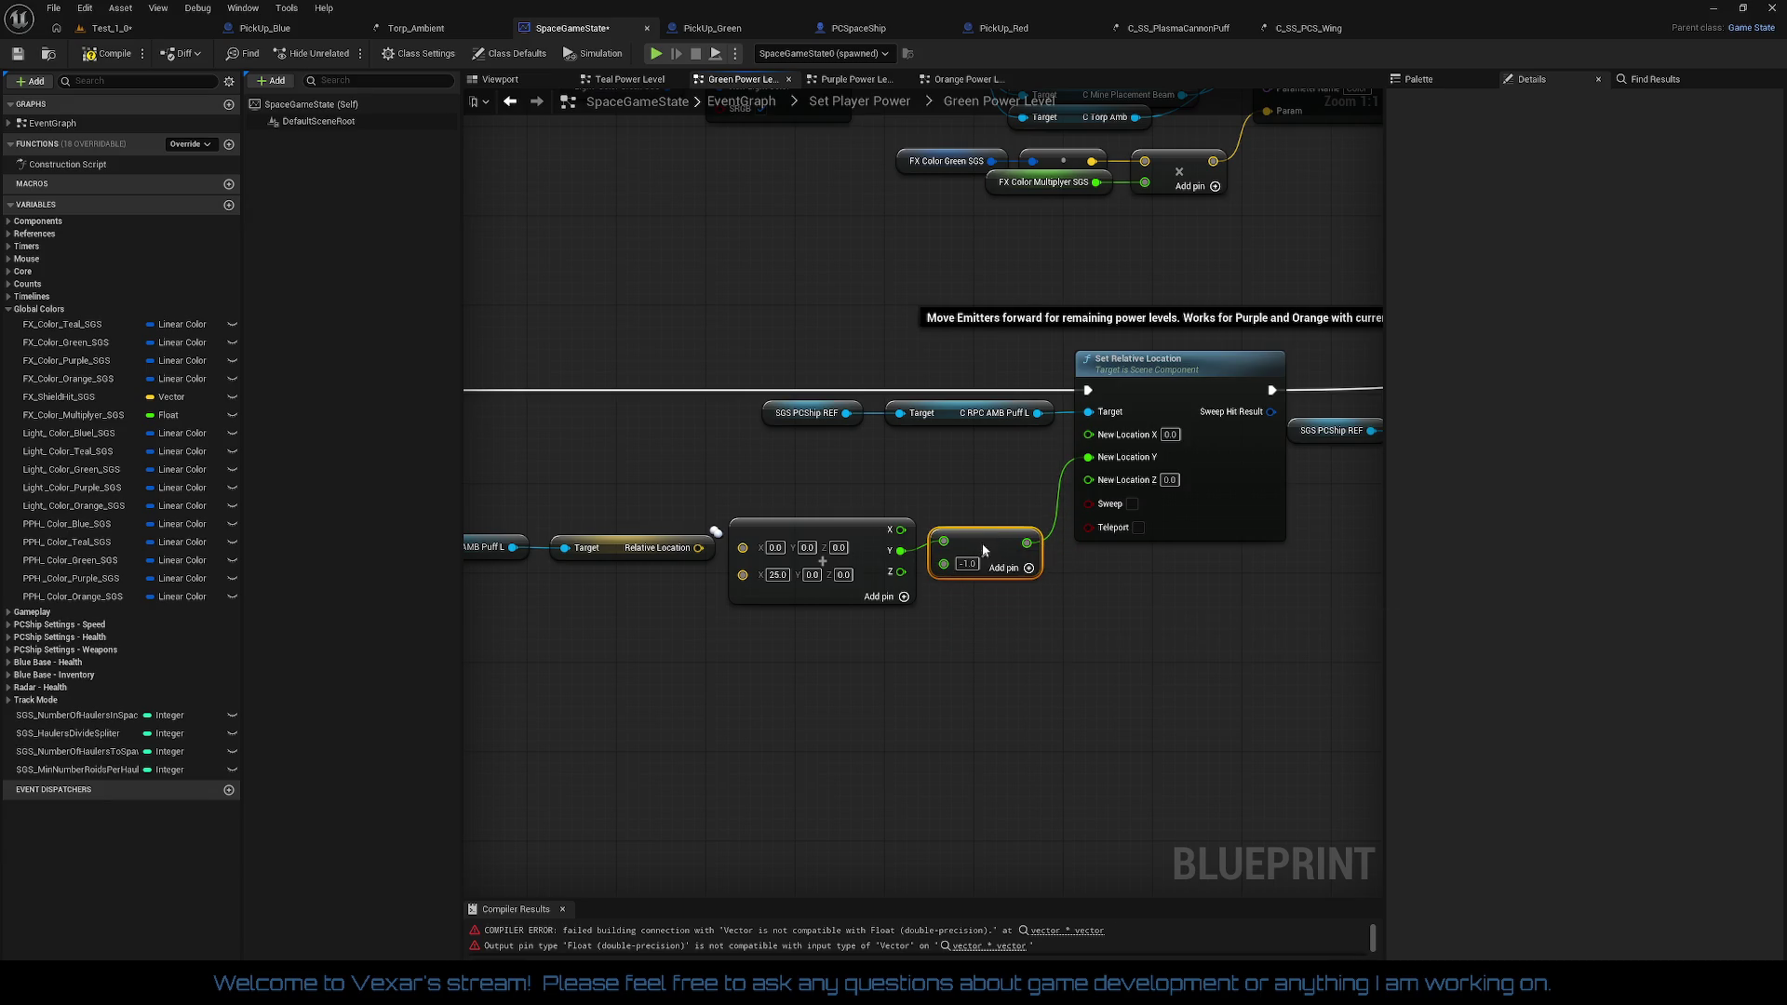
{"action": "left_click_drag", "start_coordinate": [1093, 423], "coordinate": [1089, 432]}
{"action": "left_click_drag", "start_coordinate": [899, 571], "coordinate": [1100, 478]}
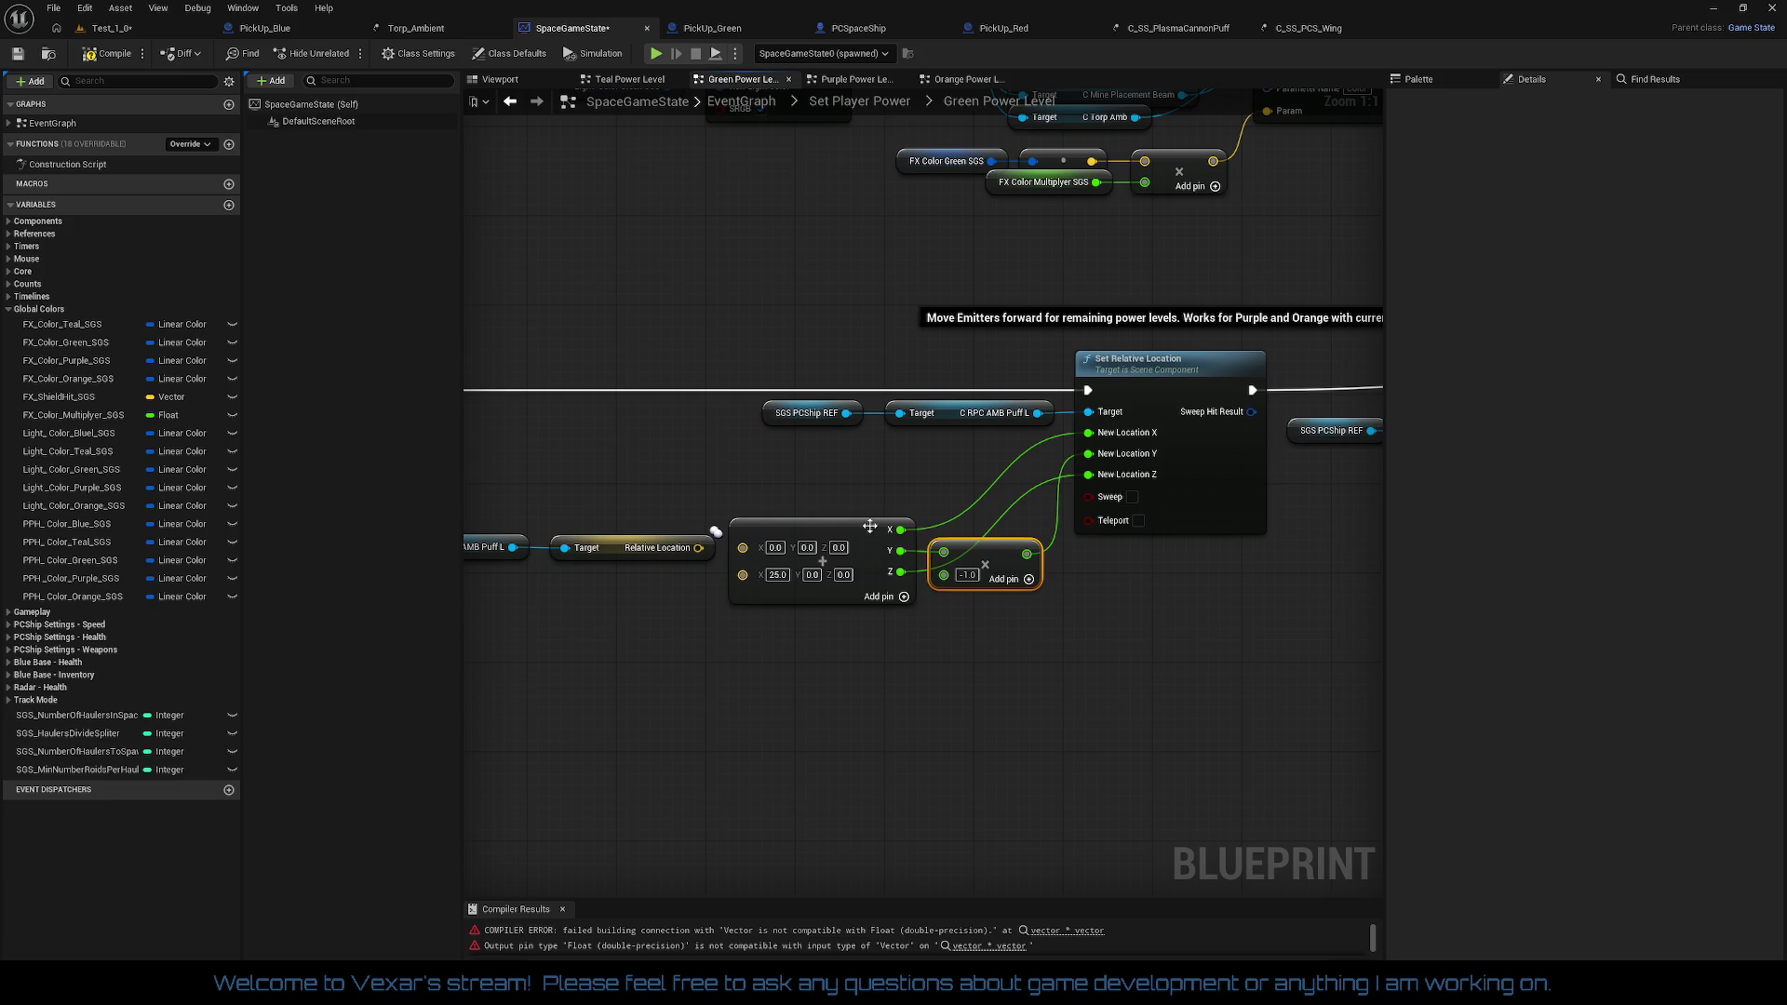
Step: Reconnect Relative Location into the add node's first input and align the node chain
{"action": "left_click_drag", "start_coordinate": [1014, 628], "coordinate": [1009, 624]}
{"action": "mouse_move", "coordinate": [742, 574]}
{"action": "left_mouse_down"}
{"action": "mouse_move", "coordinate": [950, 564]}
{"action": "mouse_move", "coordinate": [957, 544]}
{"action": "left_mouse_up"}
{"action": "left_click_drag", "start_coordinate": [769, 600], "coordinate": [850, 571]}
{"action": "mouse_move", "coordinate": [1203, 621]}
{"action": "left_mouse_down"}
{"action": "mouse_move", "coordinate": [1288, 618]}
{"action": "mouse_move", "coordinate": [1056, 647]}
{"action": "left_mouse_up"}
{"action": "mouse_move", "coordinate": [982, 541]}
{"action": "left_mouse_down"}
{"action": "mouse_move", "coordinate": [988, 458]}
{"action": "mouse_move", "coordinate": [983, 502]}
{"action": "mouse_move", "coordinate": [983, 483]}
{"action": "left_mouse_up"}
{"action": "left_click", "coordinate": [1095, 624]}
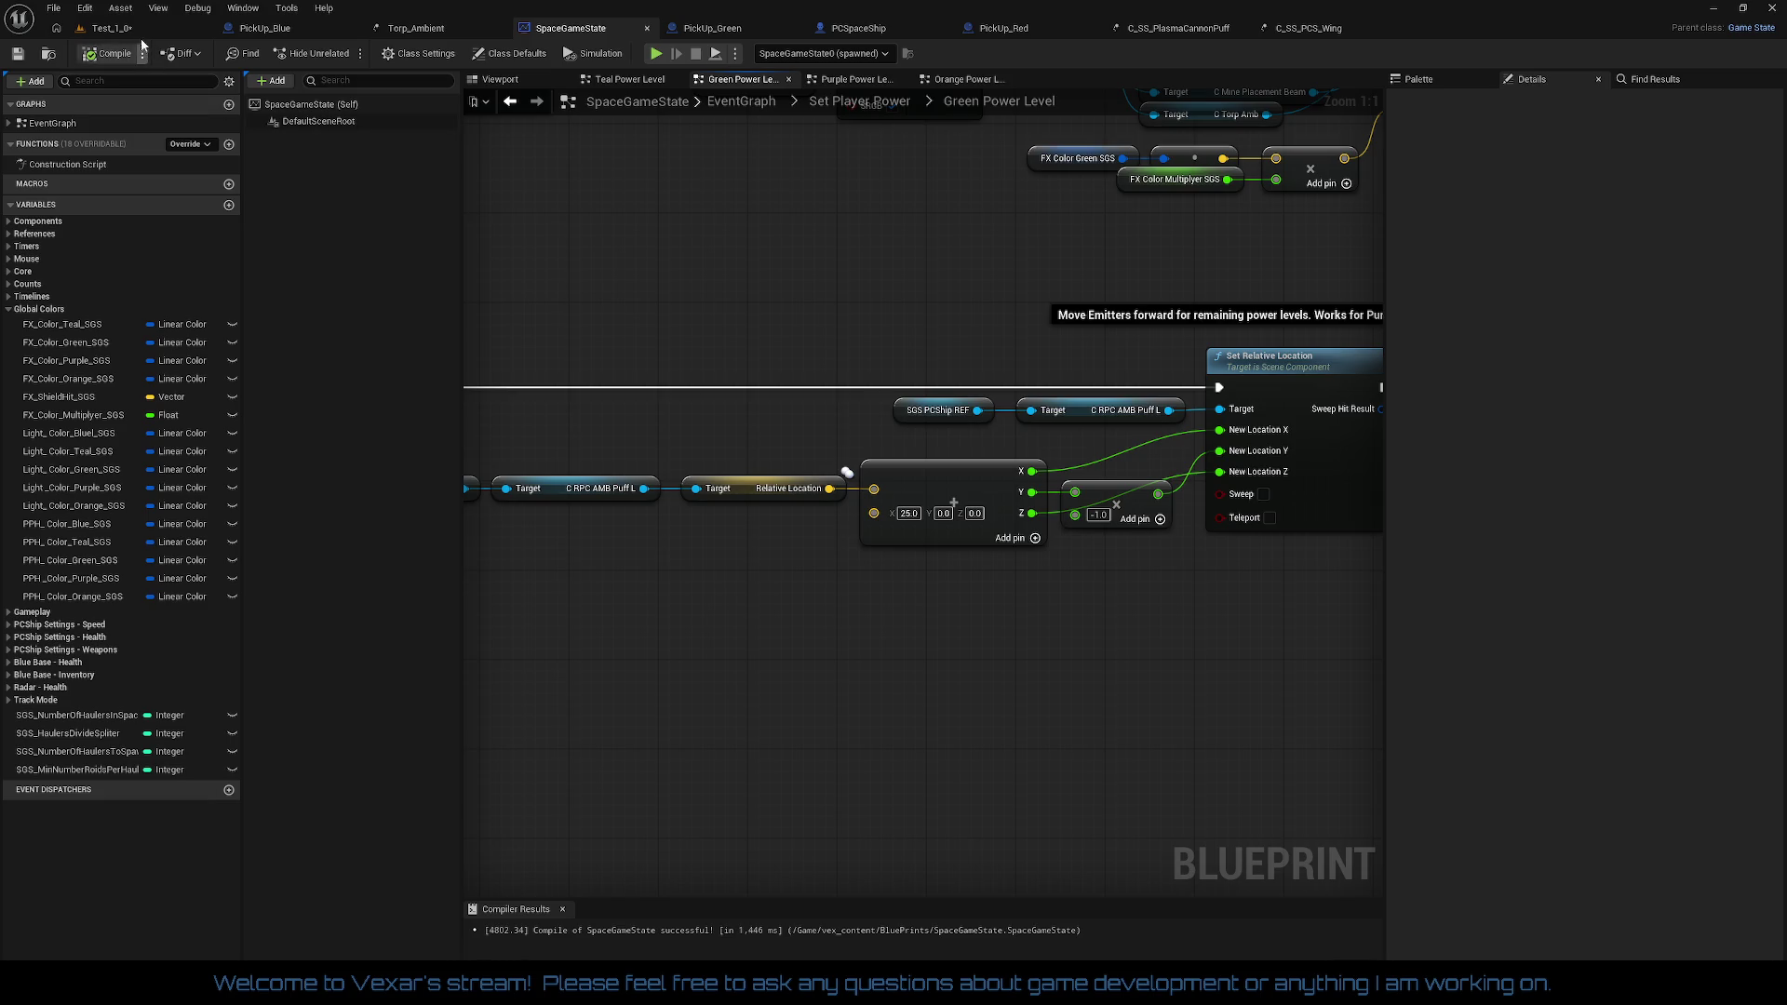
Step: Play the Test_1_0 level, eject from the player, and fly the camera close to the ship
{"action": "left_click", "coordinate": [110, 28]}
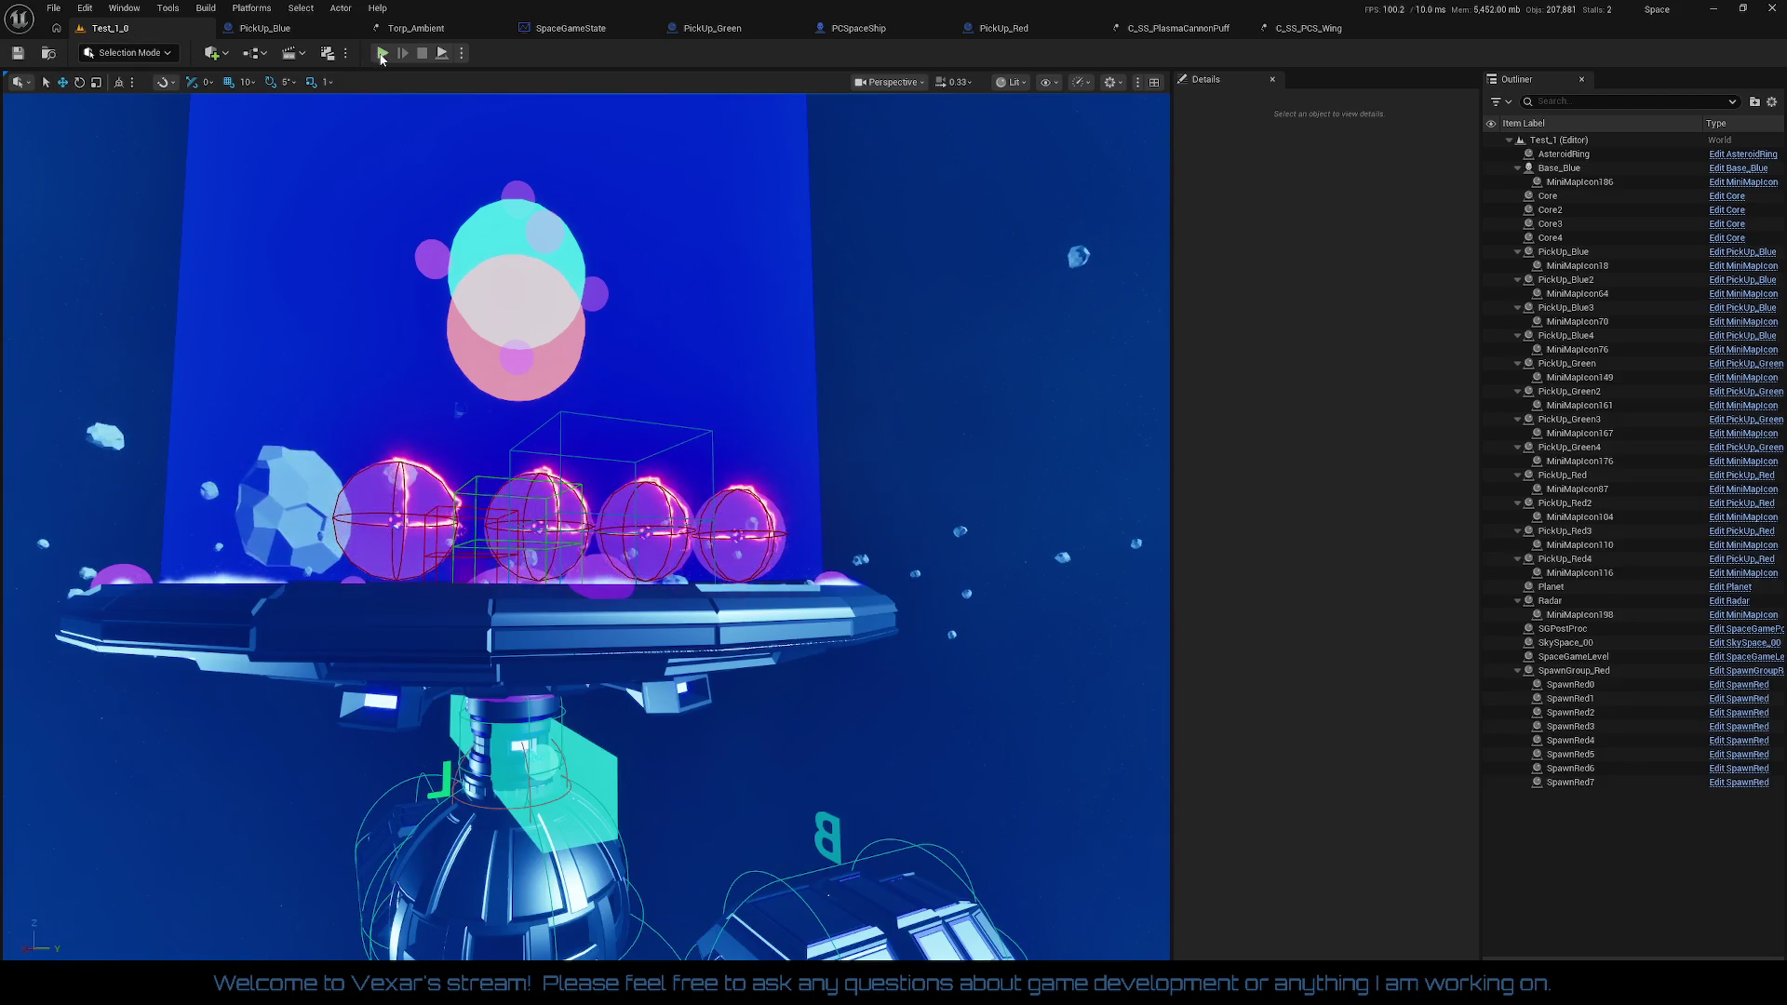
{"action": "left_click", "coordinate": [382, 54]}
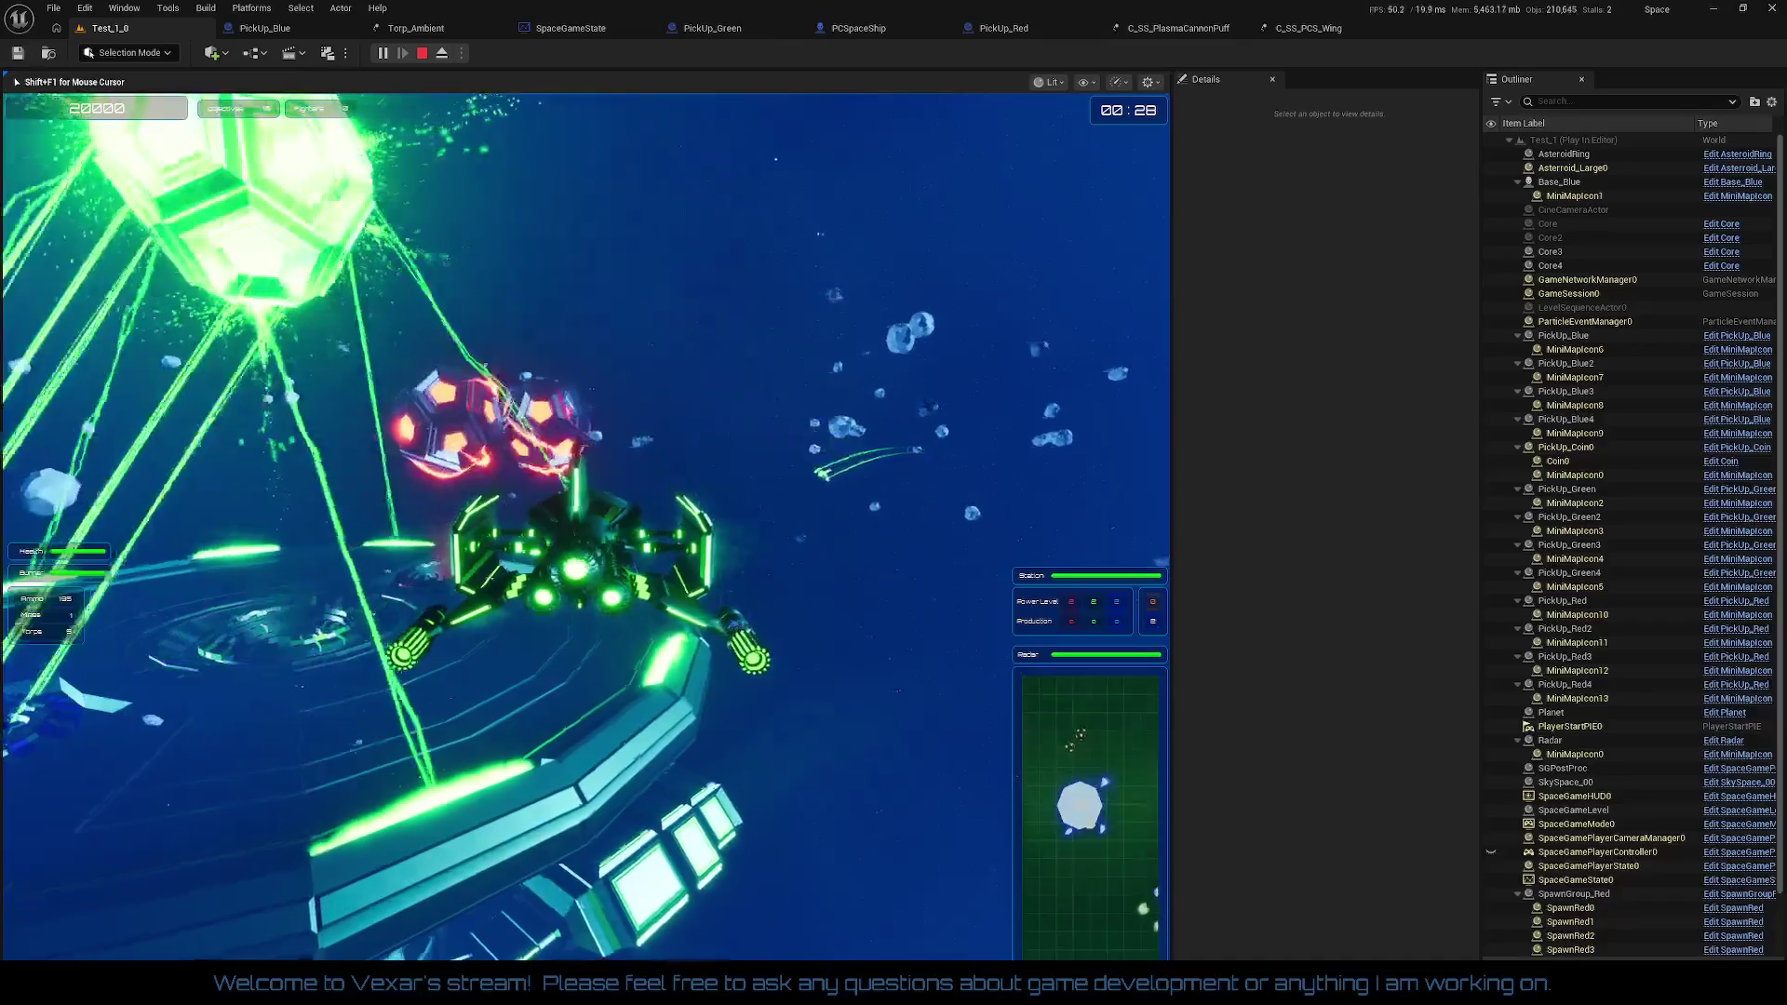
{"action": "key", "text": "shift+F1"}
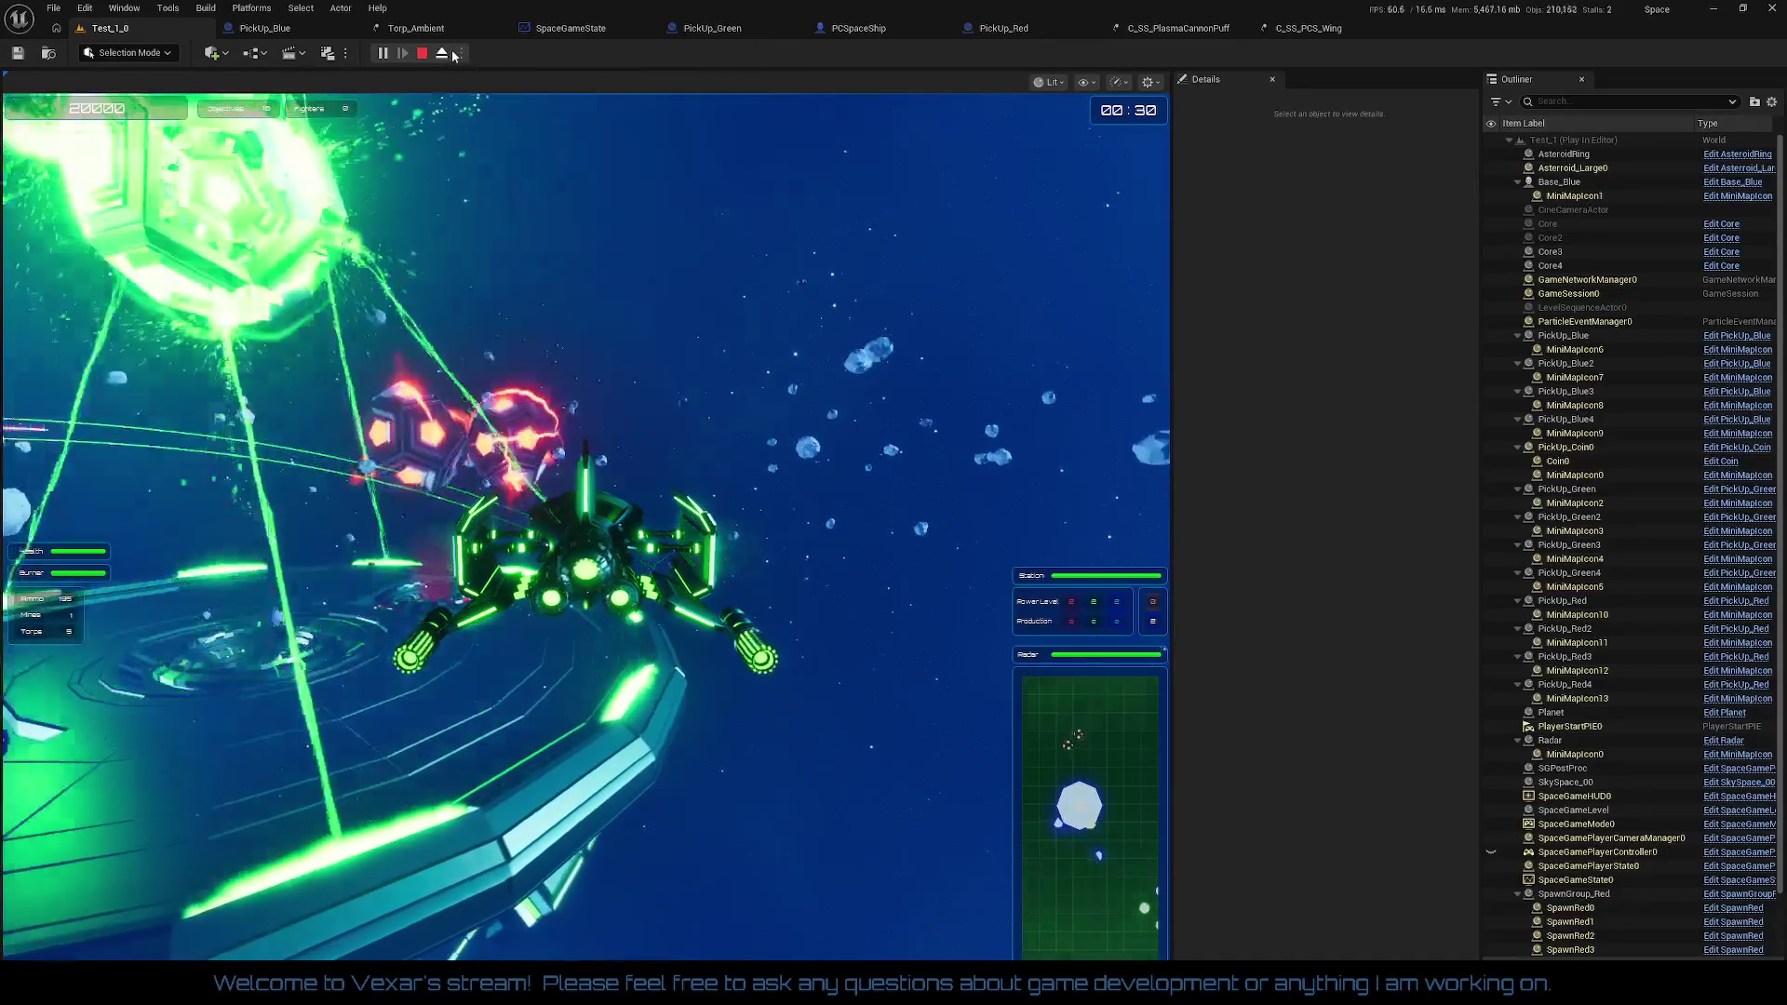
{"action": "left_click", "coordinate": [445, 54]}
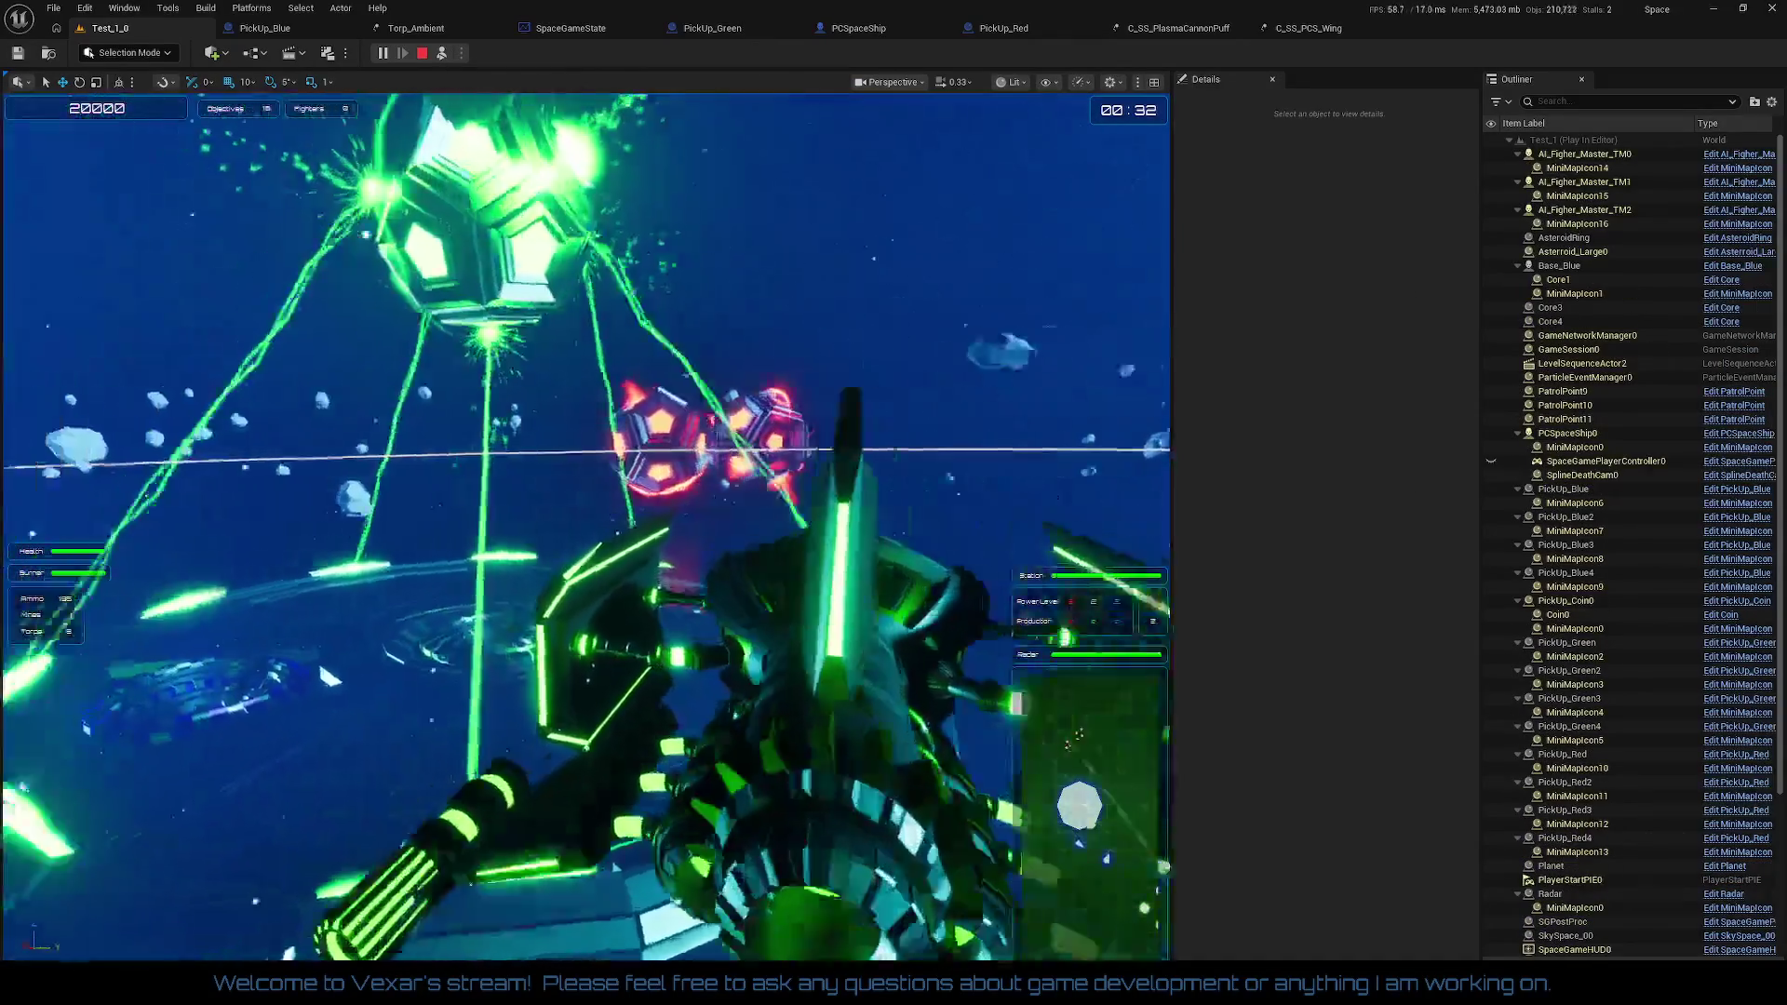
{"action": "left_click_drag", "start_coordinate": [330, 677], "coordinate": [329, 676]}
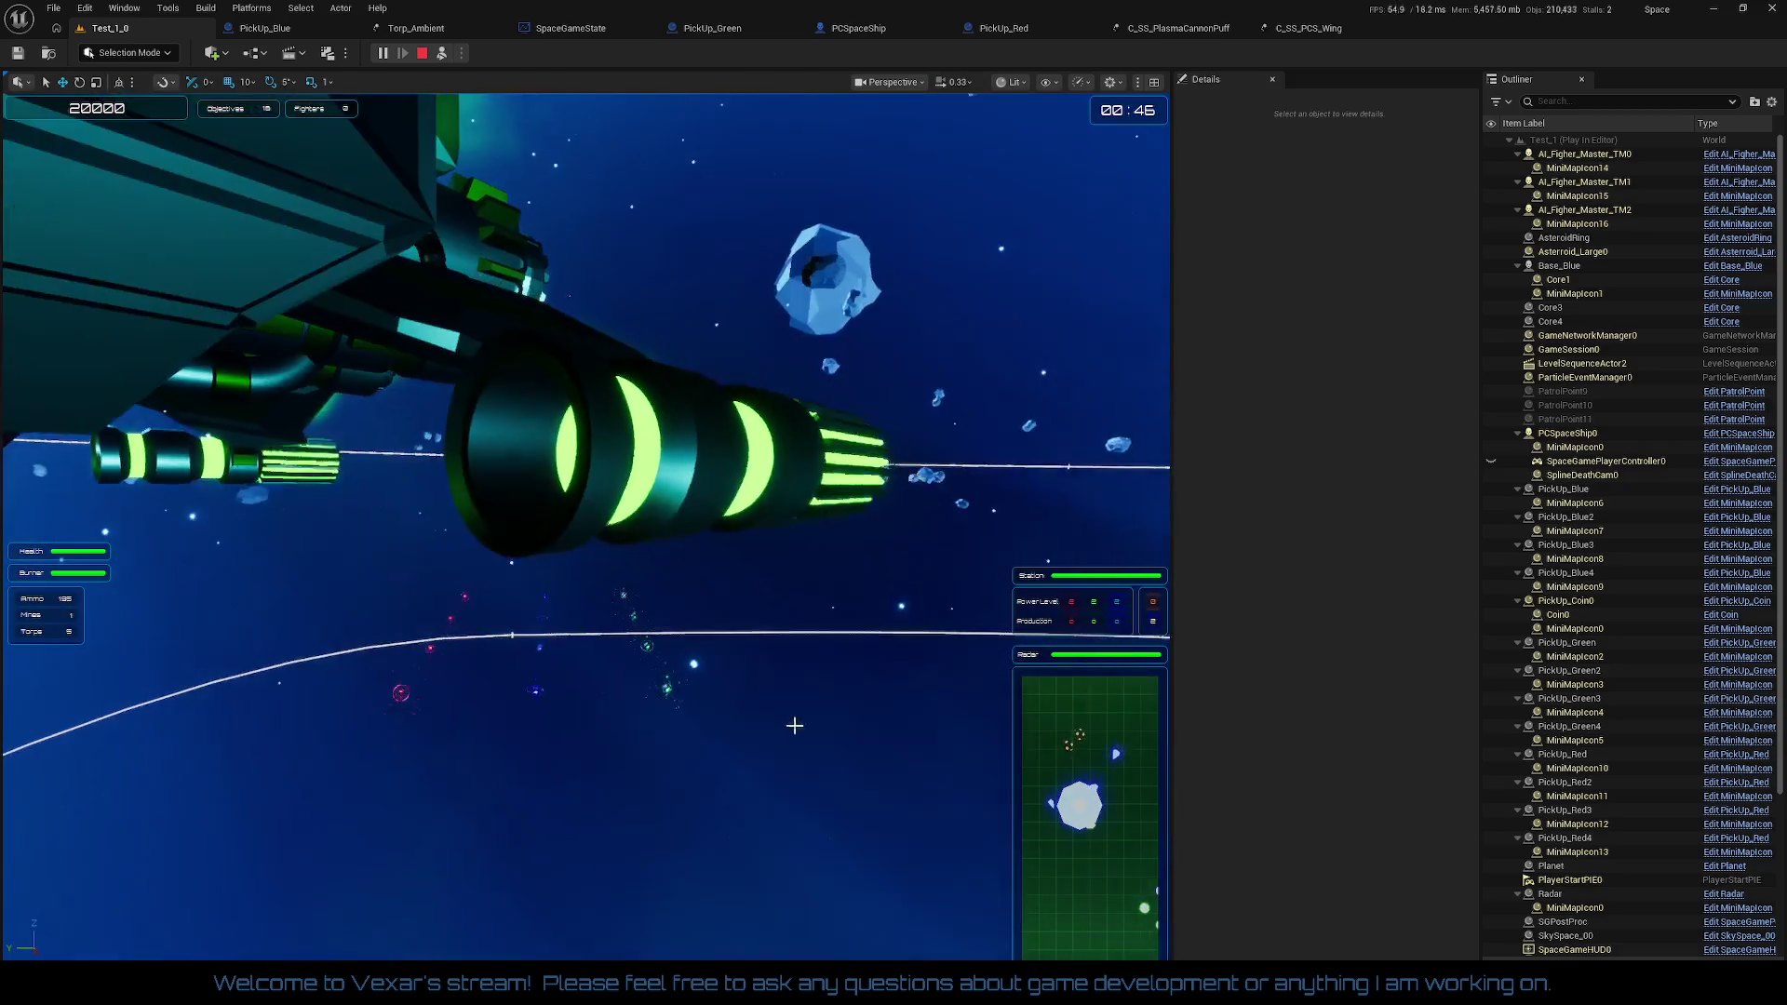
{"action": "left_click", "coordinate": [1015, 82]}
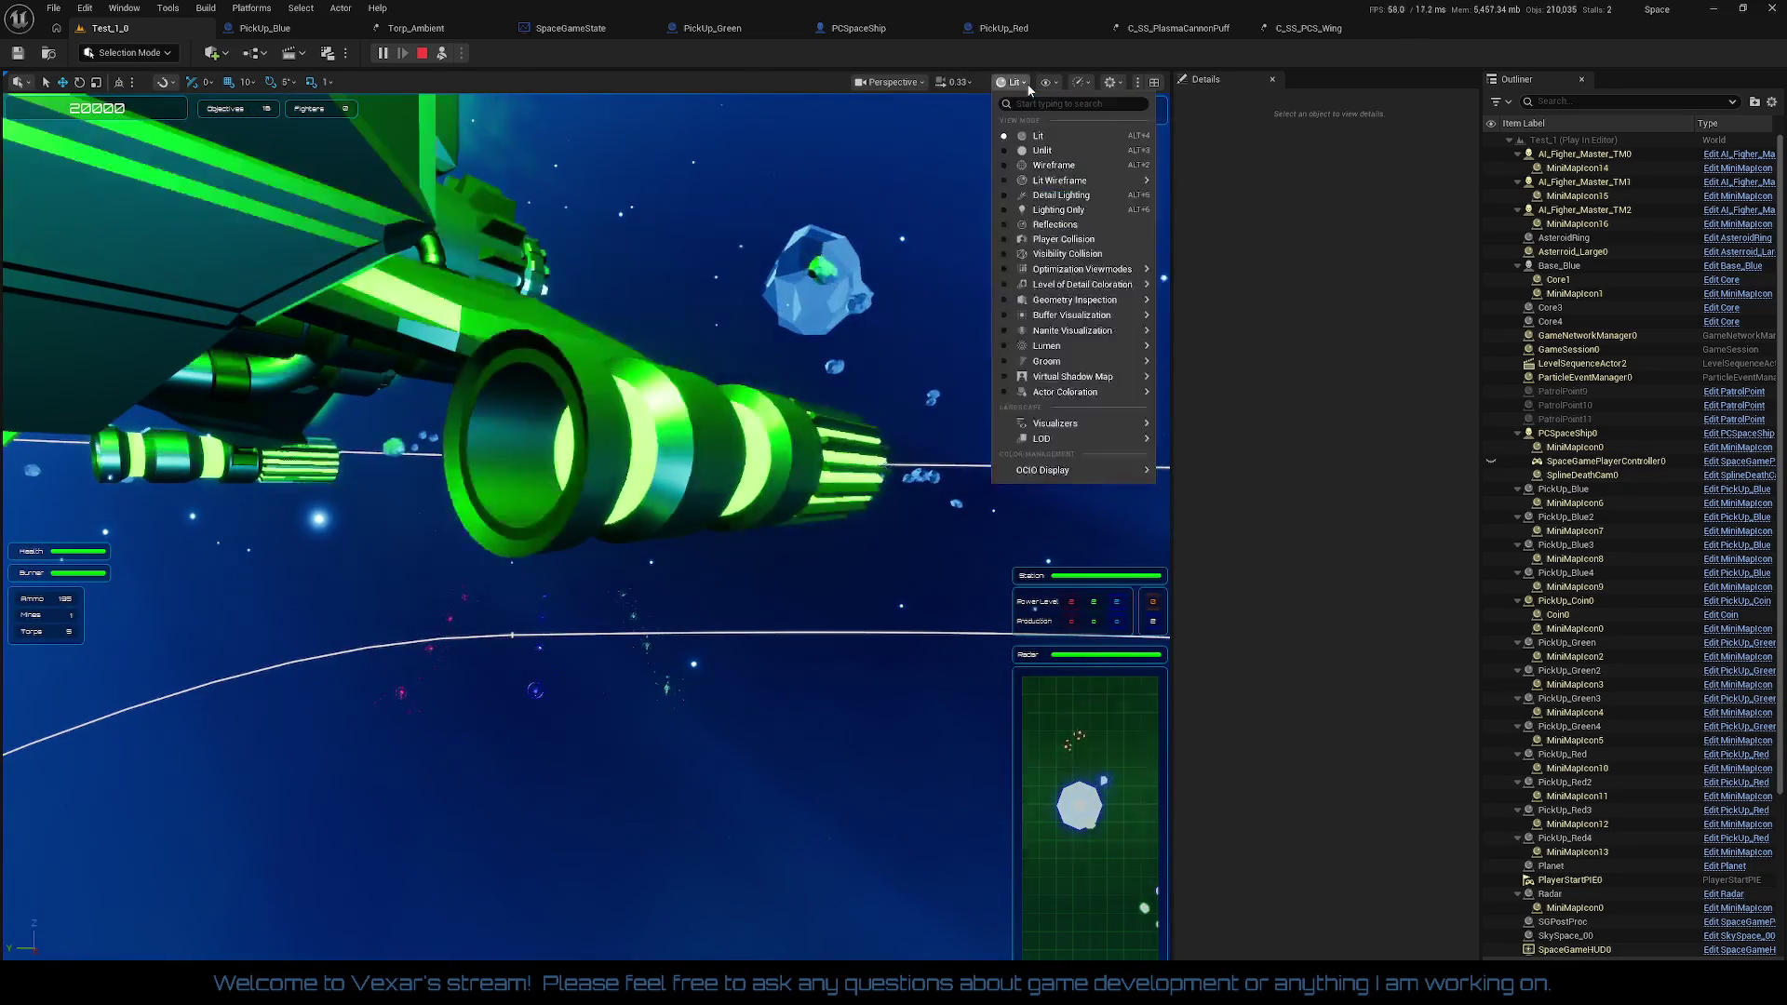
Step: Switch the running game's viewport to Wireframe, then go back to the SpaceGameState graph
{"action": "left_click", "coordinate": [1057, 164]}
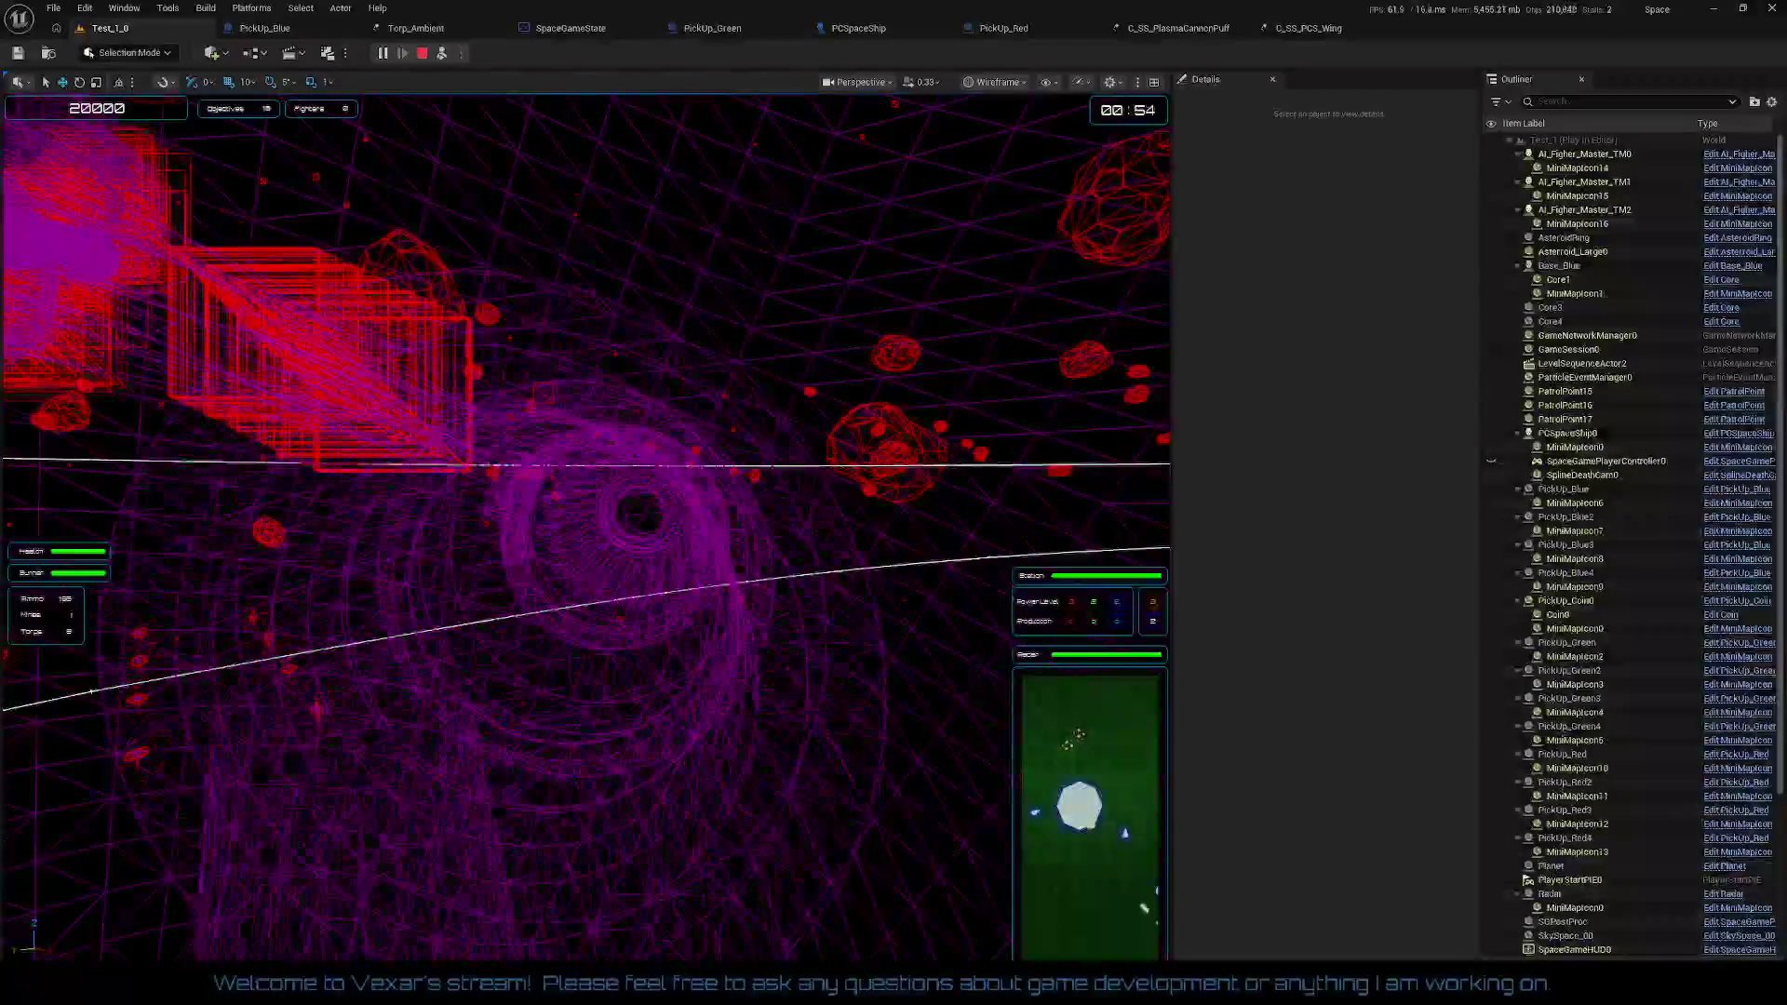
{"action": "left_click", "coordinate": [592, 30]}
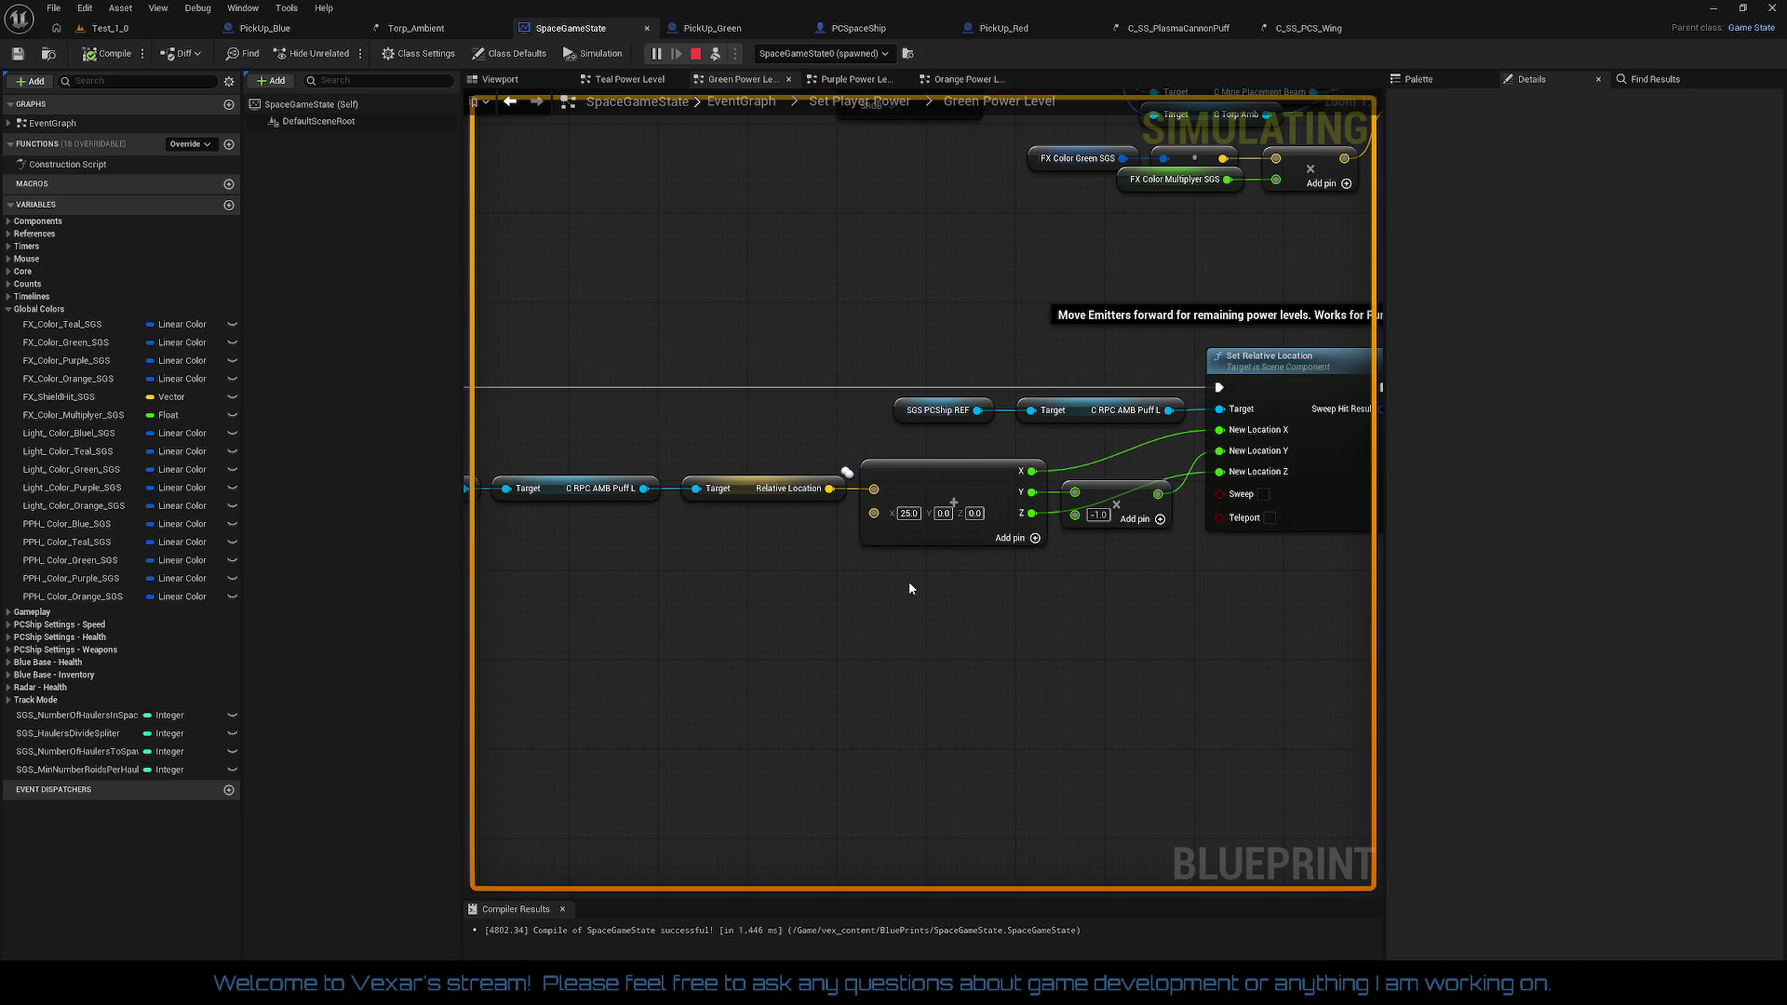
Step: Glance at the running game in Test_1_0, then bring up the PCSpaceShip blueprint viewport
{"action": "mouse_move", "coordinate": [910, 588]}
{"action": "left_mouse_down"}
{"action": "mouse_move", "coordinate": [1288, 602]}
{"action": "mouse_move", "coordinate": [1025, 603]}
{"action": "mouse_move", "coordinate": [607, 653]}
{"action": "mouse_move", "coordinate": [669, 607]}
{"action": "left_mouse_up"}
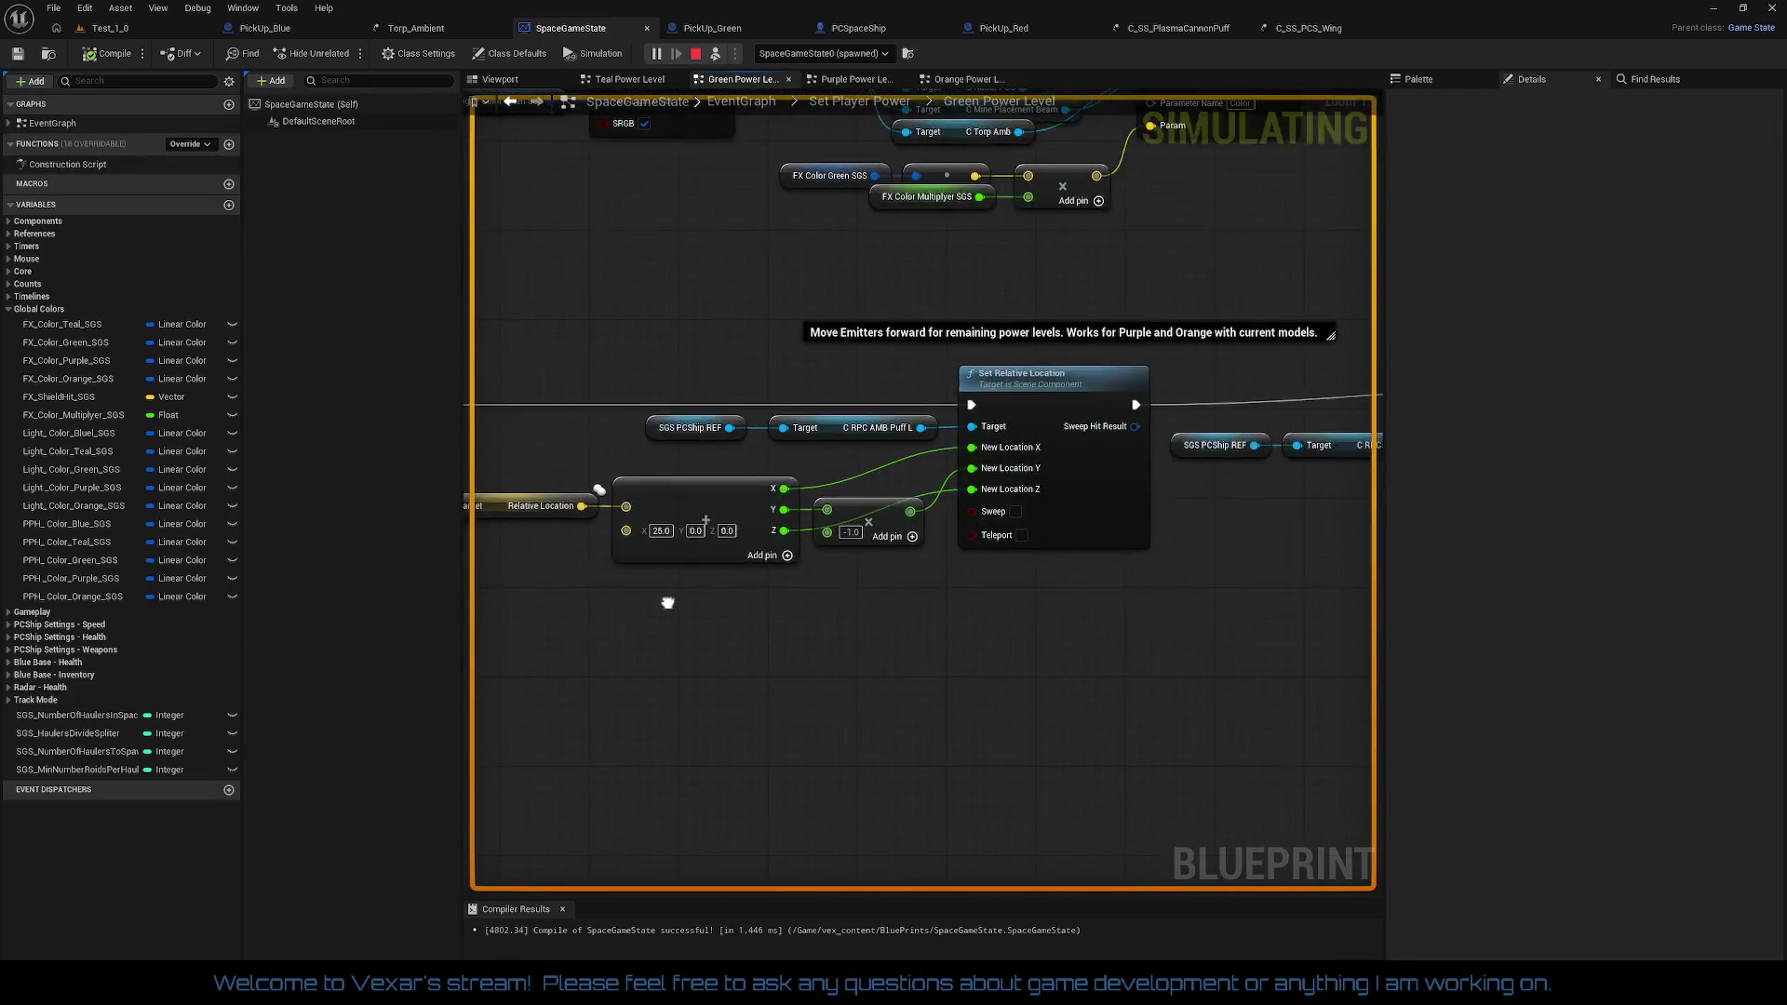
{"action": "right_click", "coordinate": [781, 597]}
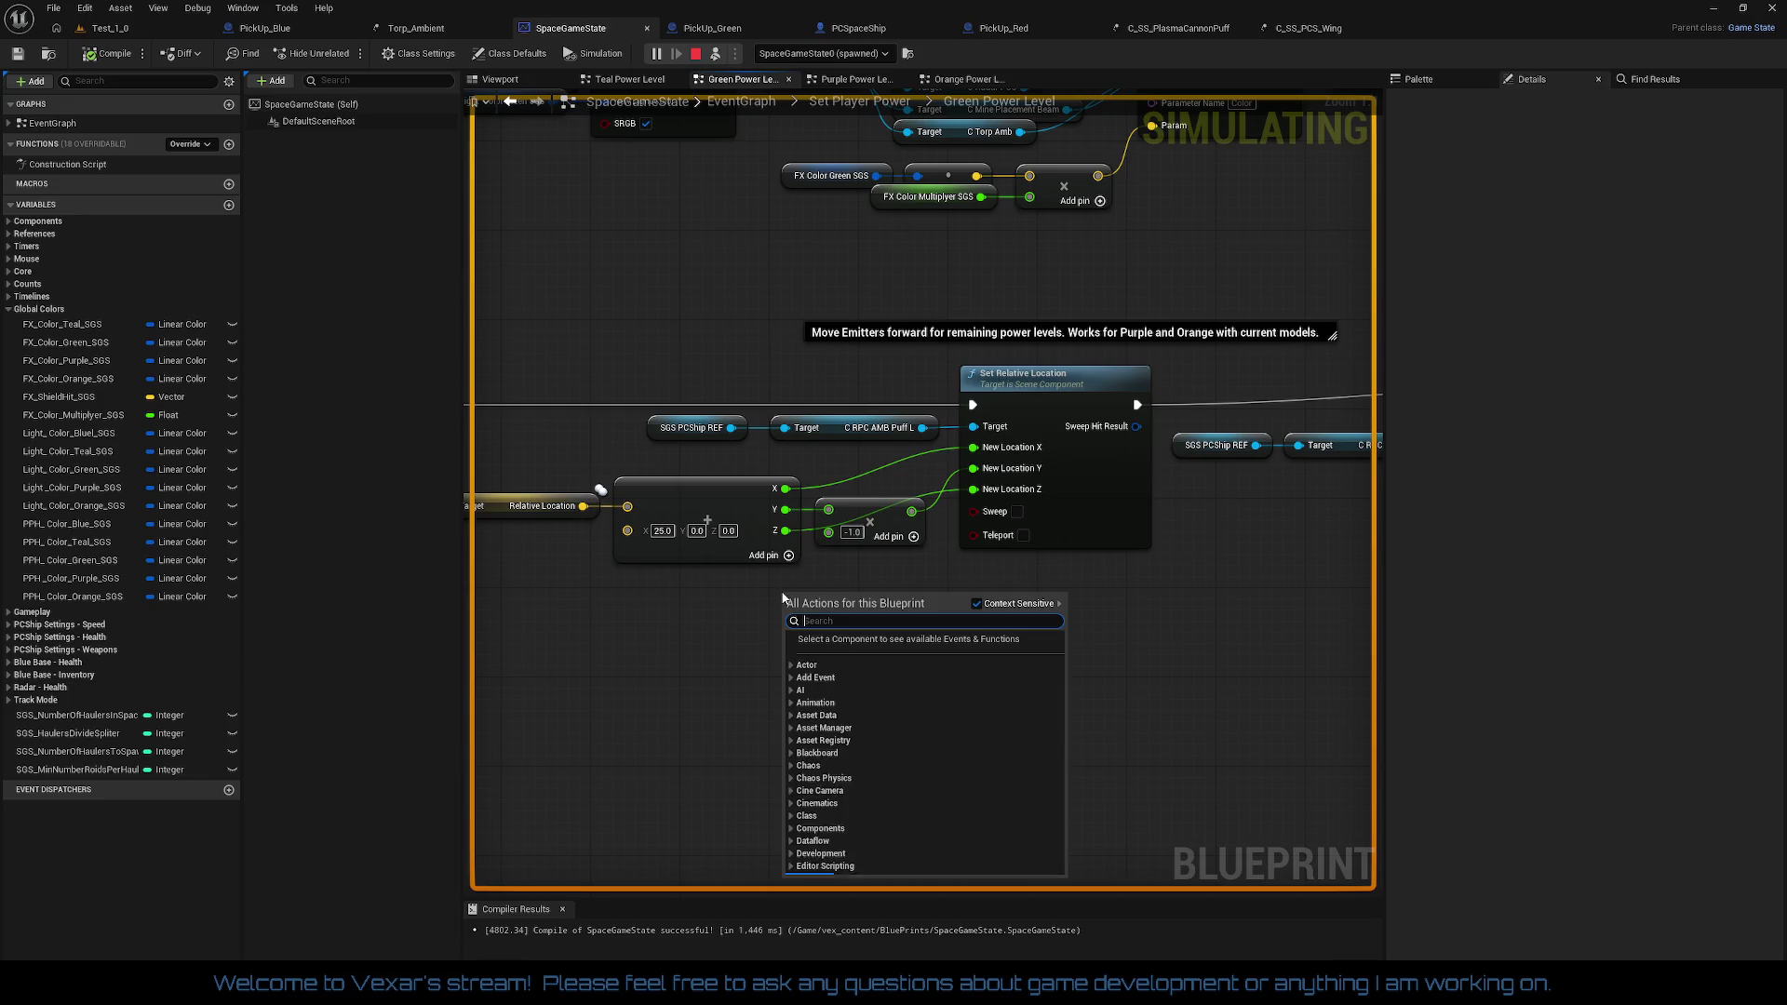
{"action": "left_click", "coordinate": [753, 597]}
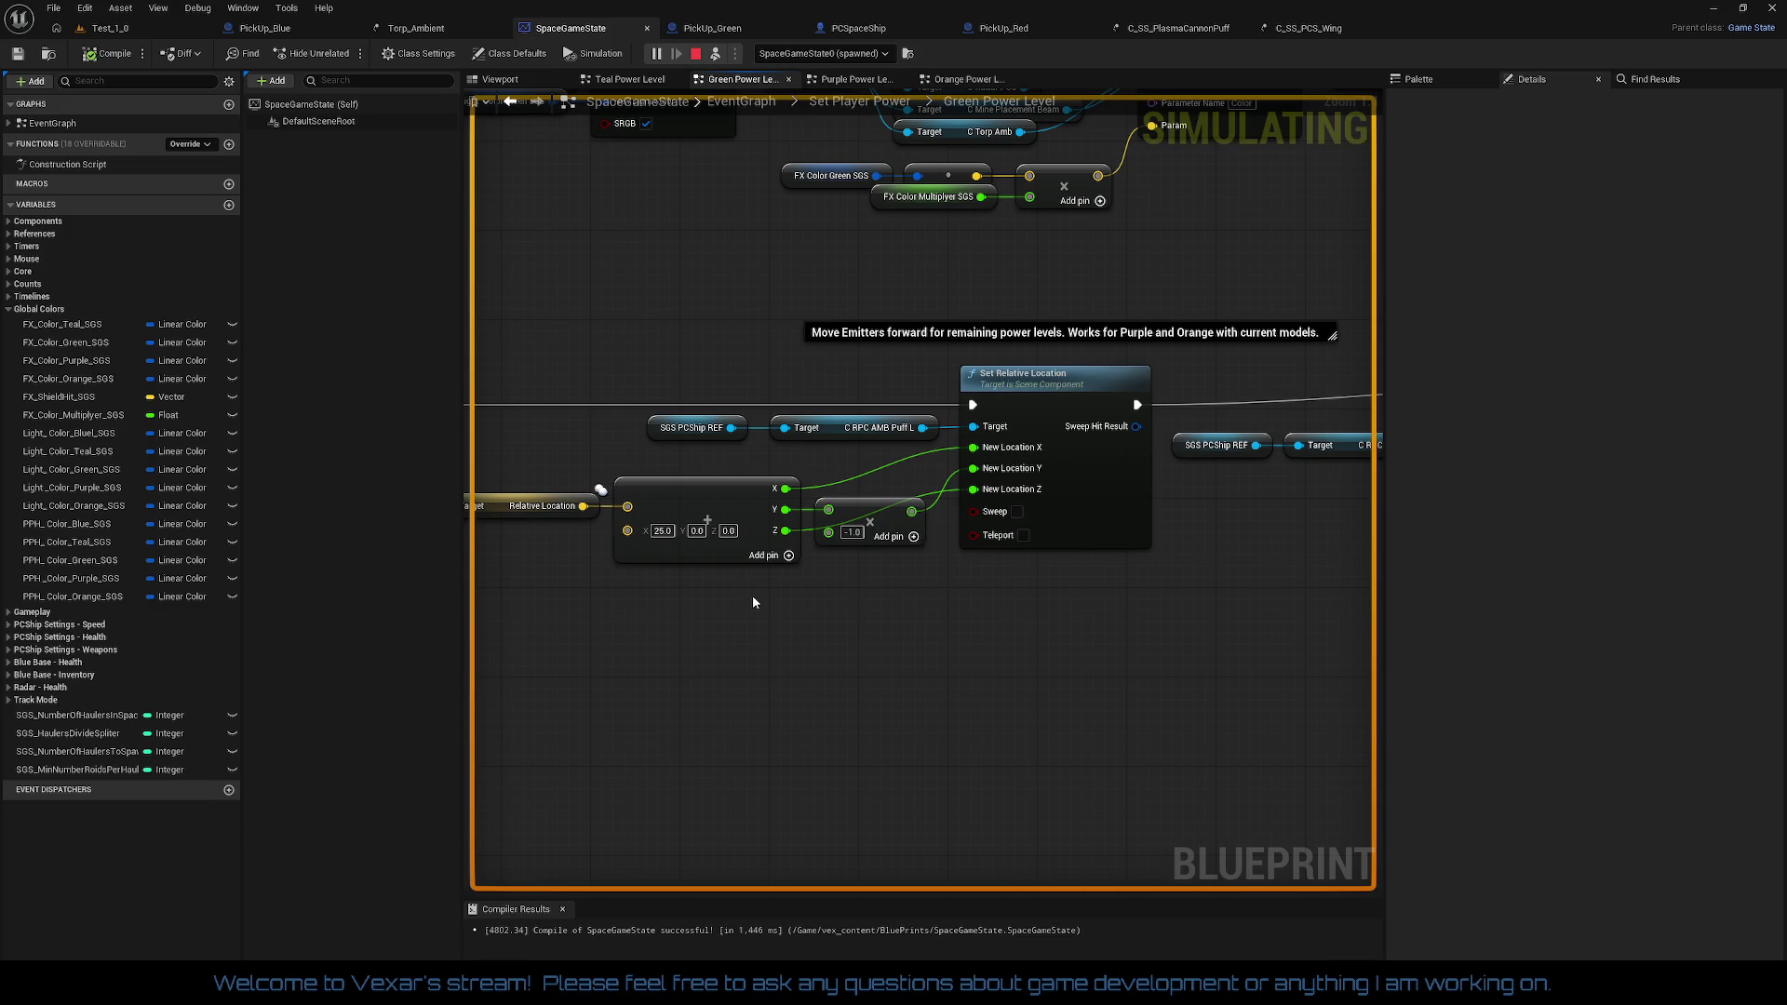
{"action": "left_click", "coordinate": [133, 30]}
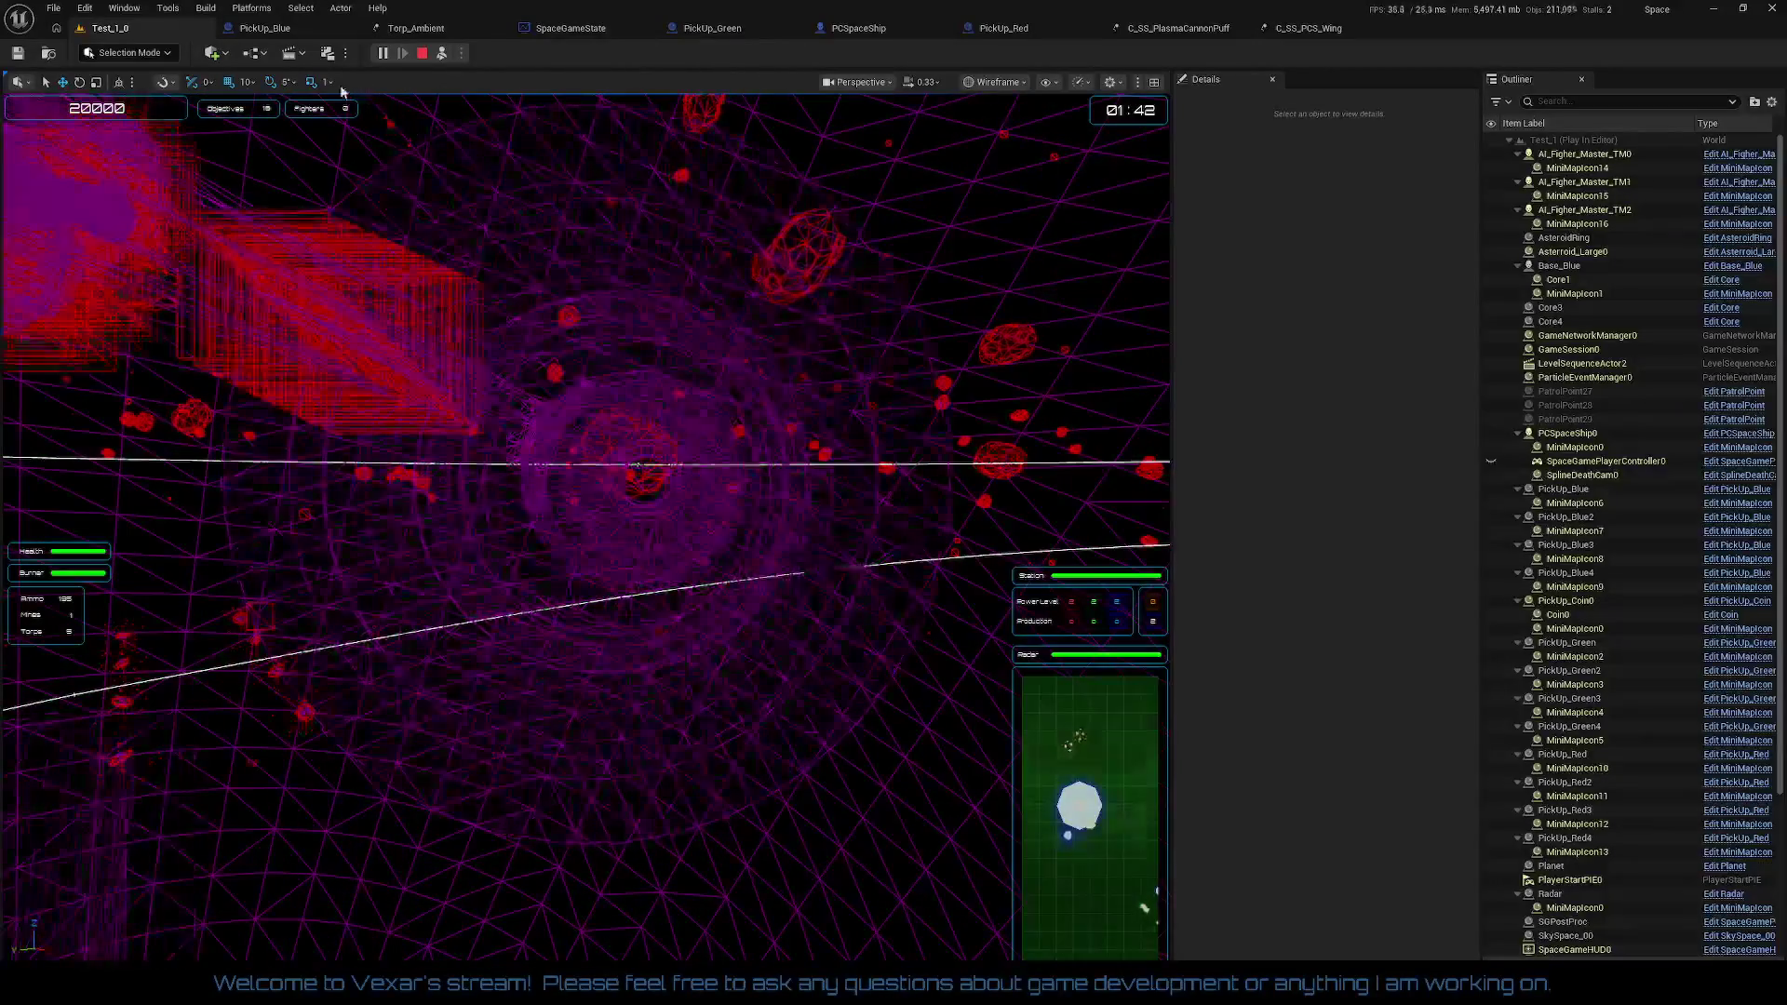
{"action": "left_click", "coordinate": [852, 35]}
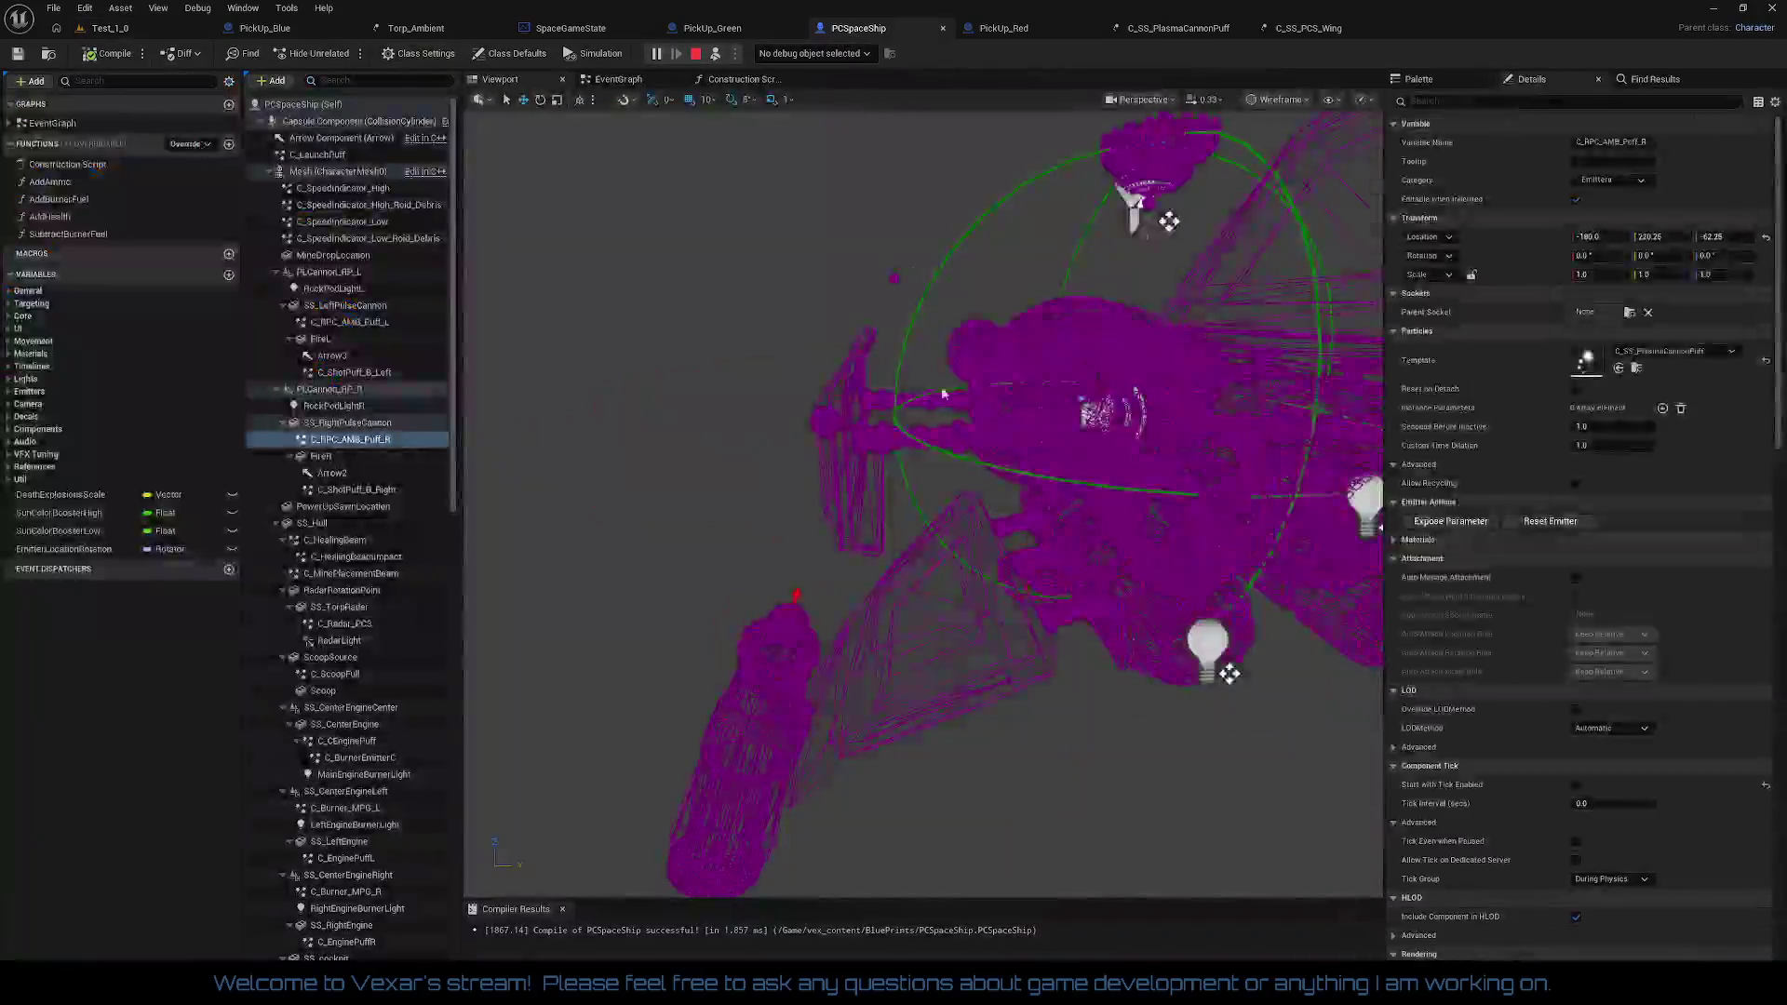
Step: Select the C_RPC_AMB_Puff_L emitter in PCSpaceShip, stop the simulation, and return to SpaceGameState
{"action": "left_click_drag", "start_coordinate": [869, 571], "coordinate": [763, 535]}
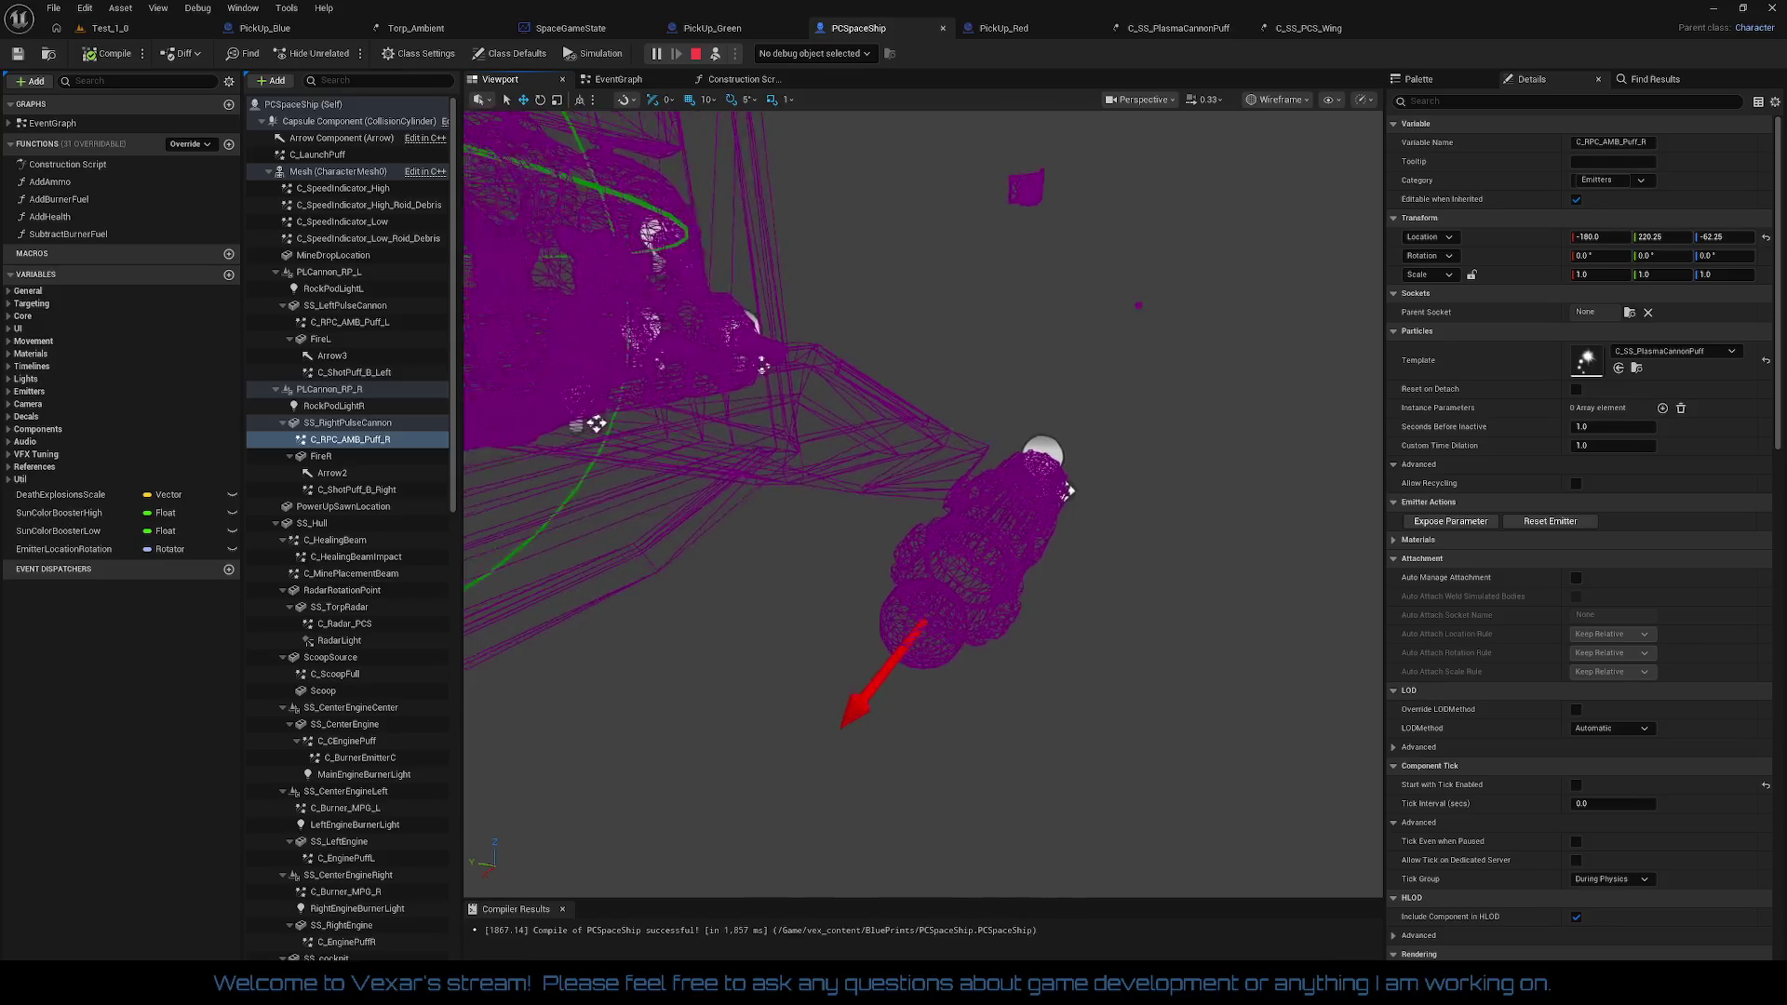
{"action": "left_click_drag", "start_coordinate": [763, 535], "coordinate": [749, 517]}
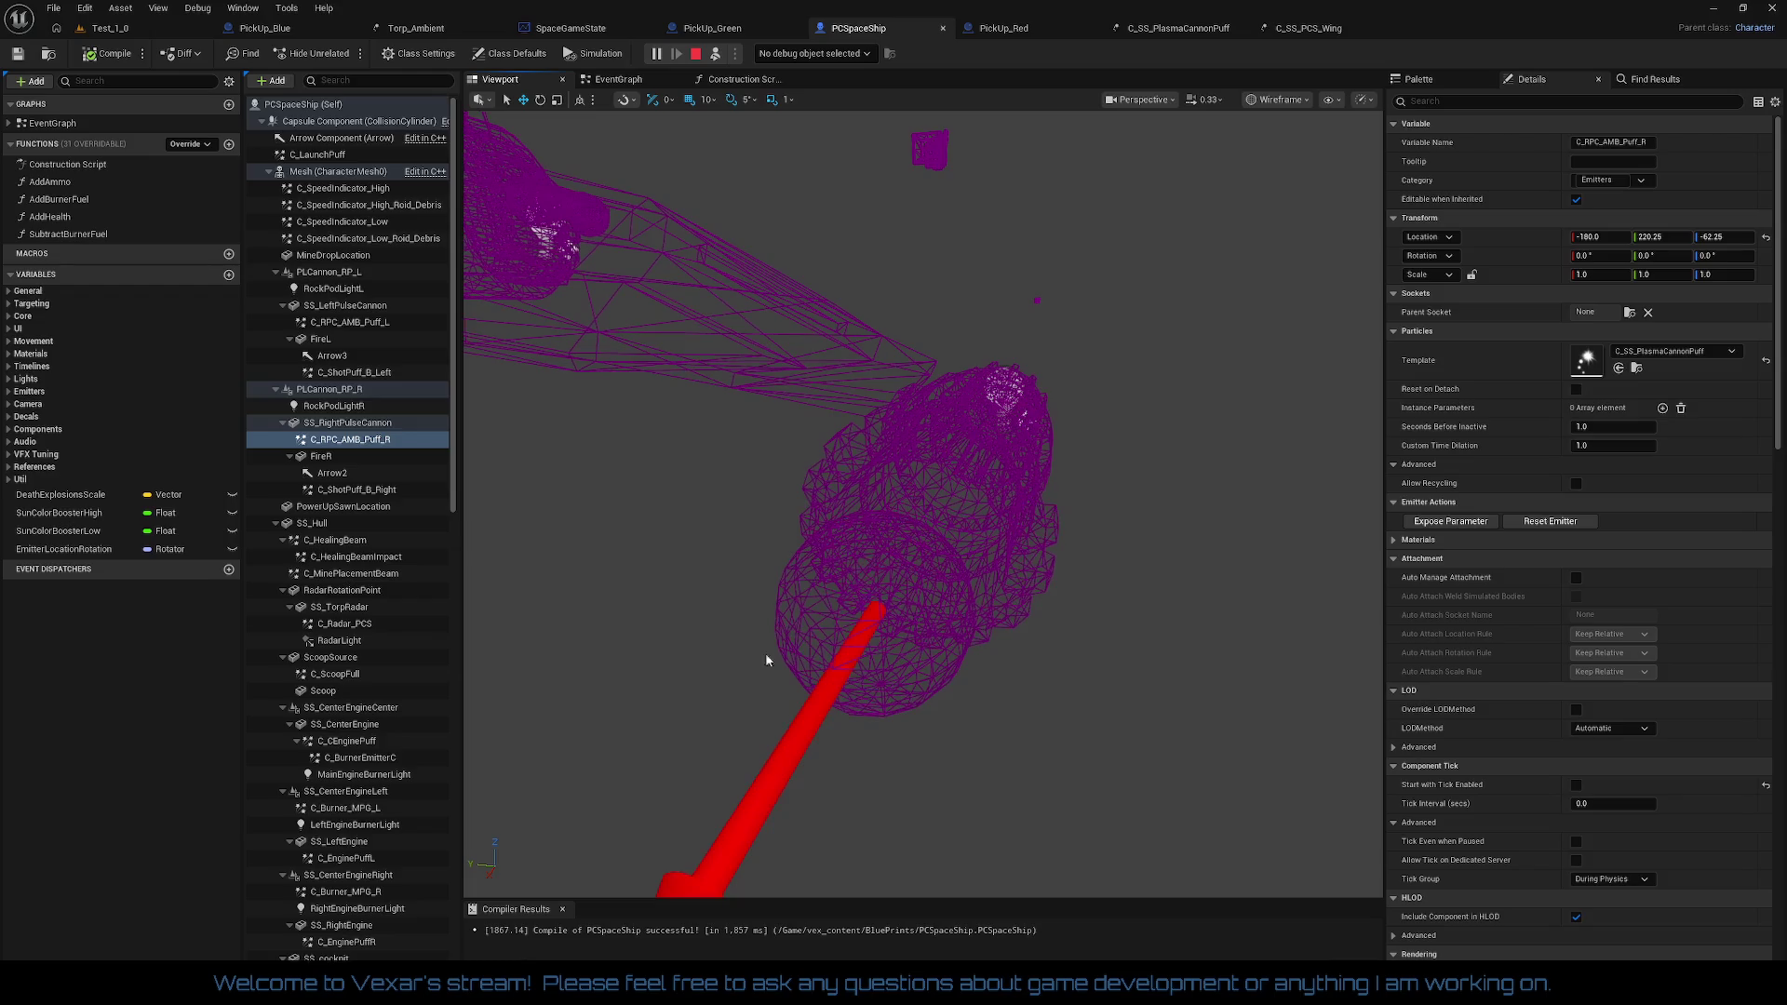
{"action": "left_click", "coordinate": [376, 323]}
{"action": "left_click_drag", "start_coordinate": [1107, 644], "coordinate": [1061, 694]}
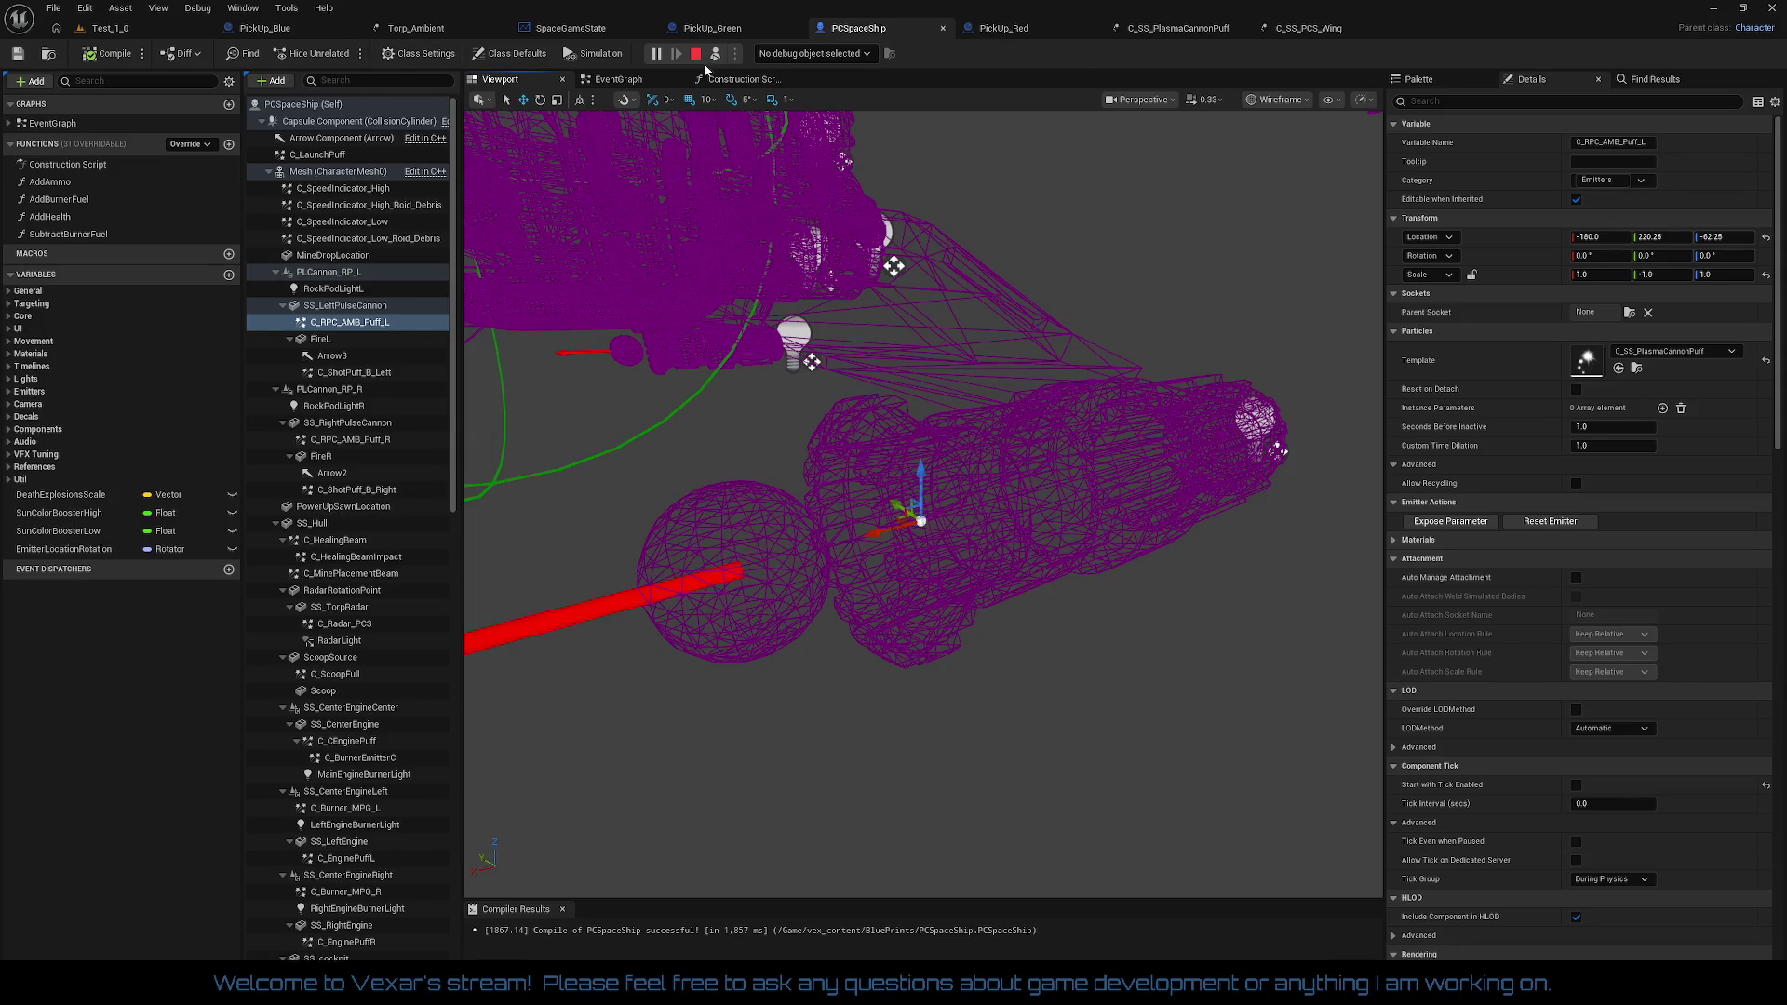
{"action": "left_click", "coordinate": [695, 53]}
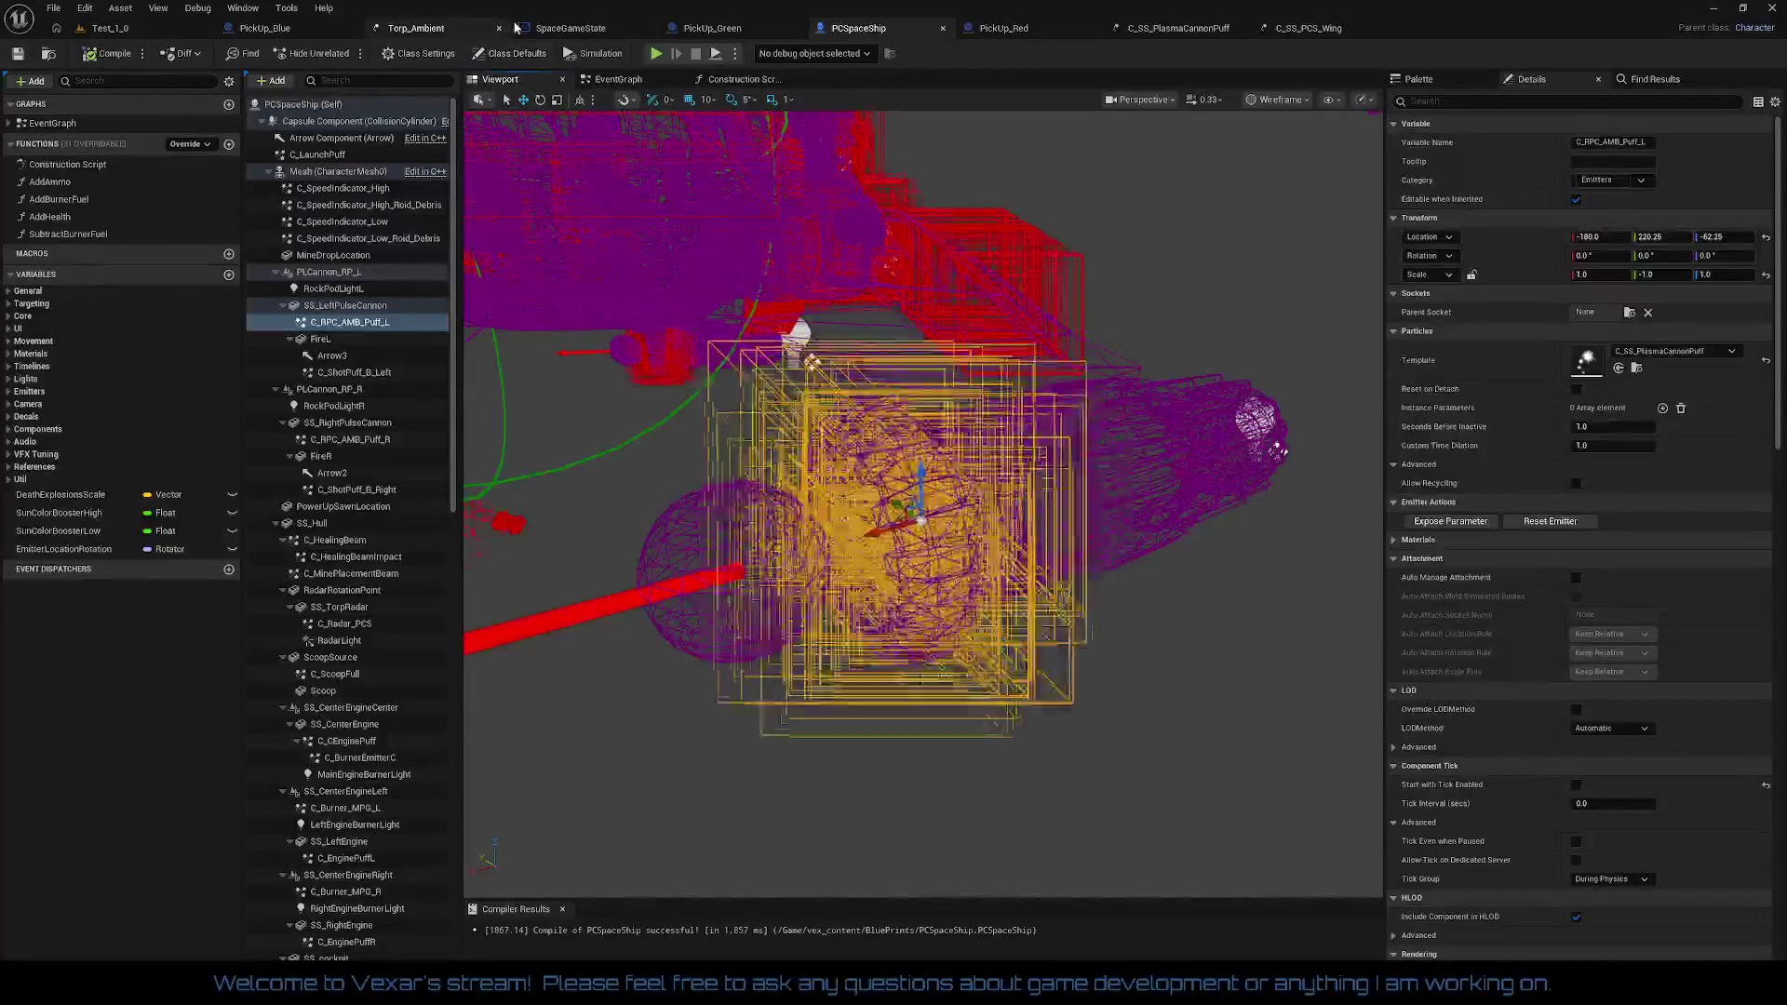
{"action": "left_click", "coordinate": [555, 34]}
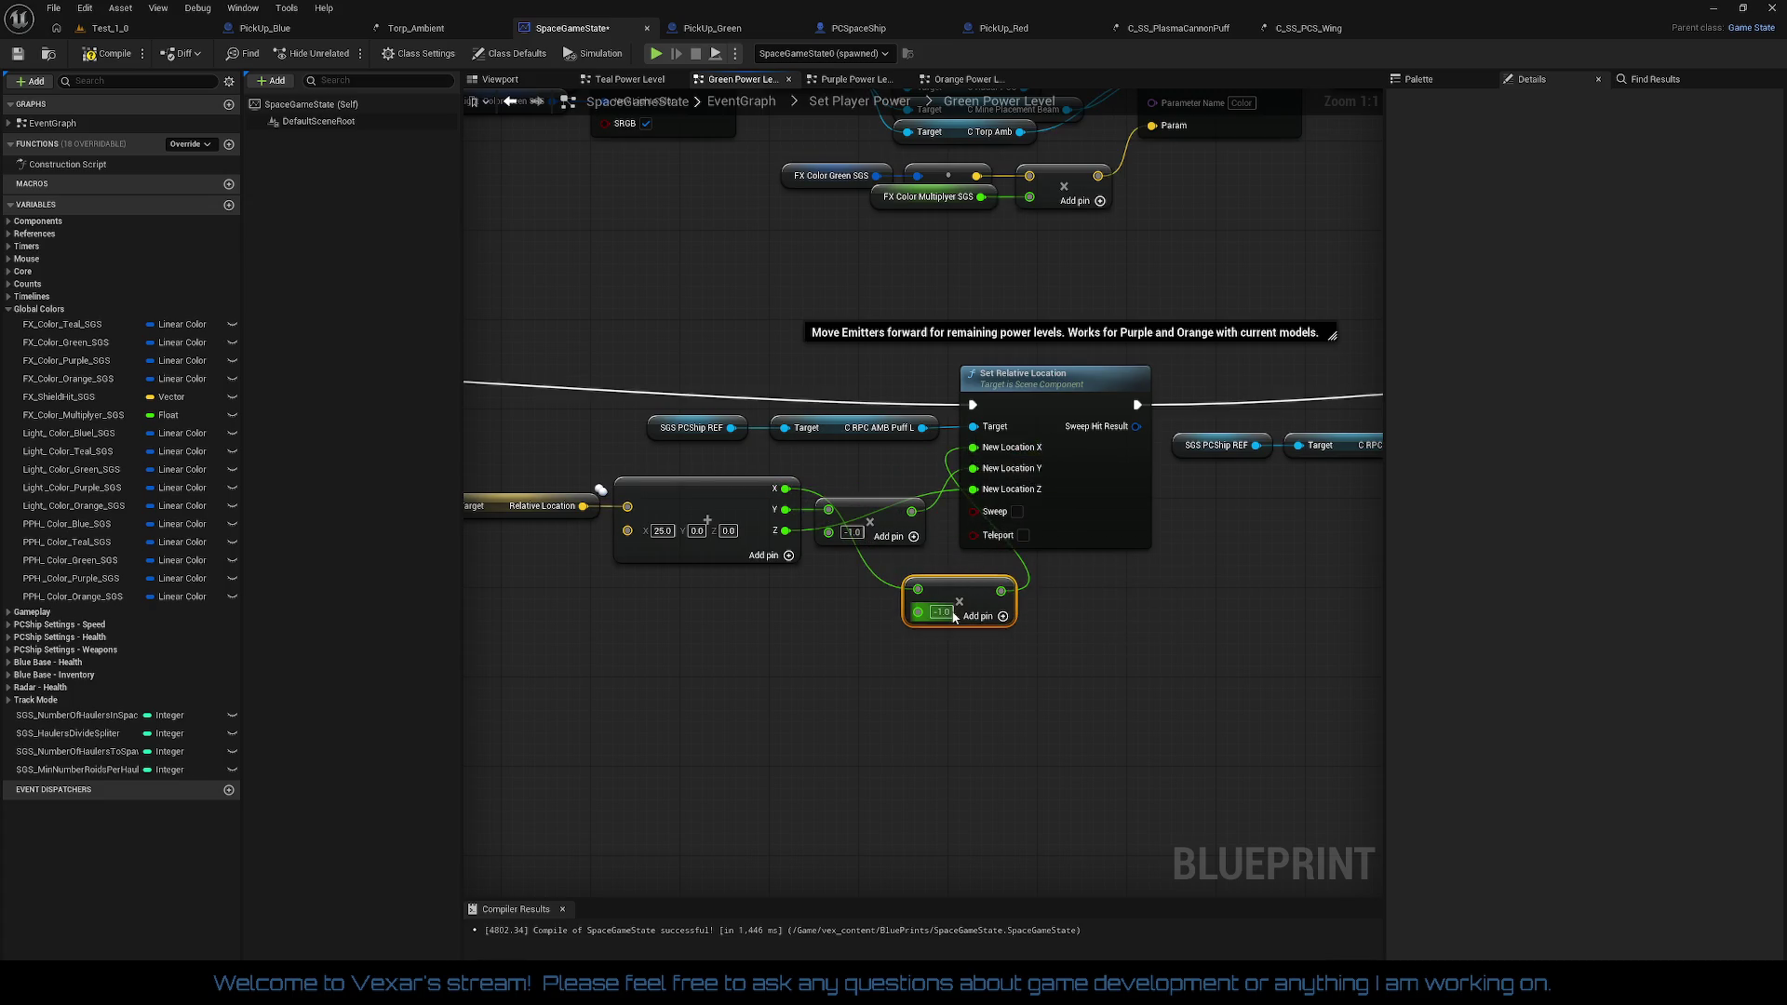
Step: Set the new multiplier to 1.0, paste a copy for Z, and arrange the three multiply nodes
{"action": "left_click", "coordinate": [1000, 679]}
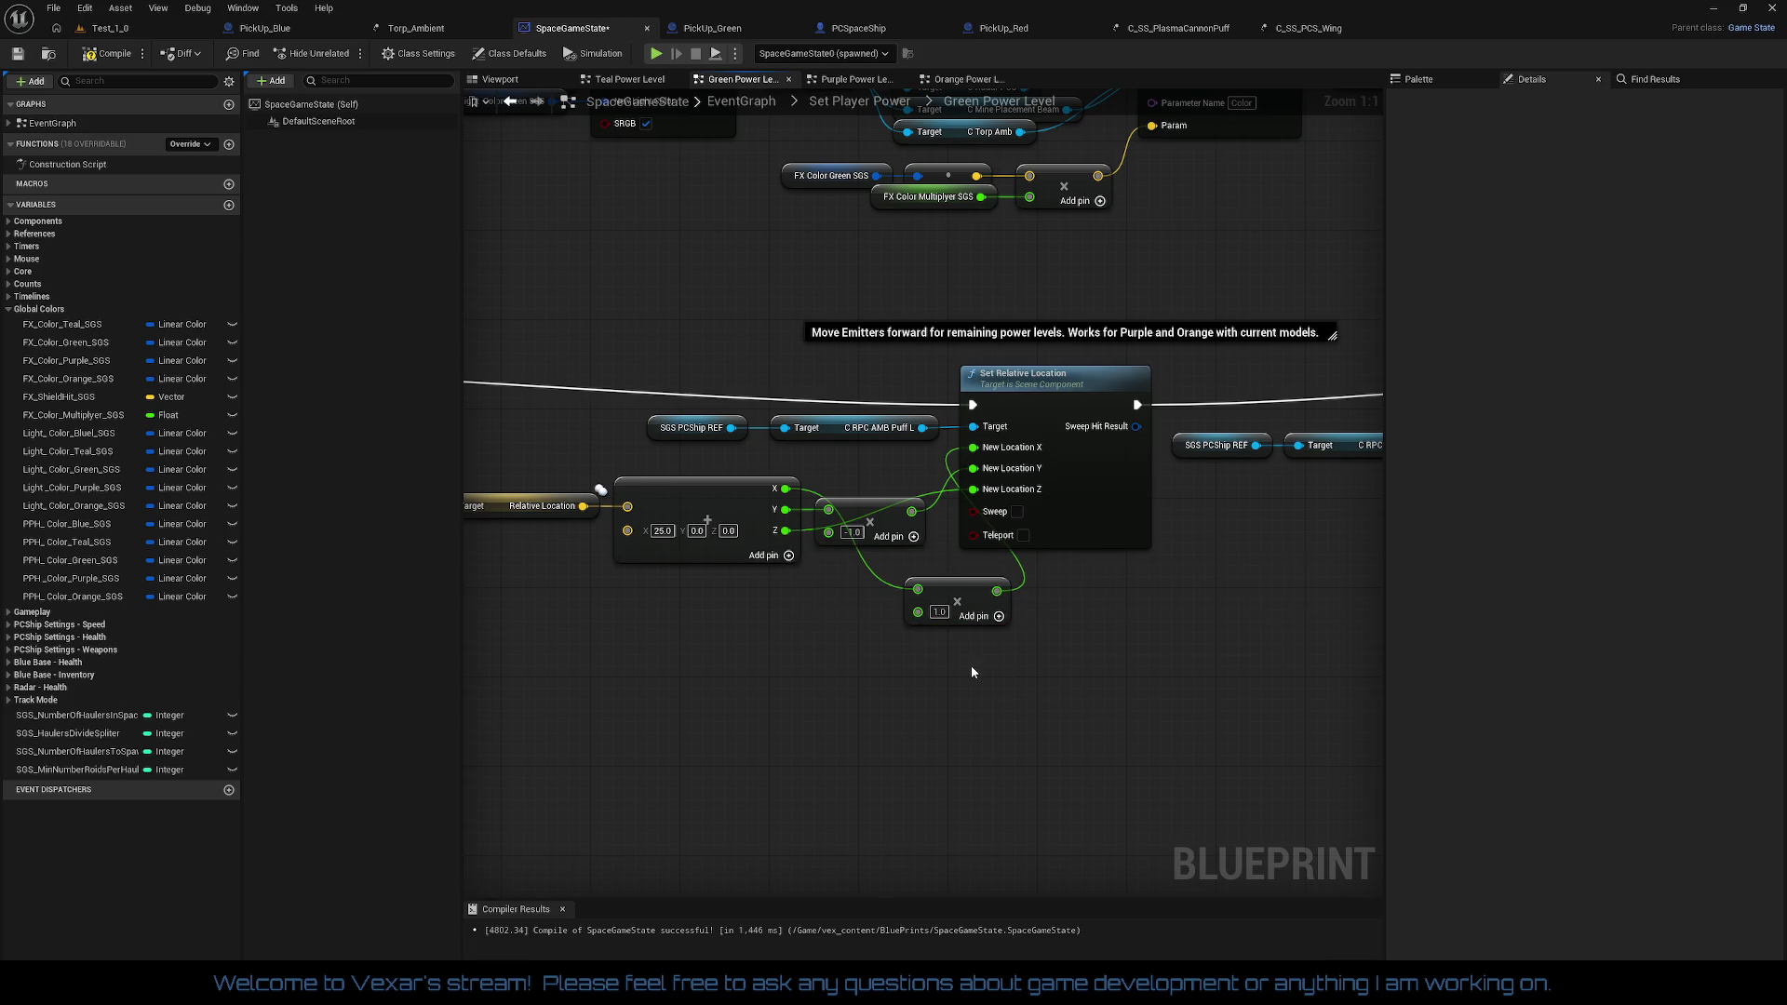
{"action": "key", "text": "ctrl+v"}
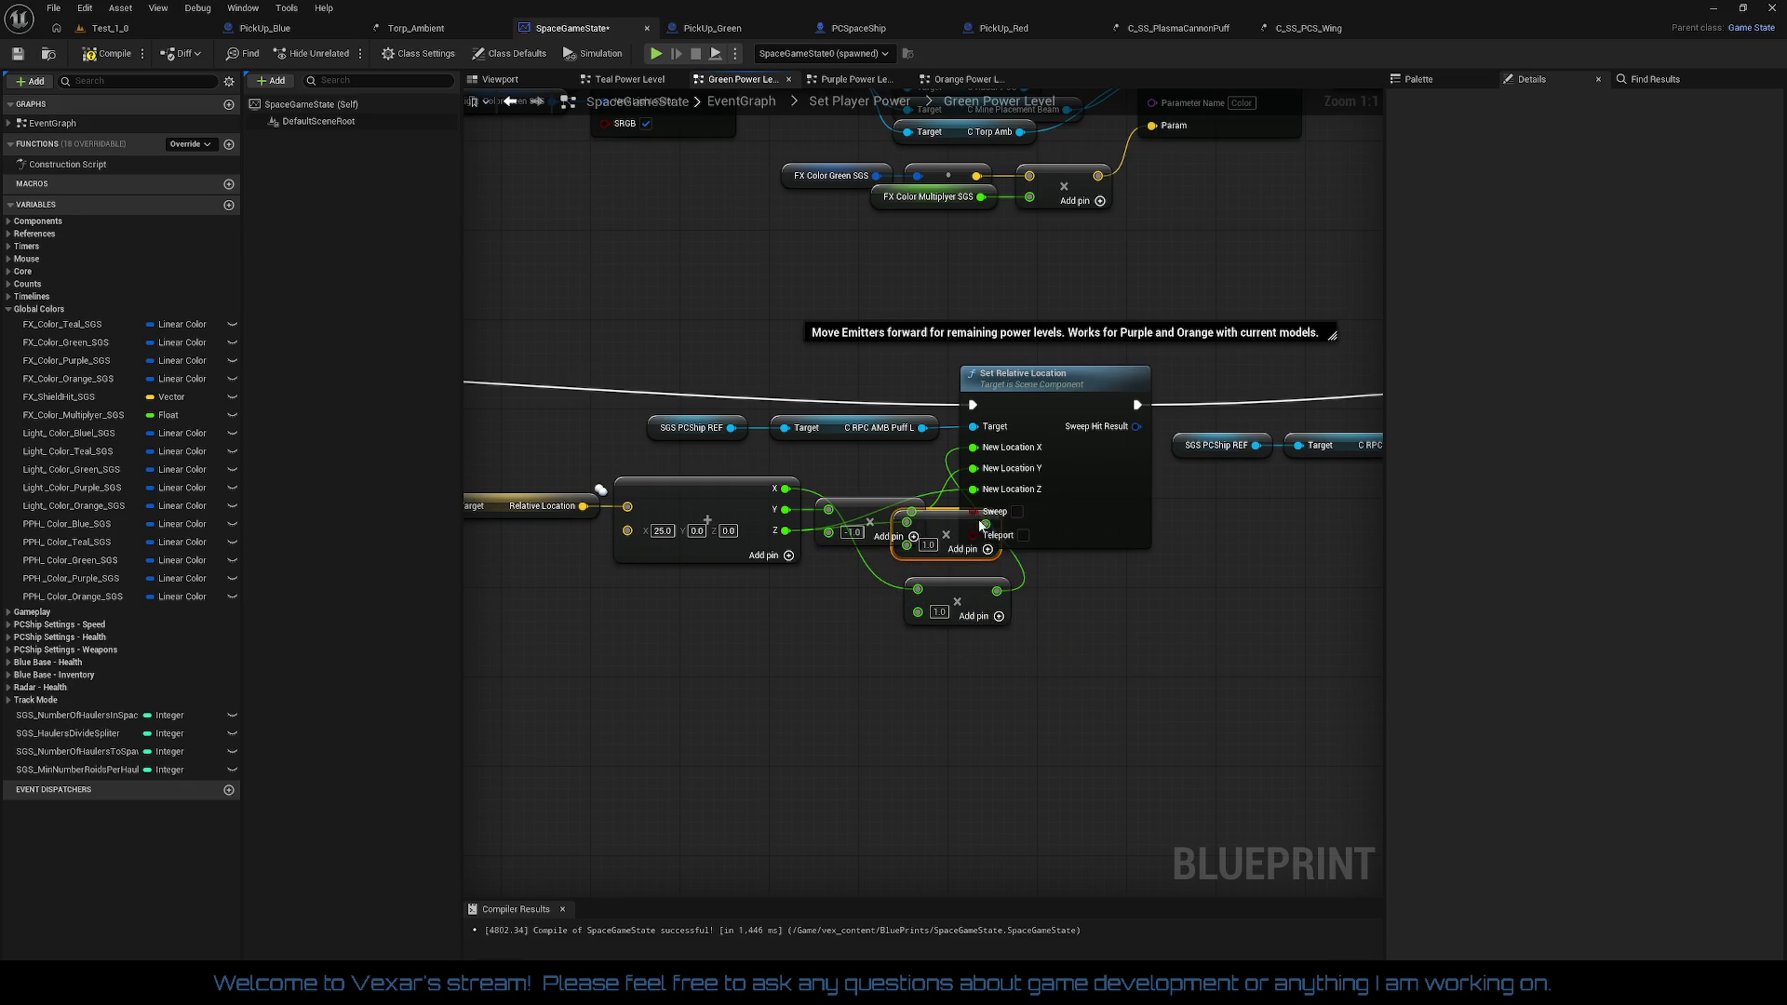
{"action": "left_click_drag", "start_coordinate": [934, 626], "coordinate": [951, 646]}
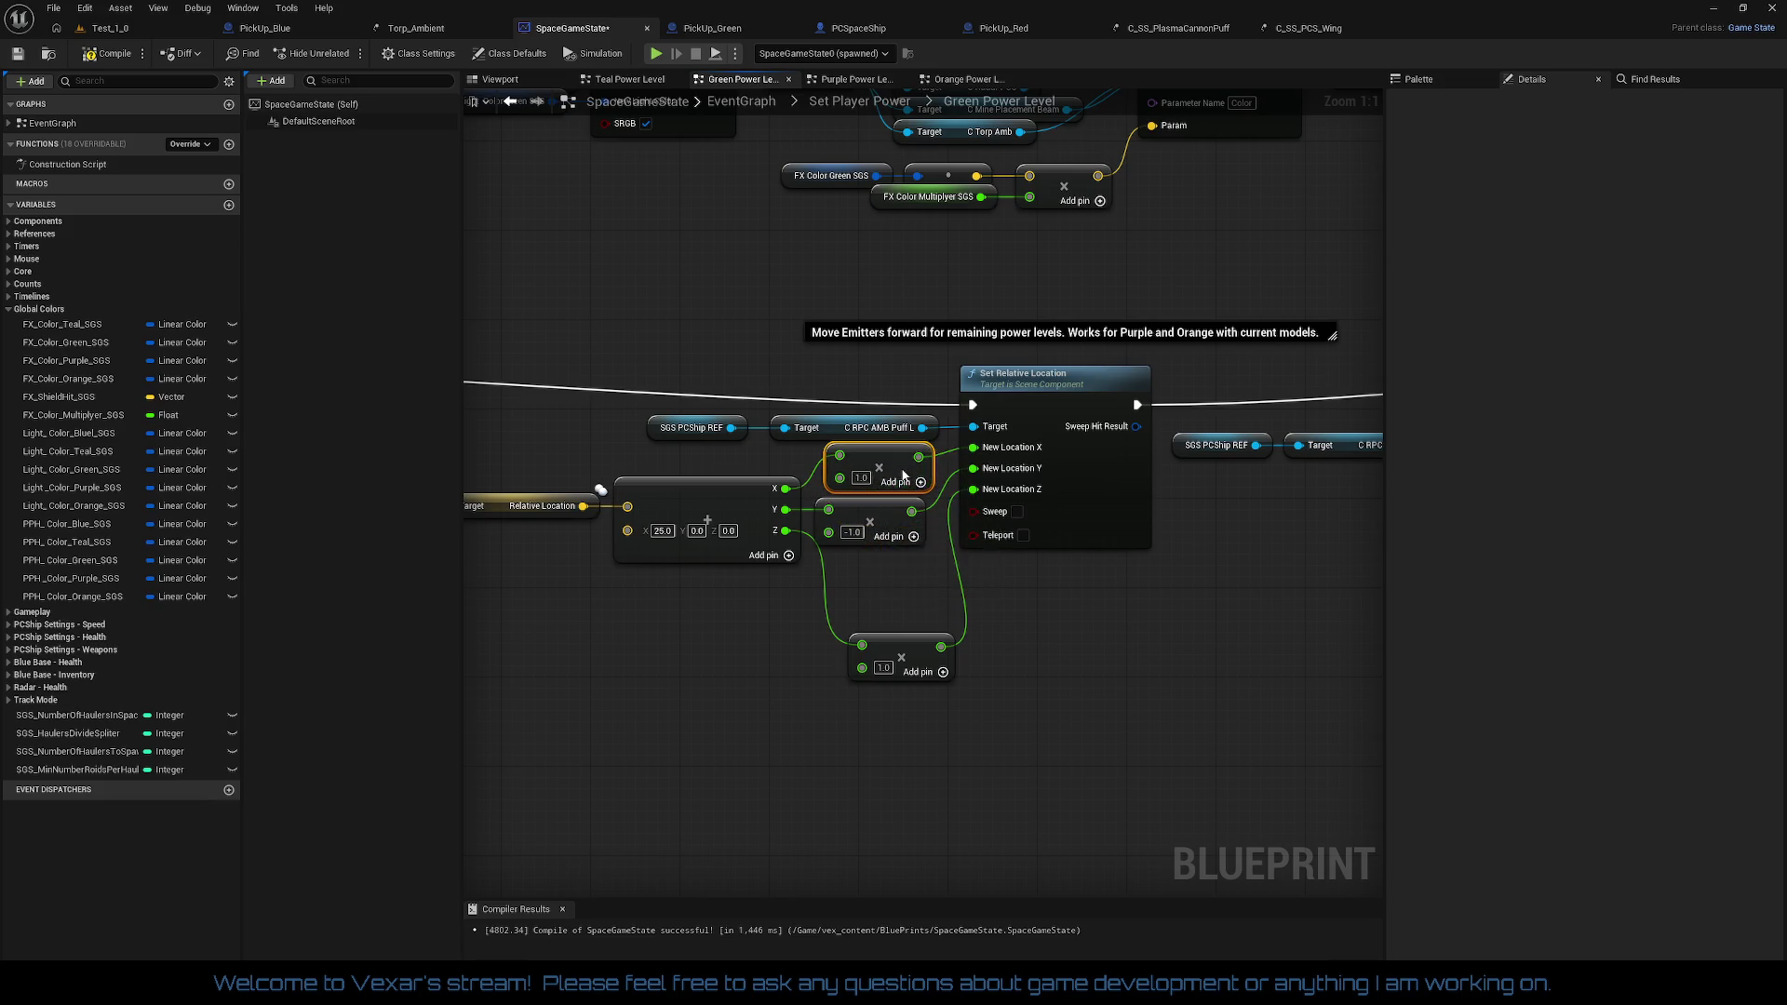
{"action": "left_click_drag", "start_coordinate": [888, 568], "coordinate": [878, 568]}
{"action": "left_click_drag", "start_coordinate": [779, 444], "coordinate": [840, 488]}
{"action": "mouse_move", "coordinate": [716, 400]}
{"action": "left_mouse_down"}
{"action": "mouse_move", "coordinate": [822, 400]}
{"action": "mouse_move", "coordinate": [1080, 491]}
{"action": "left_mouse_up"}
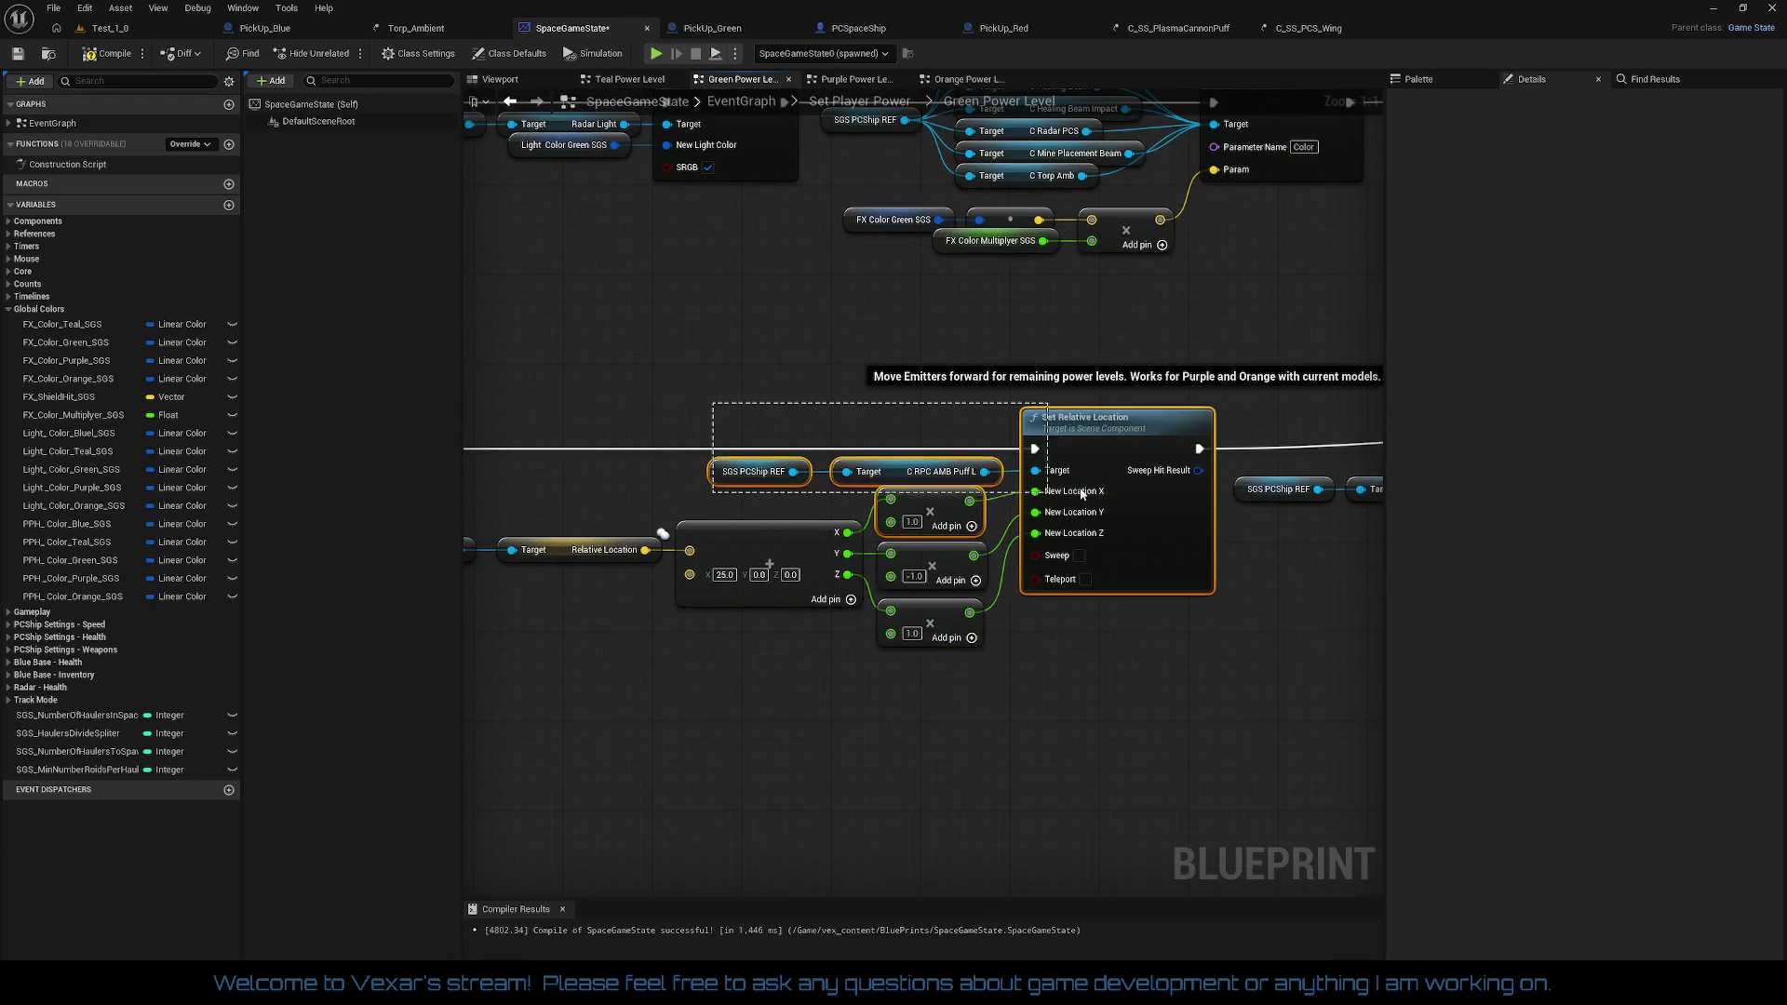
{"action": "left_click", "coordinate": [1103, 611]}
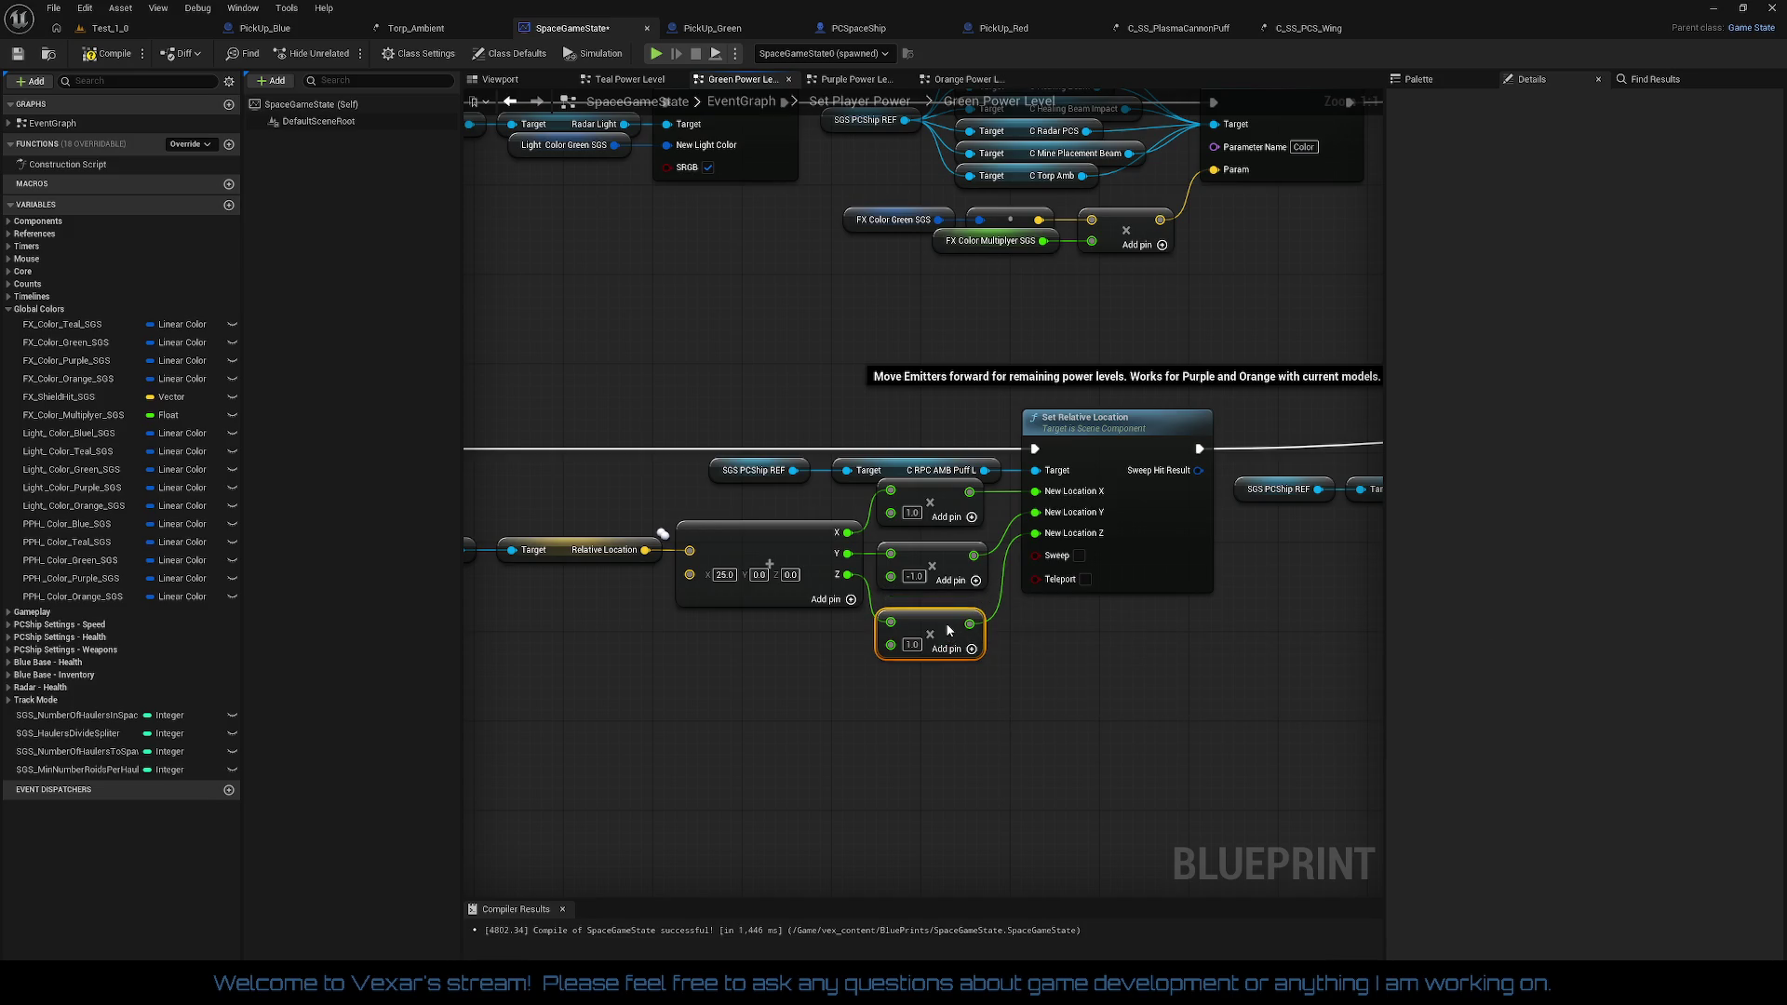
{"action": "left_click_drag", "start_coordinate": [980, 688], "coordinate": [1185, 669]}
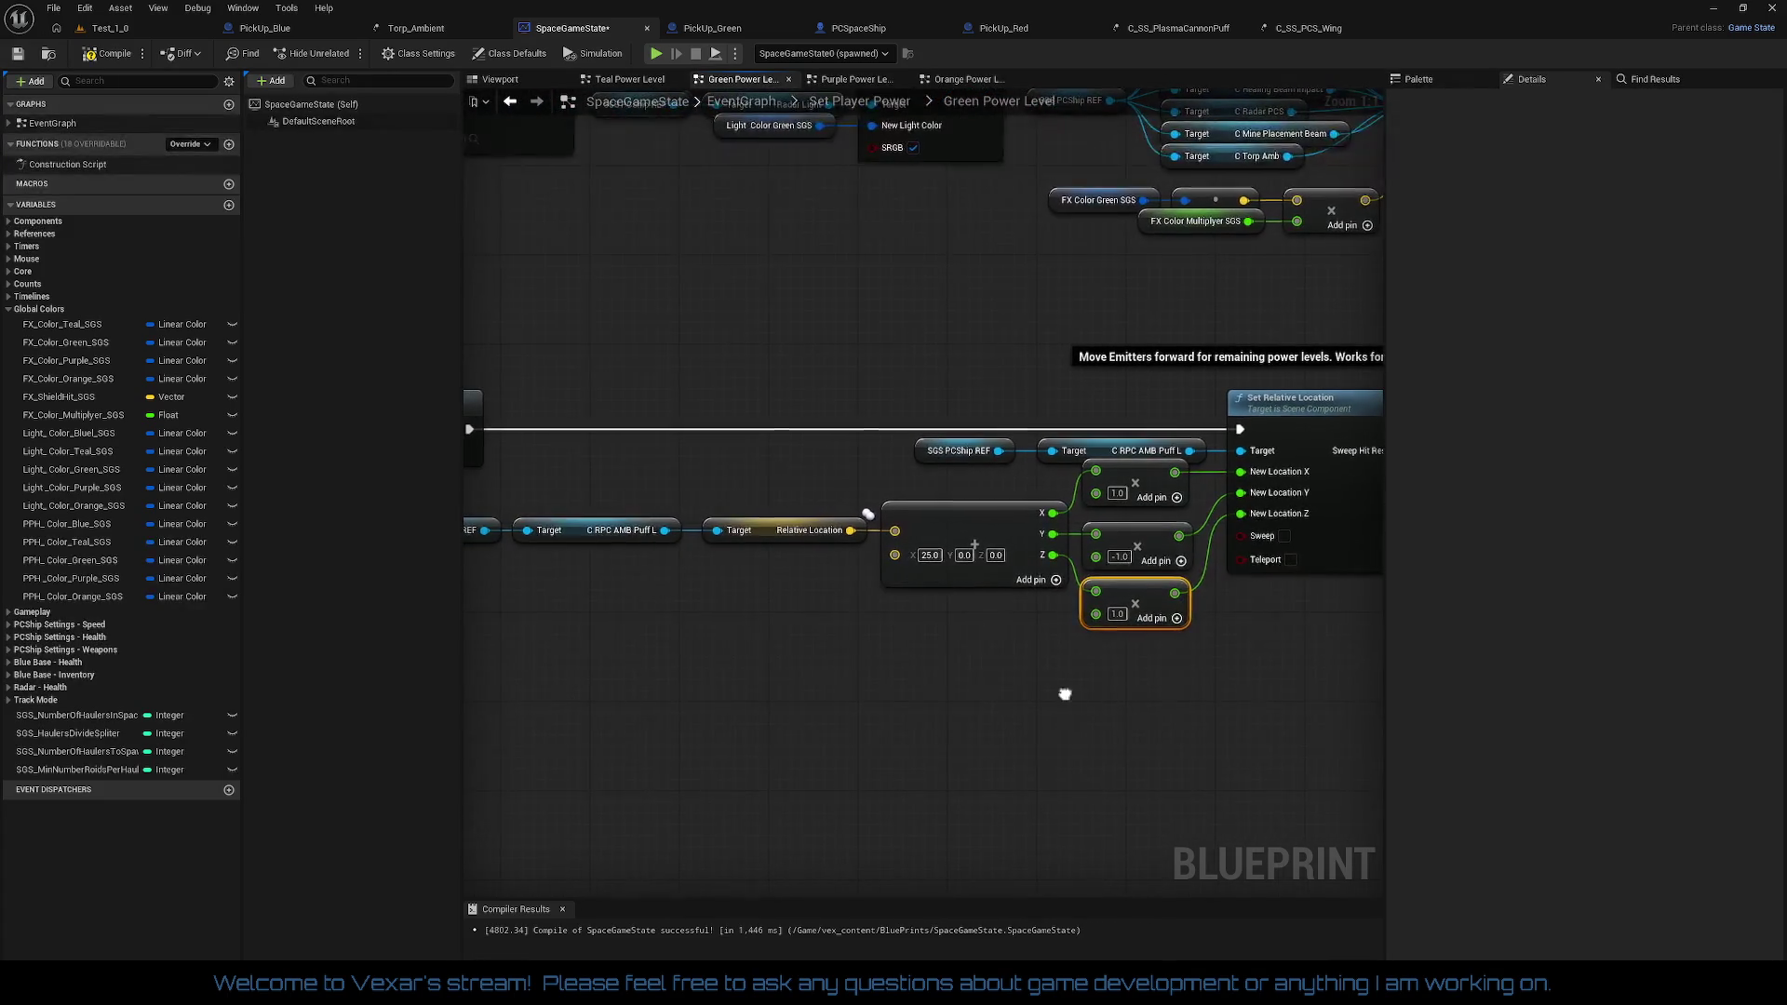
{"action": "left_click_drag", "start_coordinate": [1065, 694], "coordinate": [858, 658]}
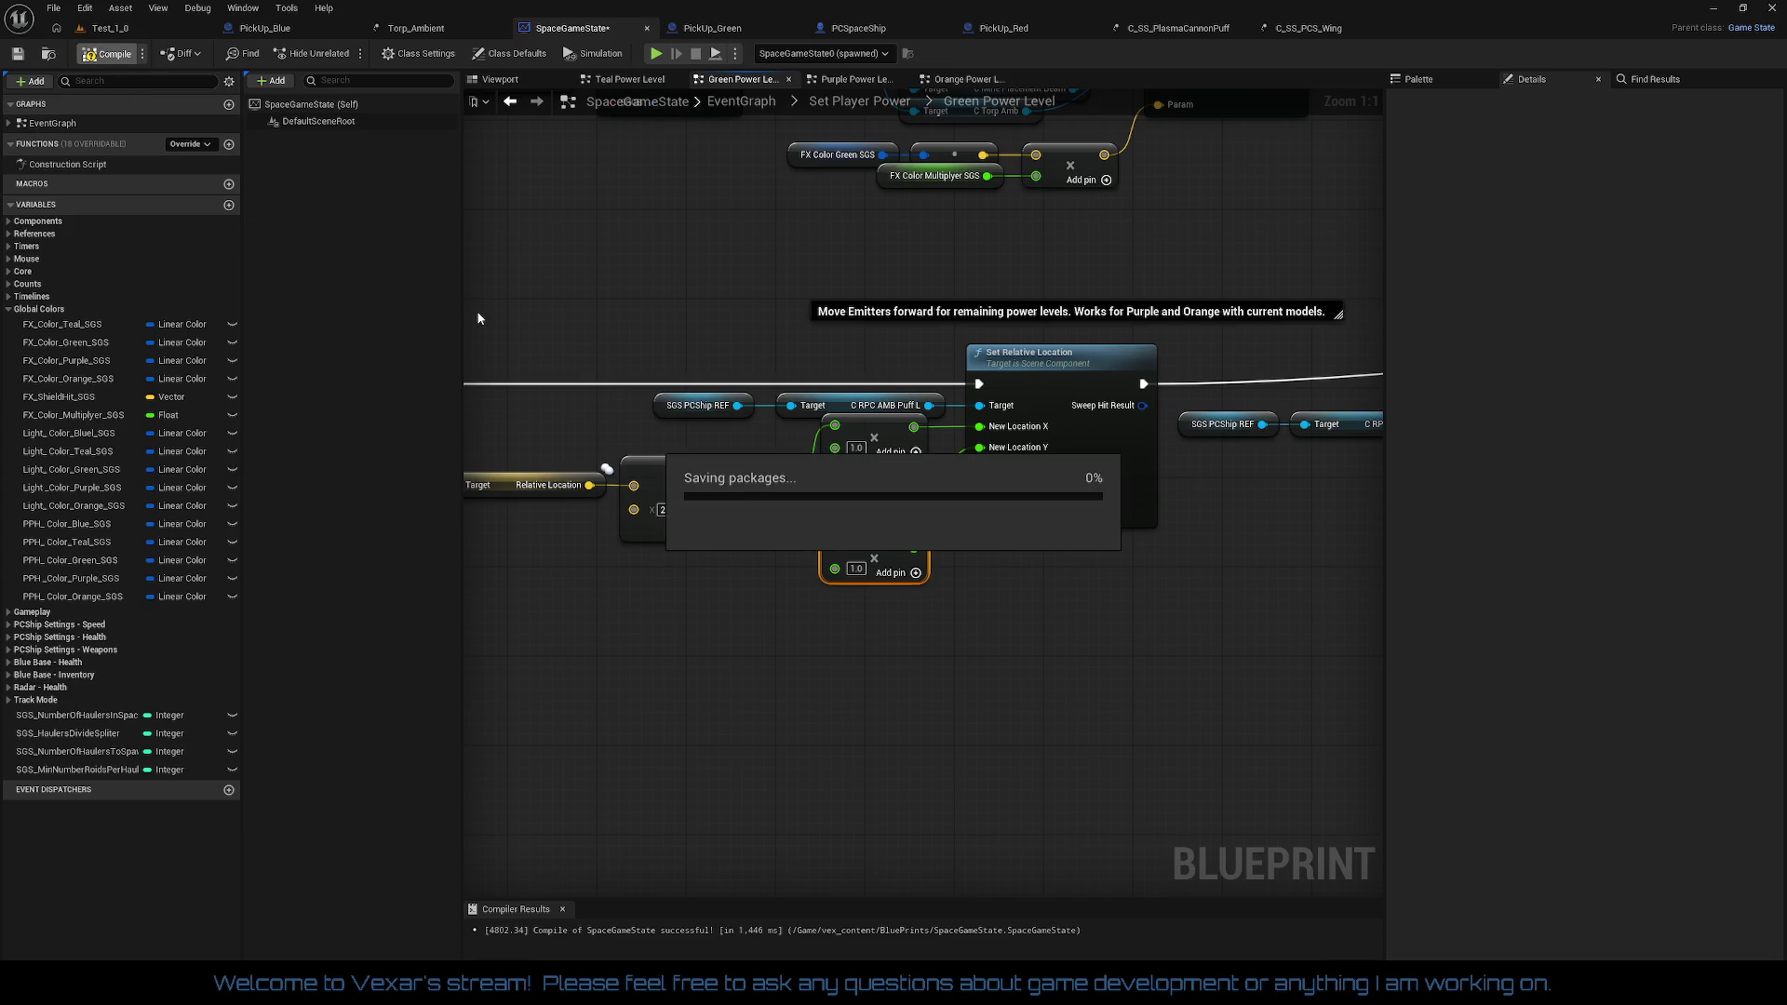
Step: Start a Play-in-Editor session of Test_1, then free the mouse and eject from the ship
{"action": "mouse_move", "coordinate": [778, 594]}
{"action": "left_mouse_down"}
{"action": "mouse_move", "coordinate": [70, 611]}
{"action": "mouse_move", "coordinate": [794, 639]}
{"action": "mouse_move", "coordinate": [864, 616]}
{"action": "left_mouse_up"}
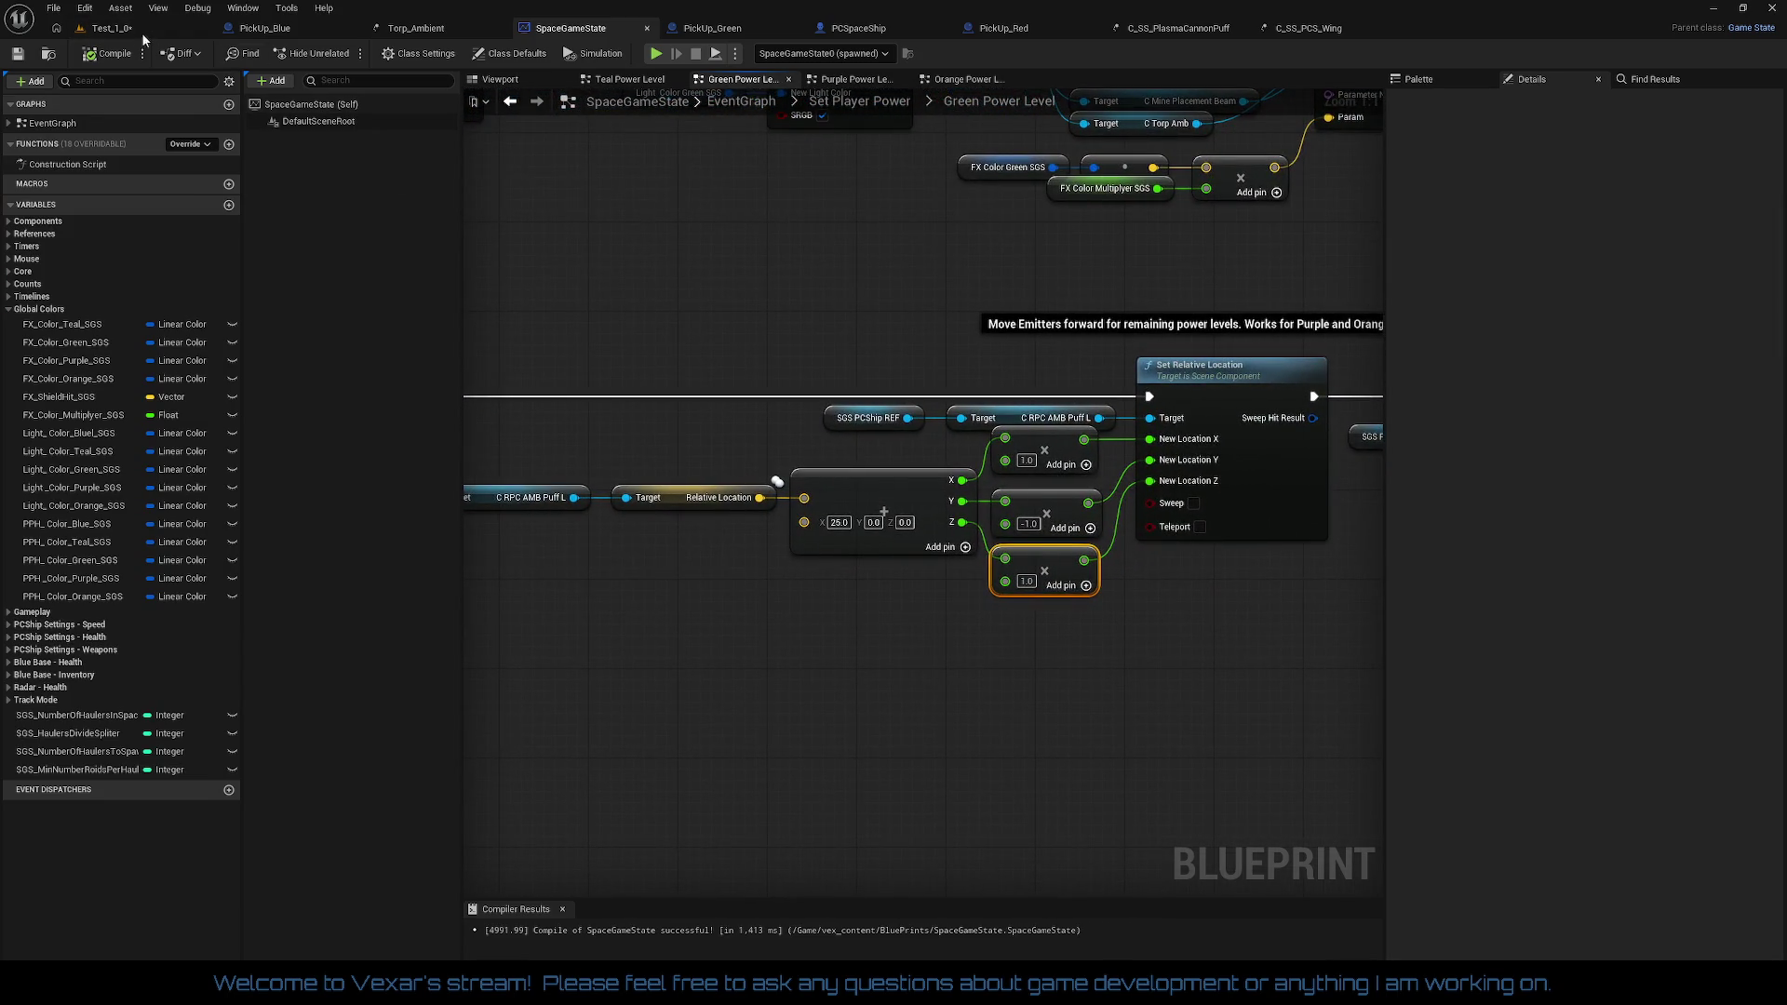
{"action": "left_click", "coordinate": [110, 28]}
{"action": "left_click", "coordinate": [27, 55]}
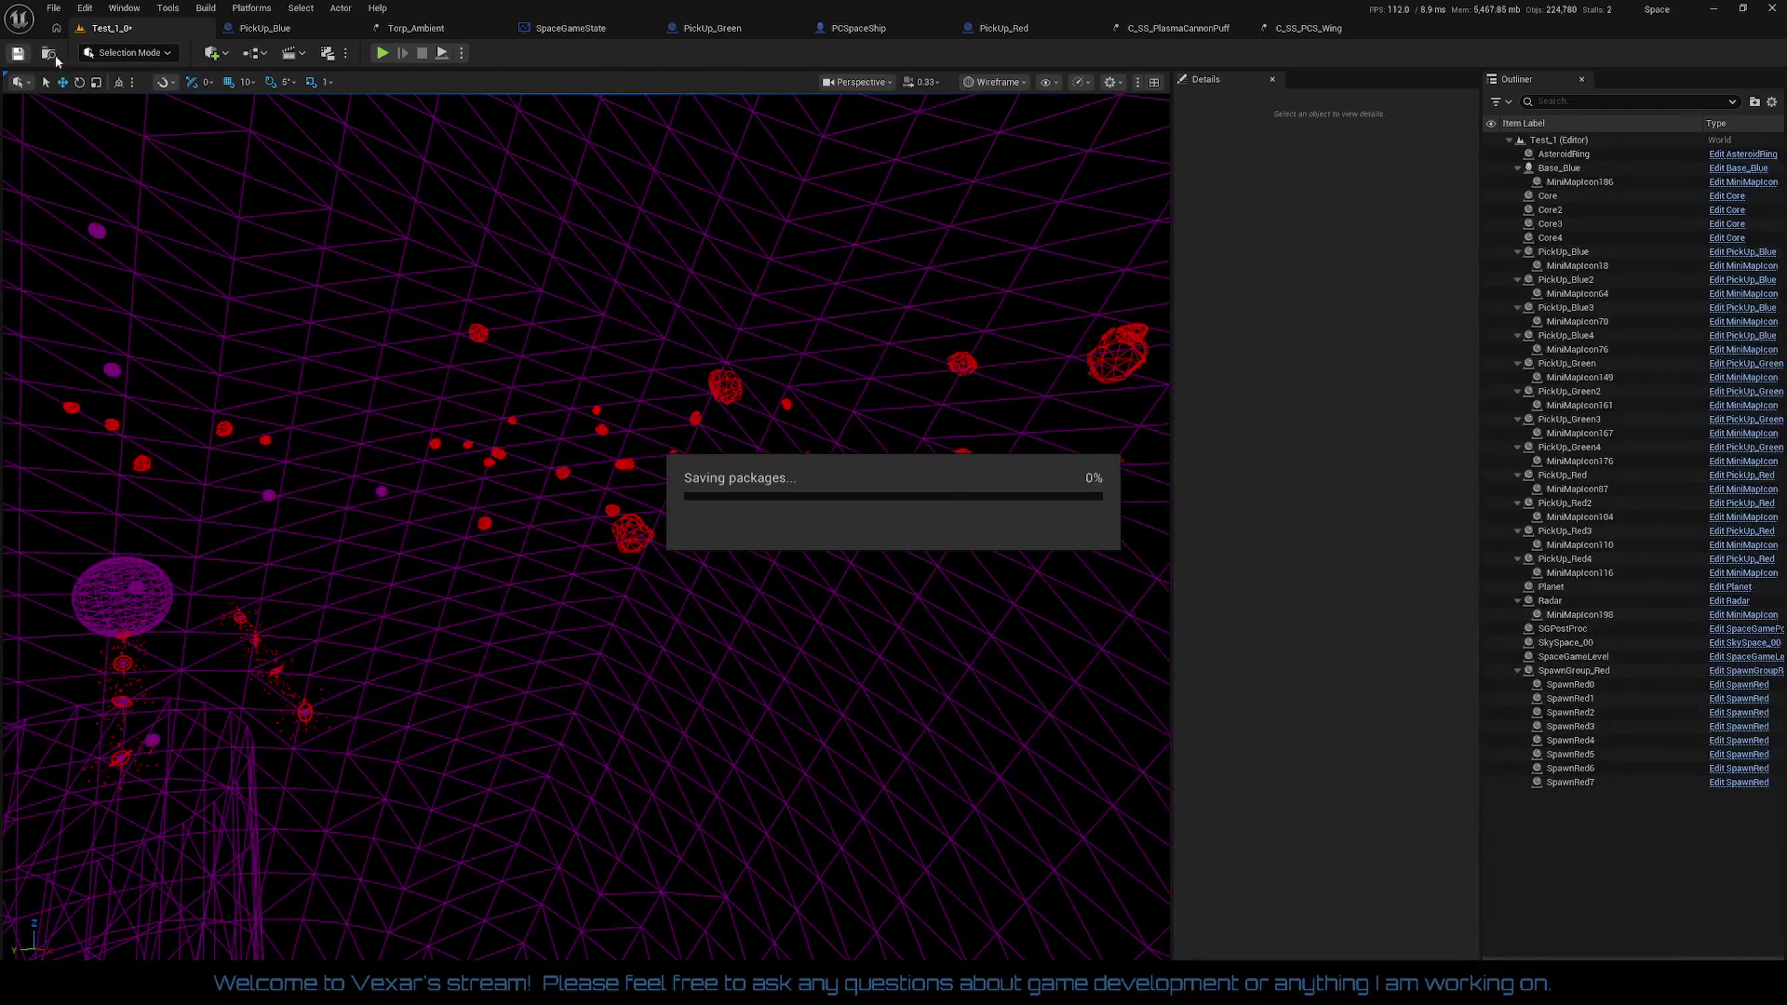
{"action": "left_click", "coordinate": [382, 53]}
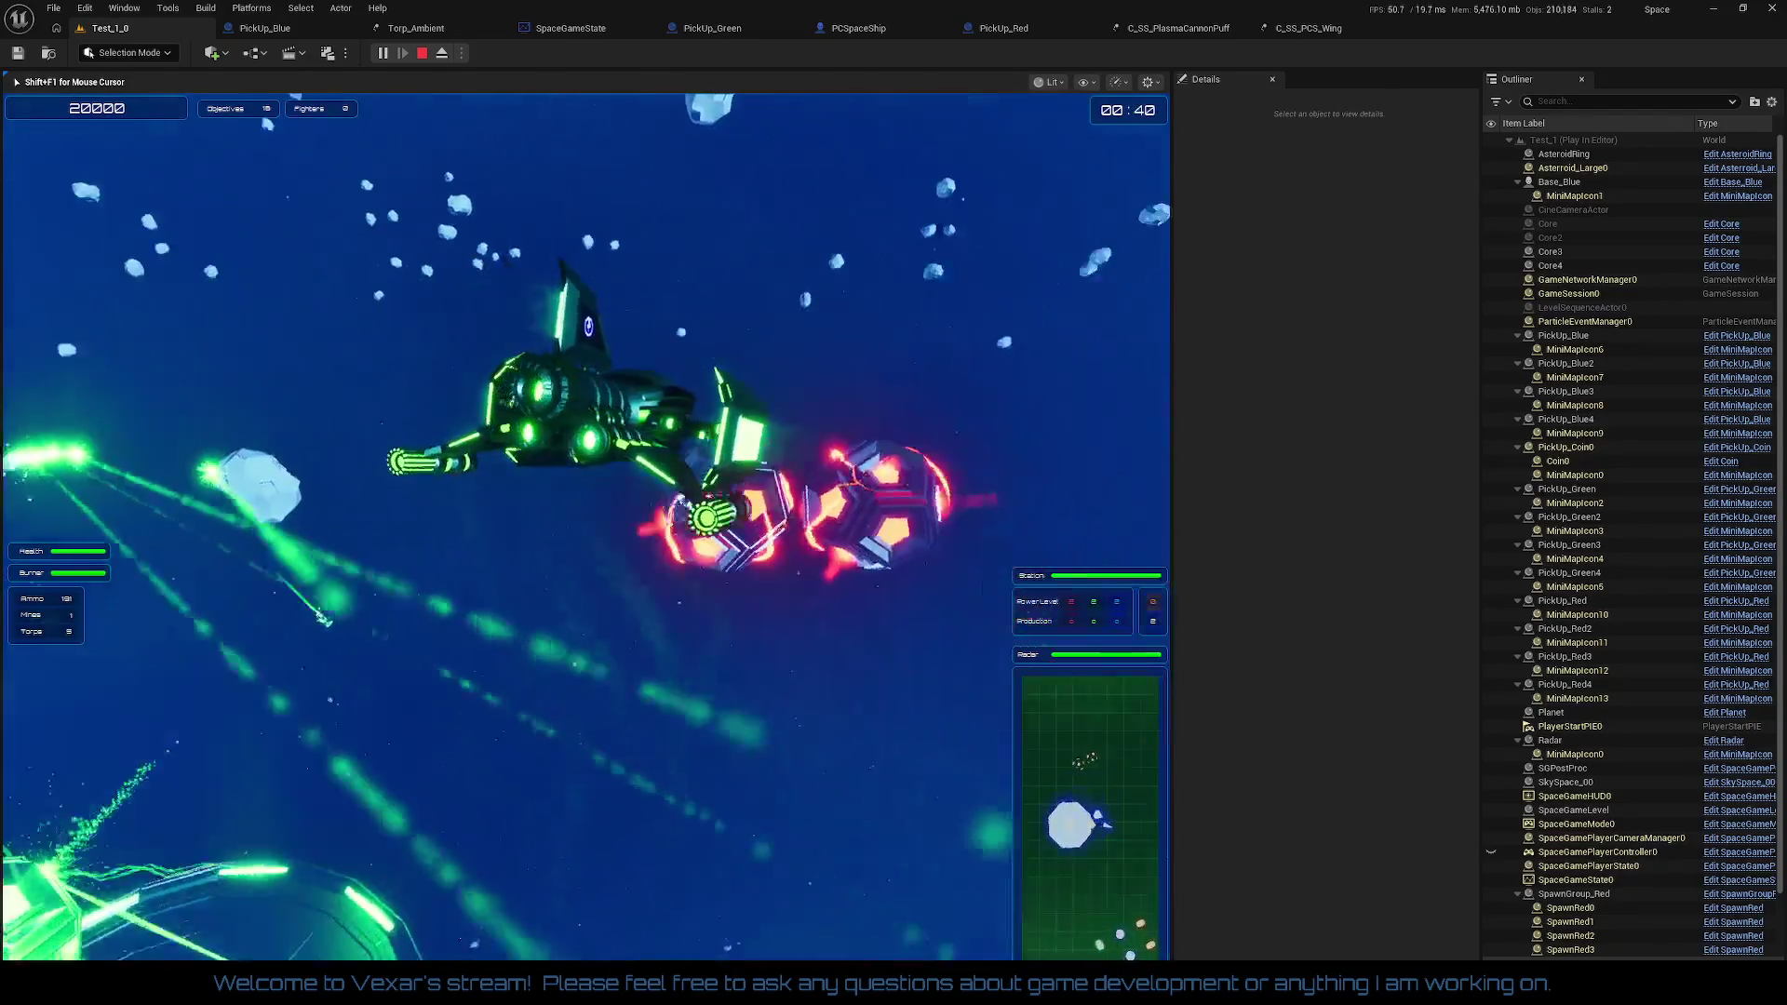
{"action": "key", "text": "shift+F1"}
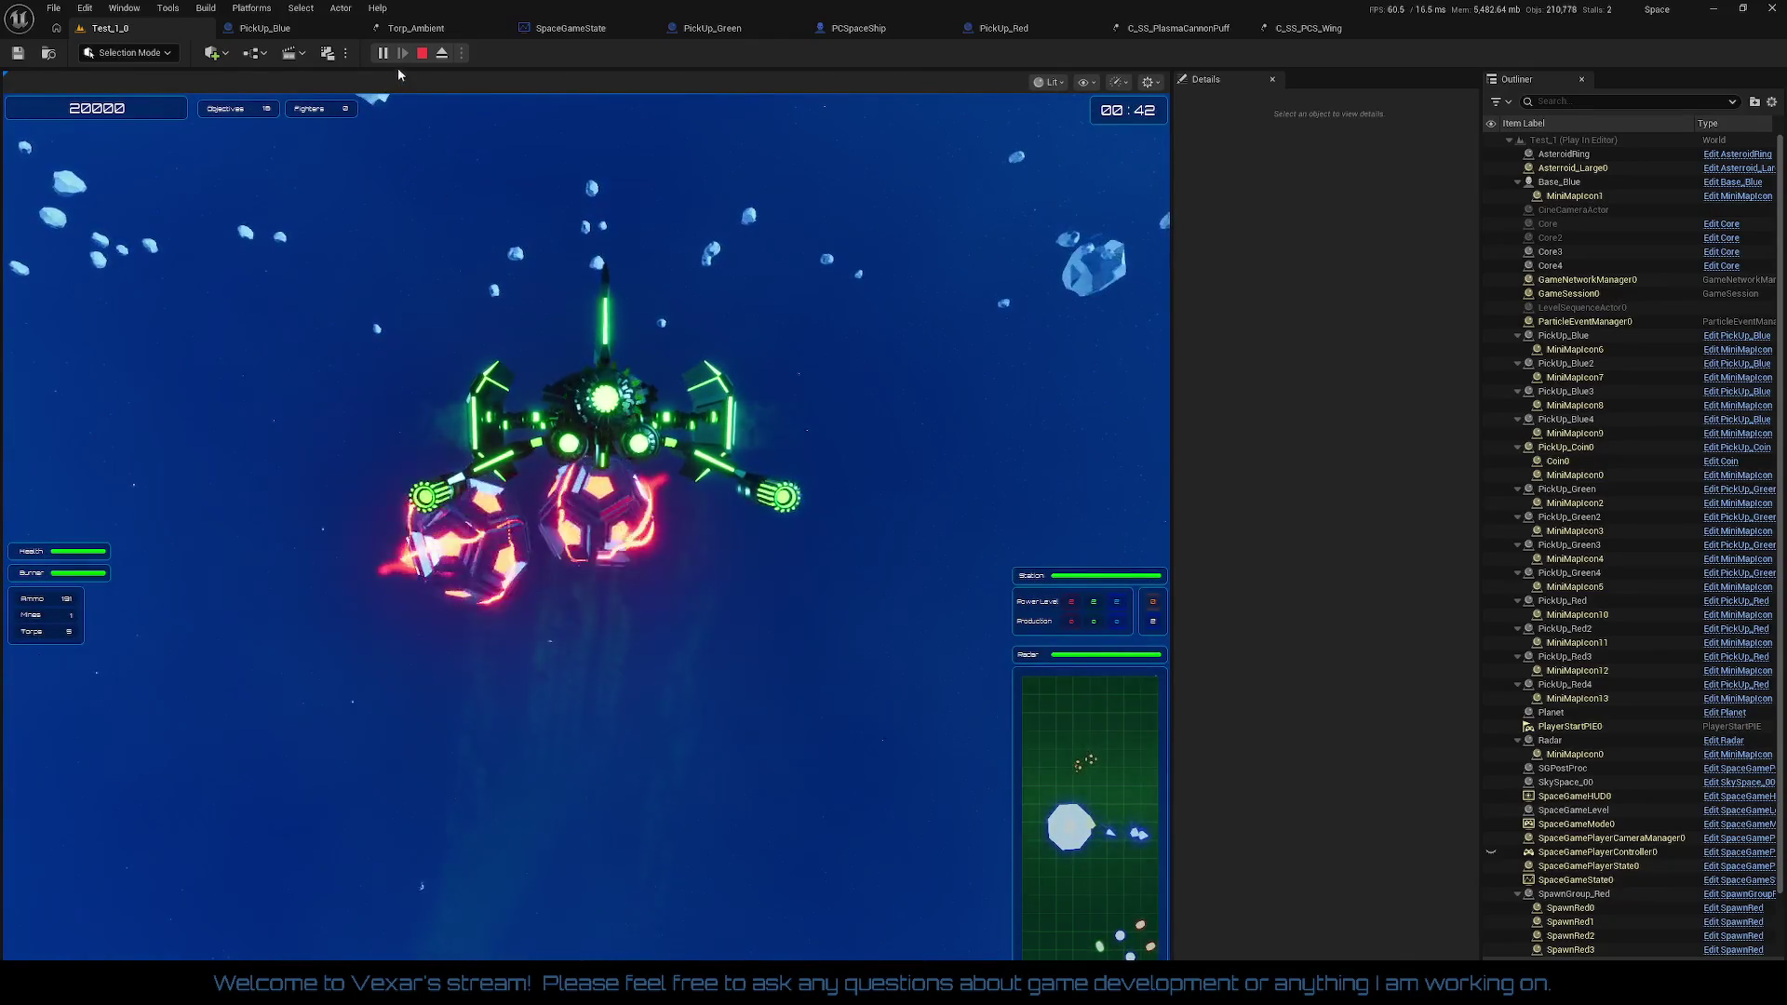
{"action": "left_click", "coordinate": [442, 56]}
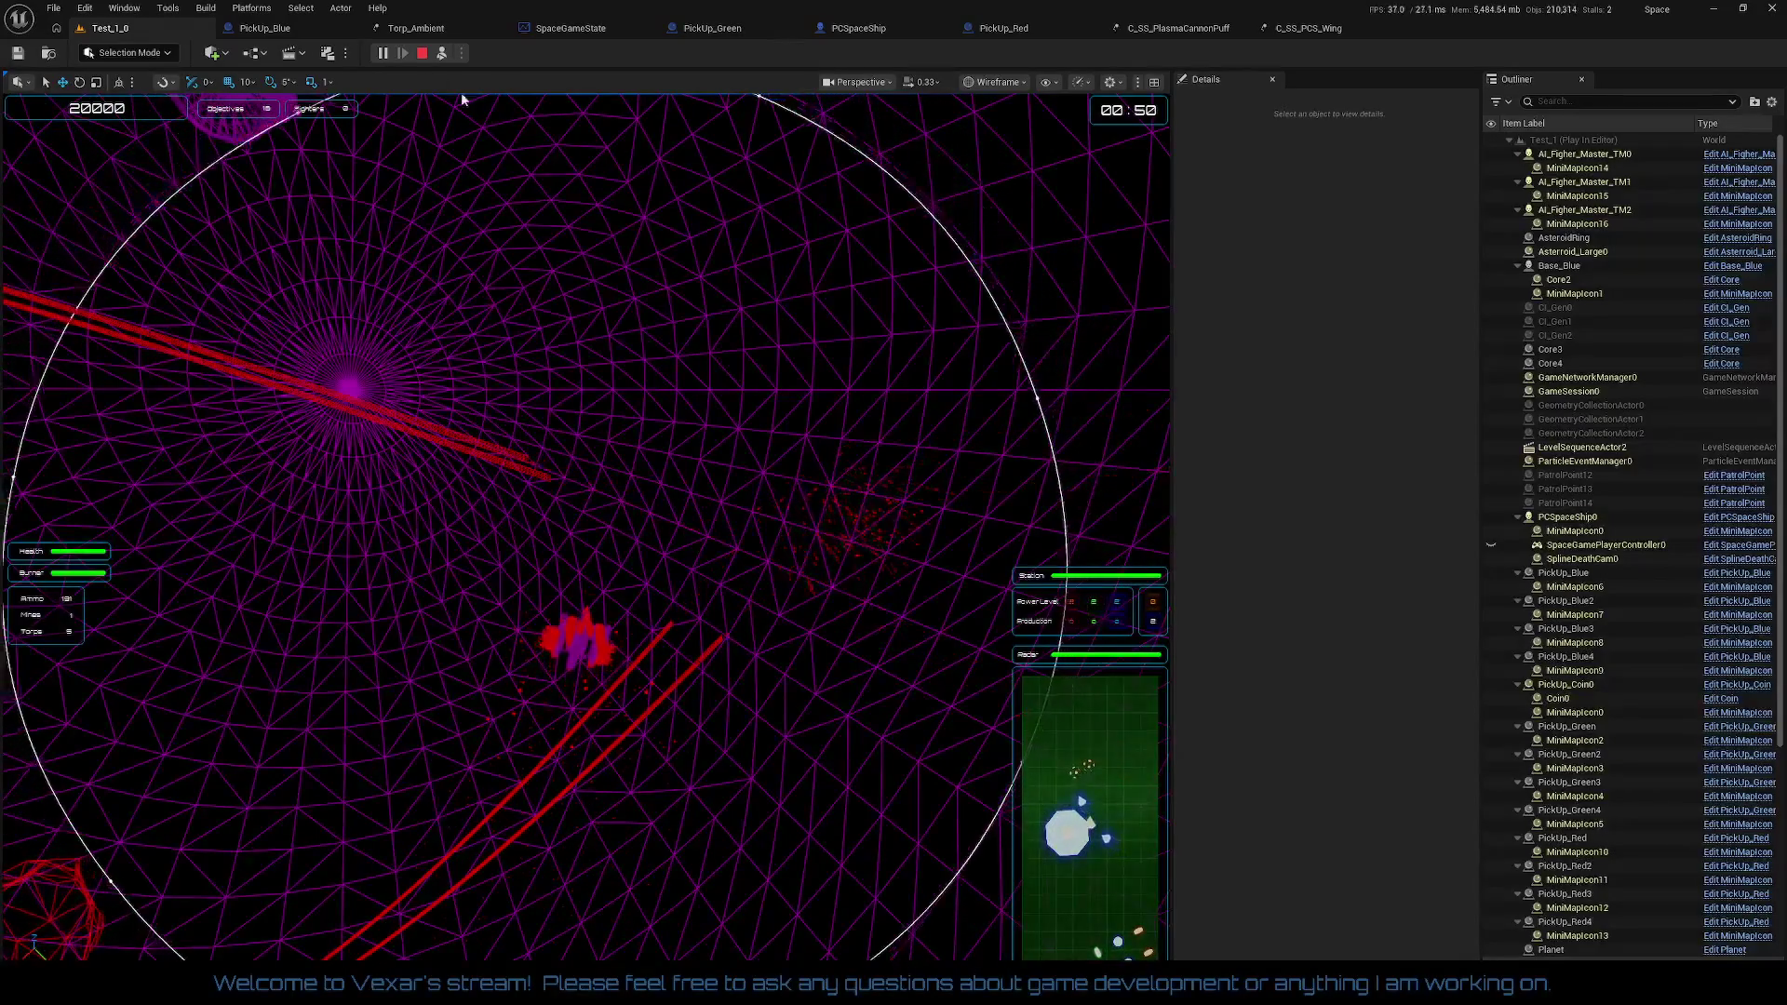
Step: Possess the ship again to return to the game camera
{"action": "left_click", "coordinate": [444, 54]}
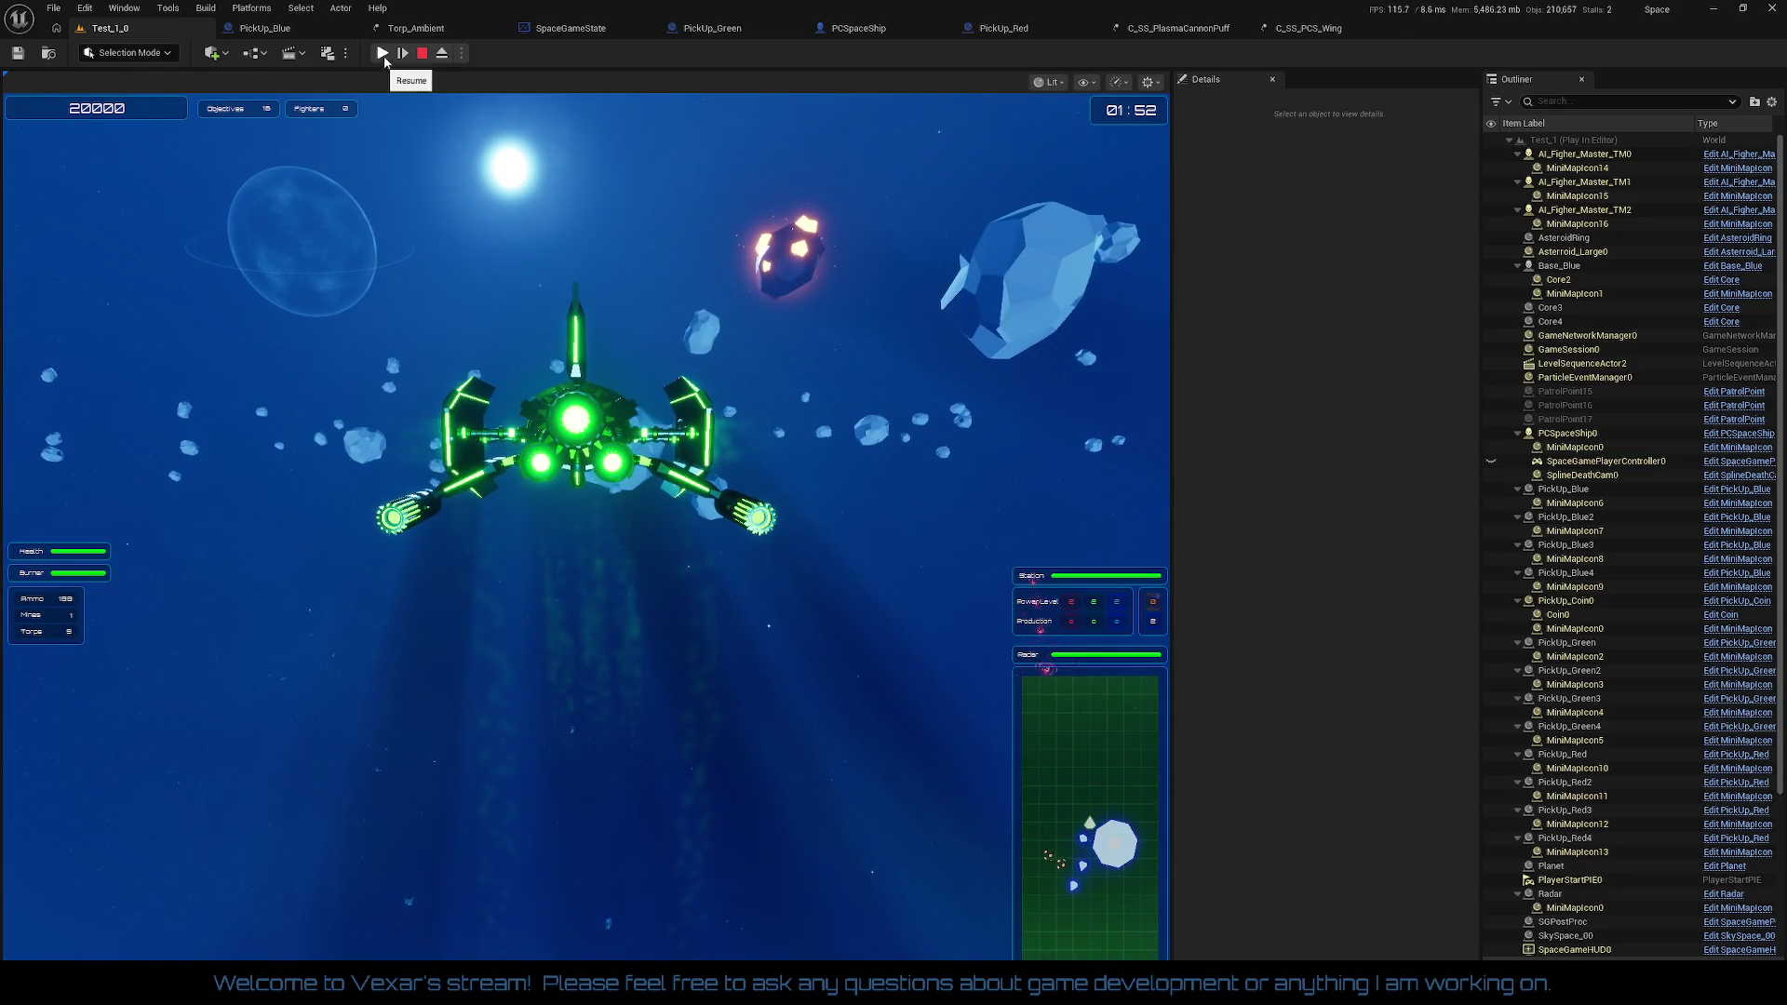
Step: Eject from the ship, fly the view close to it, and collapse Base_Blue in the Outliner
{"action": "left_click", "coordinate": [444, 54]}
{"action": "left_click_drag", "start_coordinate": [586, 521], "coordinate": [517, 408]}
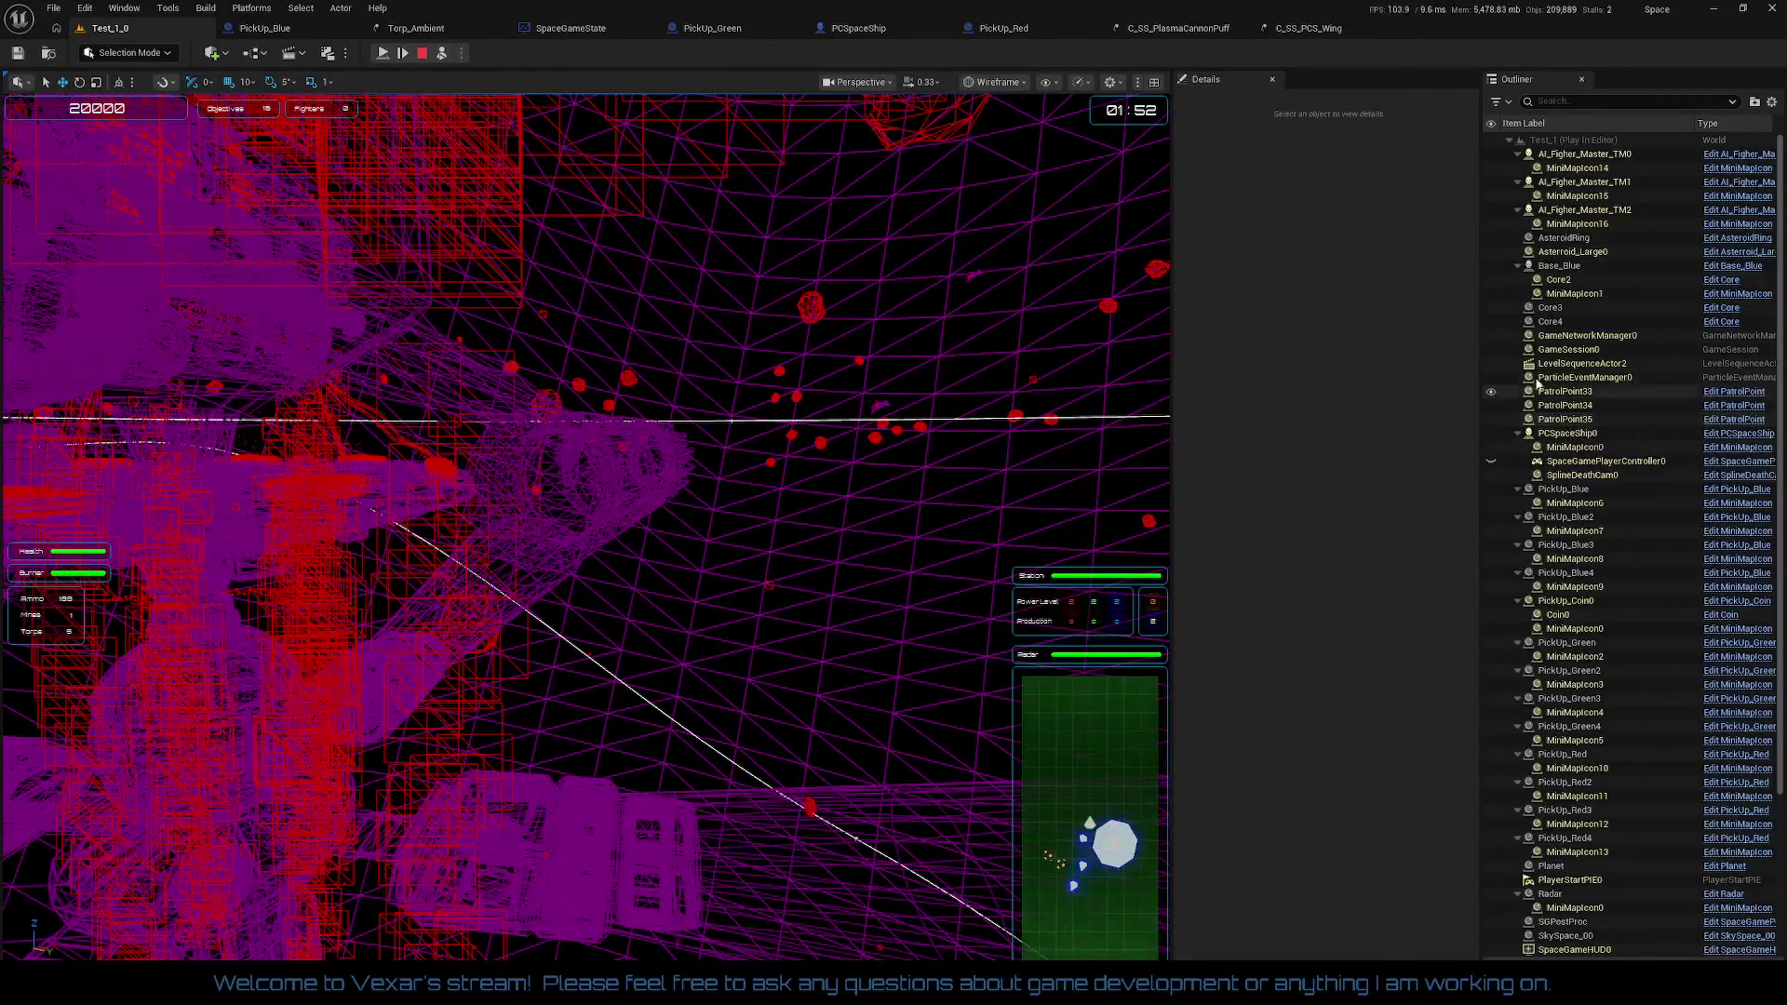
{"action": "left_click", "coordinate": [1518, 266]}
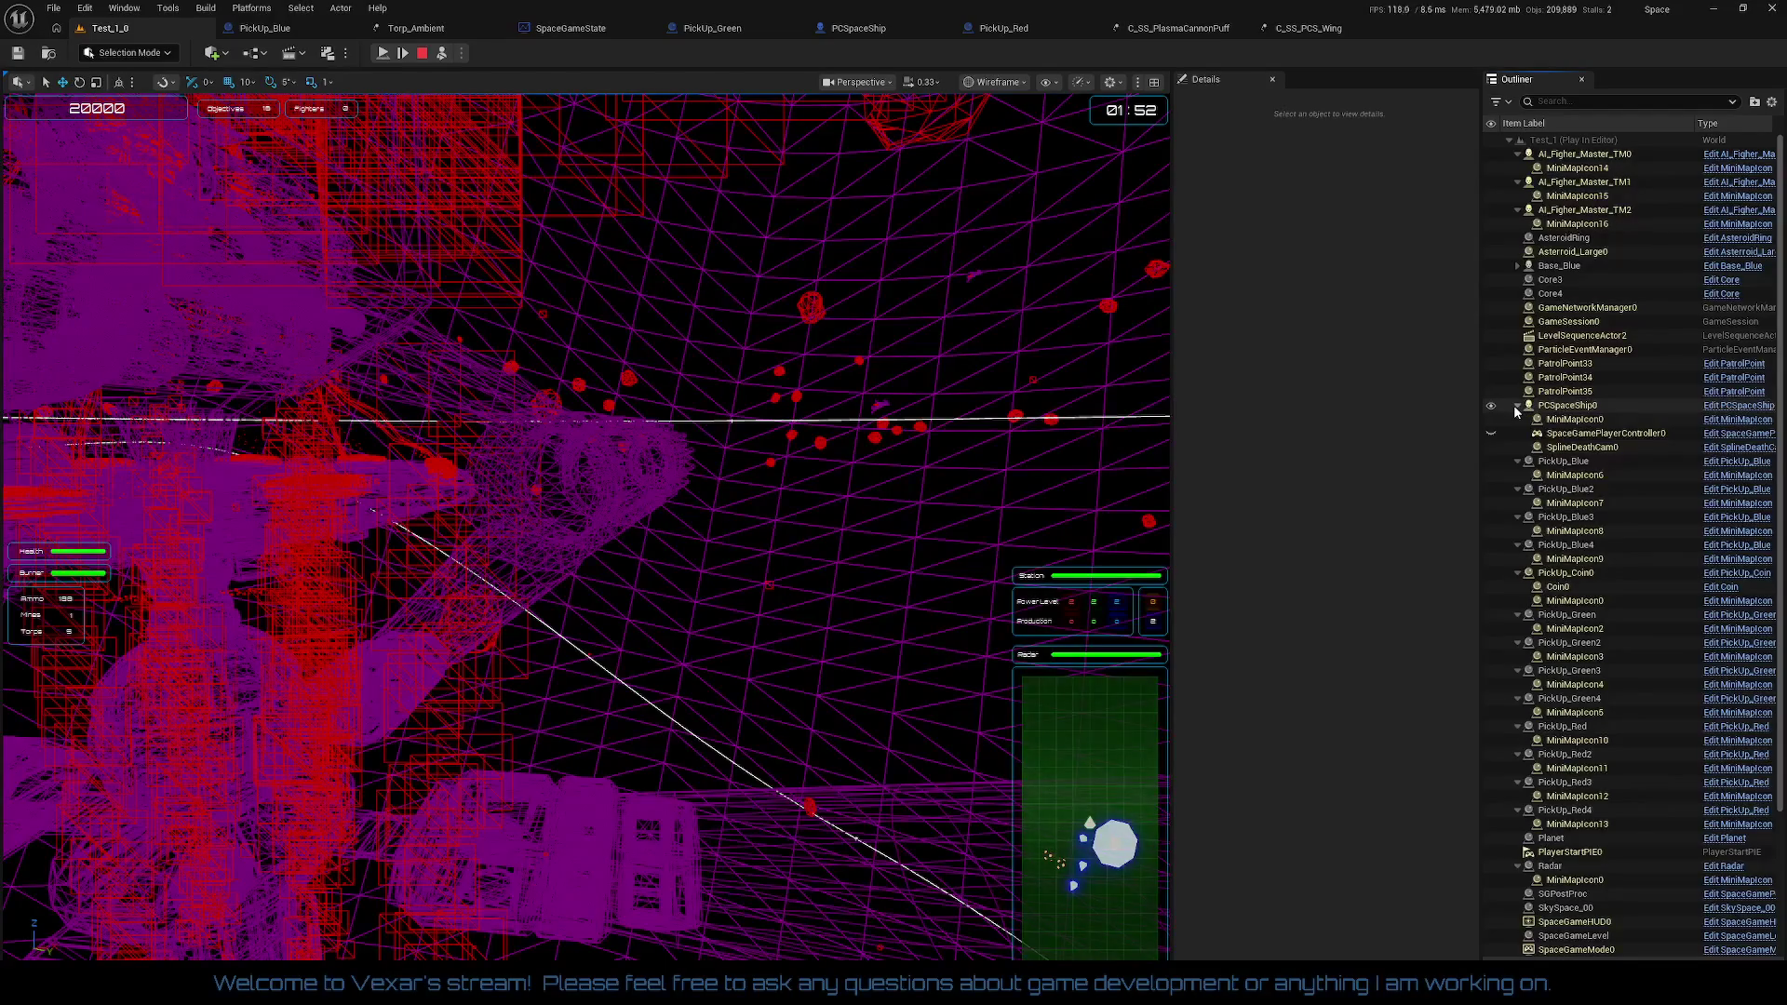
Step: Select the PCSpaceShip0 actor in the Outliner
{"action": "scroll", "coordinate": [1580, 651], "scroll_direction": "down", "scroll_amount": 1}
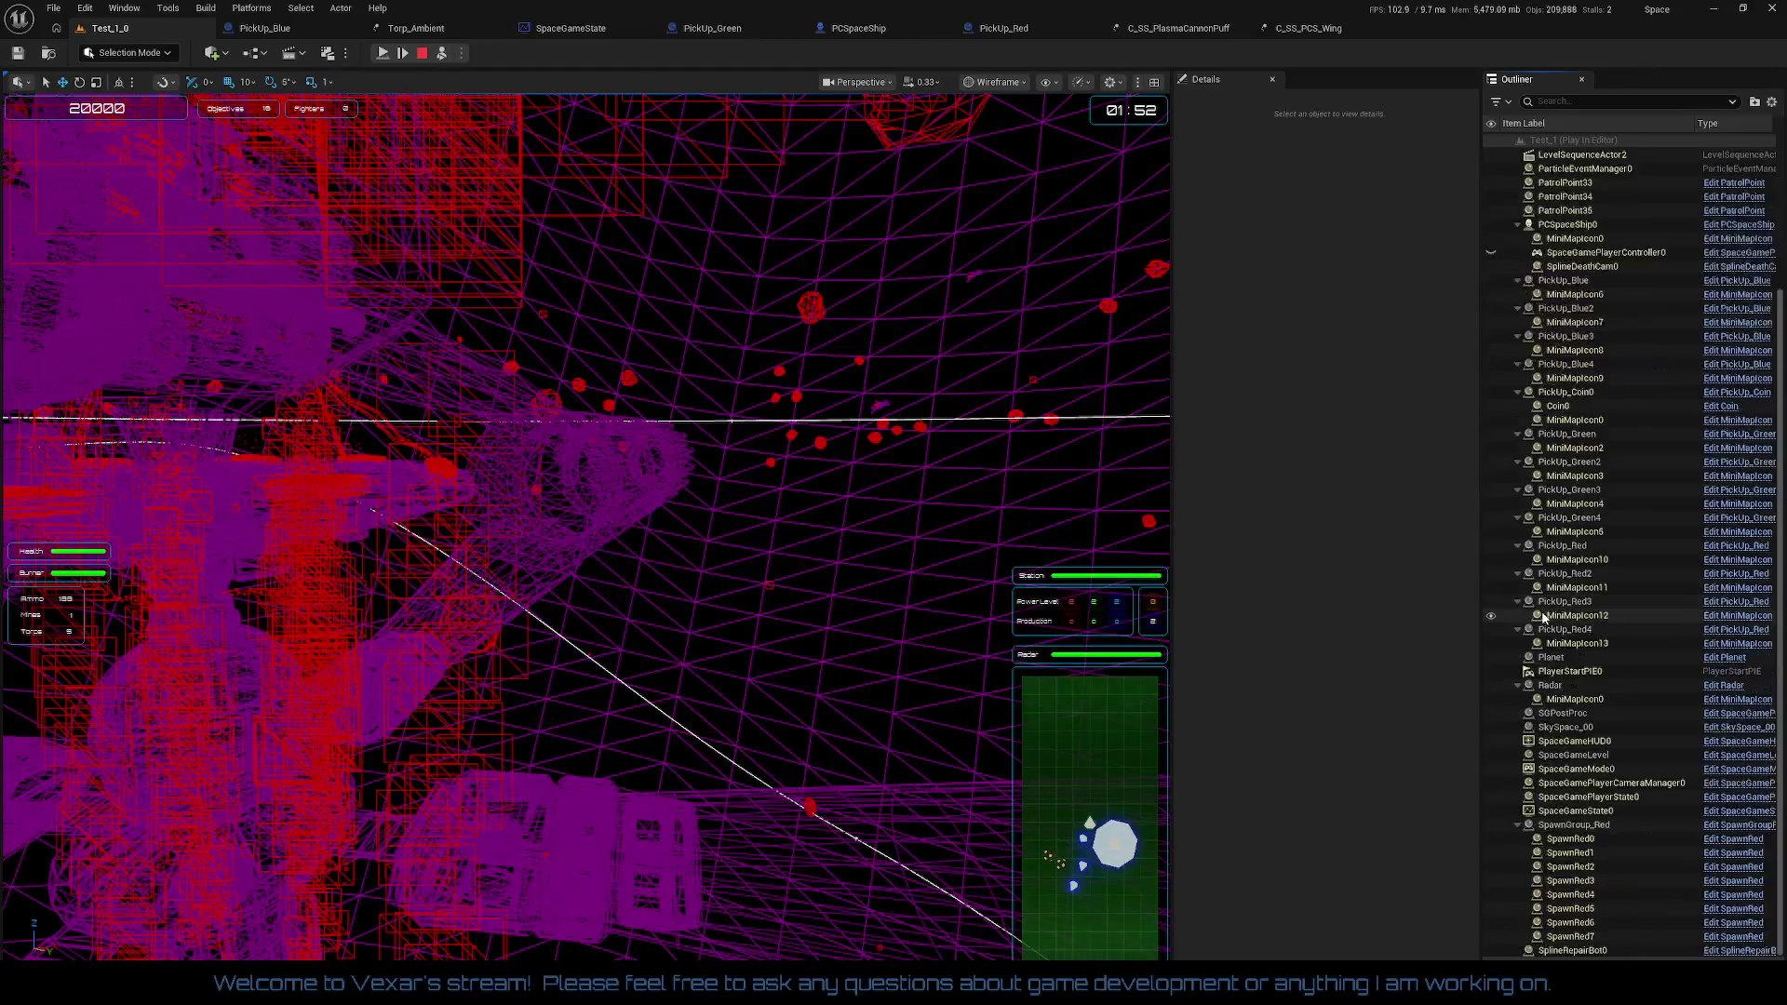
{"action": "scroll", "coordinate": [1582, 567], "scroll_direction": "down", "scroll_amount": 1}
{"action": "scroll", "coordinate": [1582, 565], "scroll_direction": "up", "scroll_amount": 2}
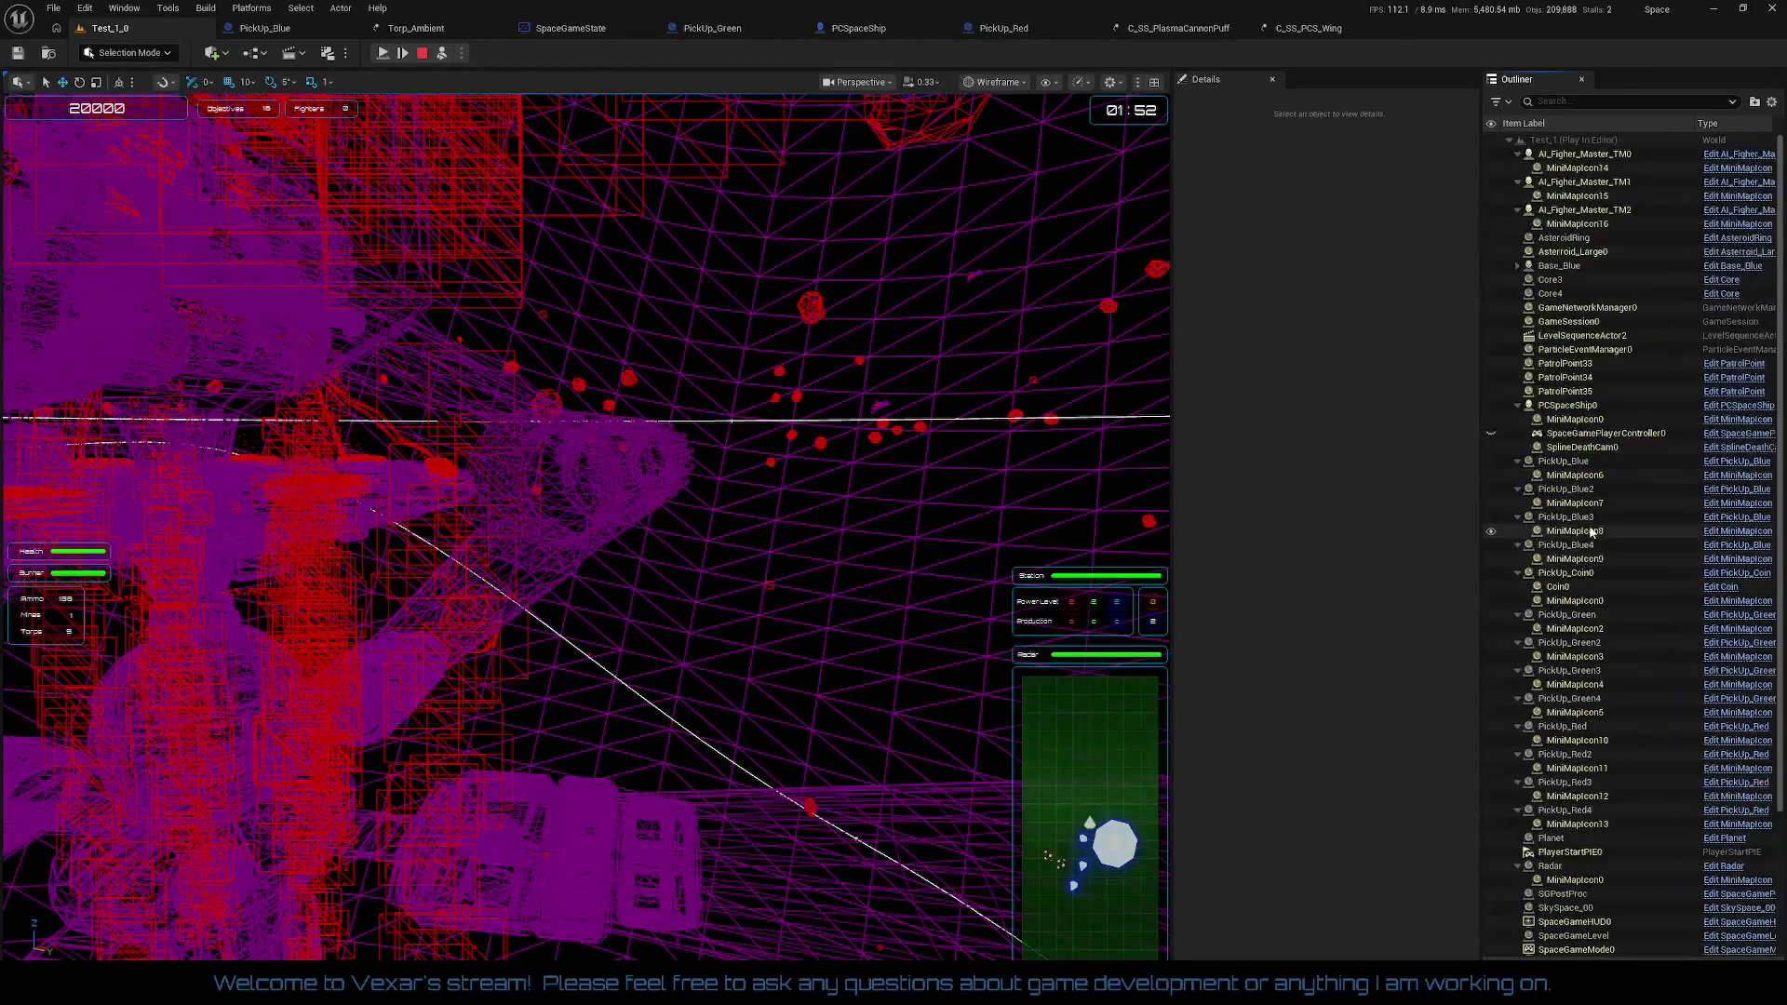
{"action": "left_click", "coordinate": [1571, 409]}
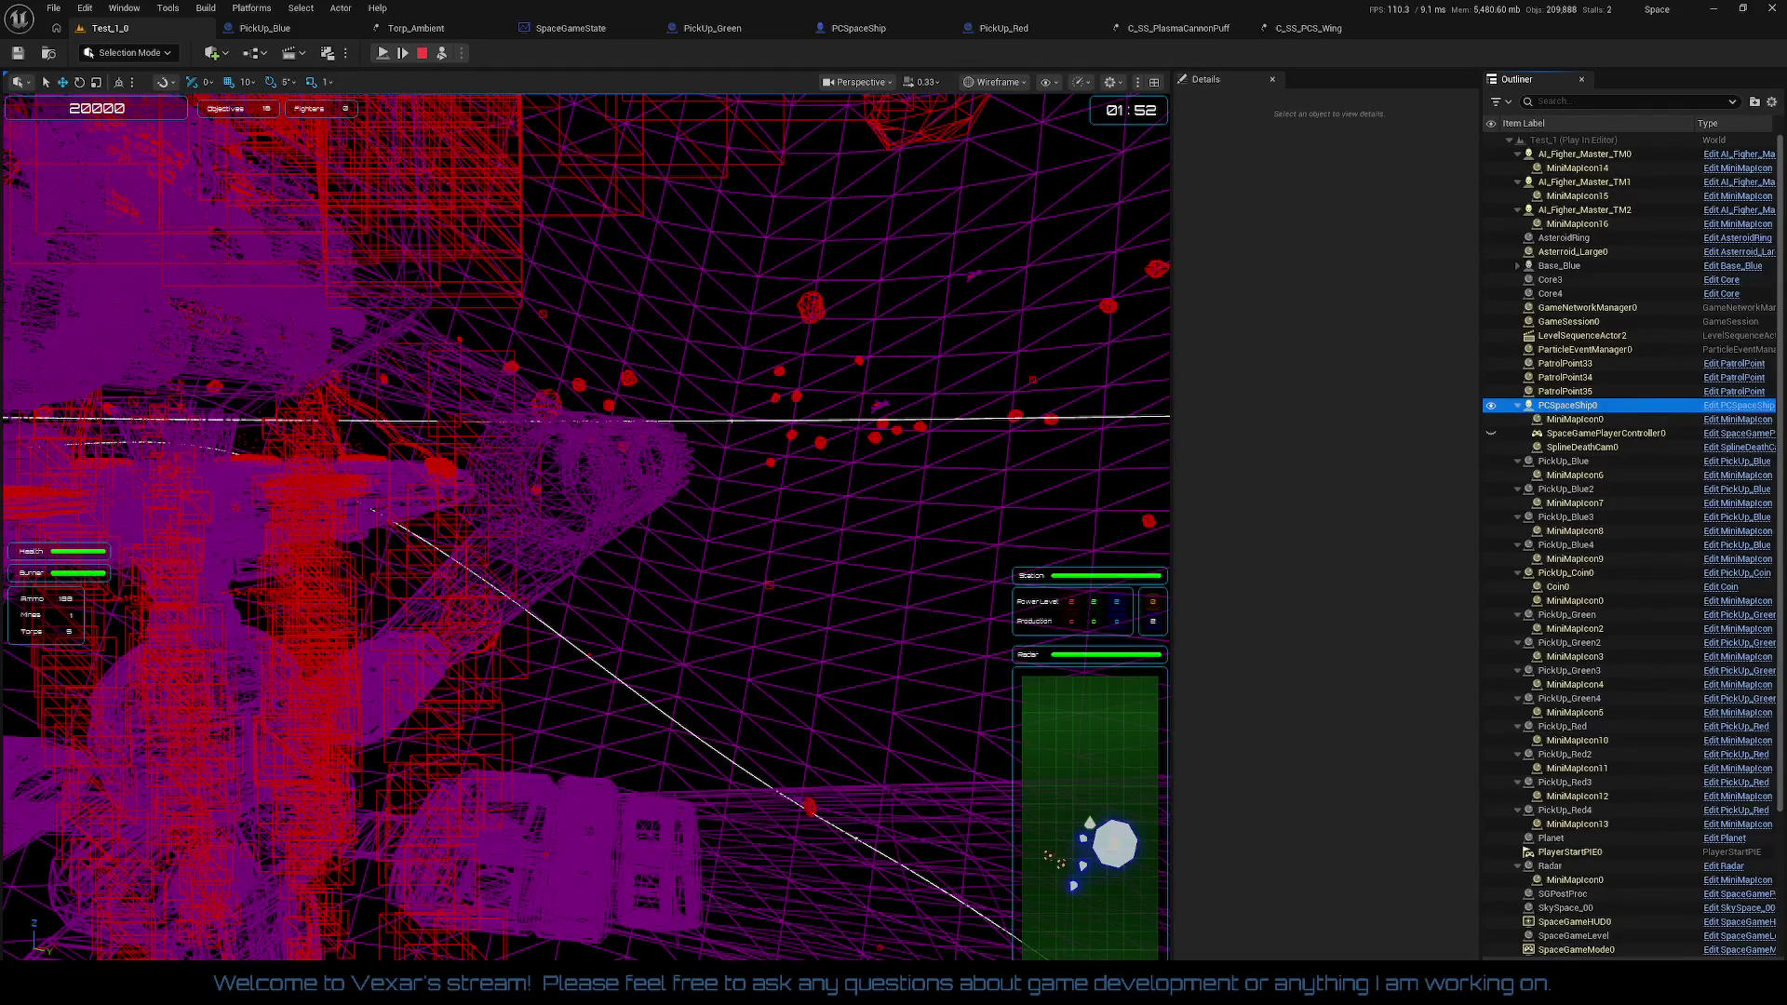
Step: Bring up Task Manager to check the frozen editor, then move its window aside
{"action": "key", "text": "ctrl+shift+Escape"}
{"action": "left_click_drag", "start_coordinate": [321, 201], "coordinate": [505, 207]}
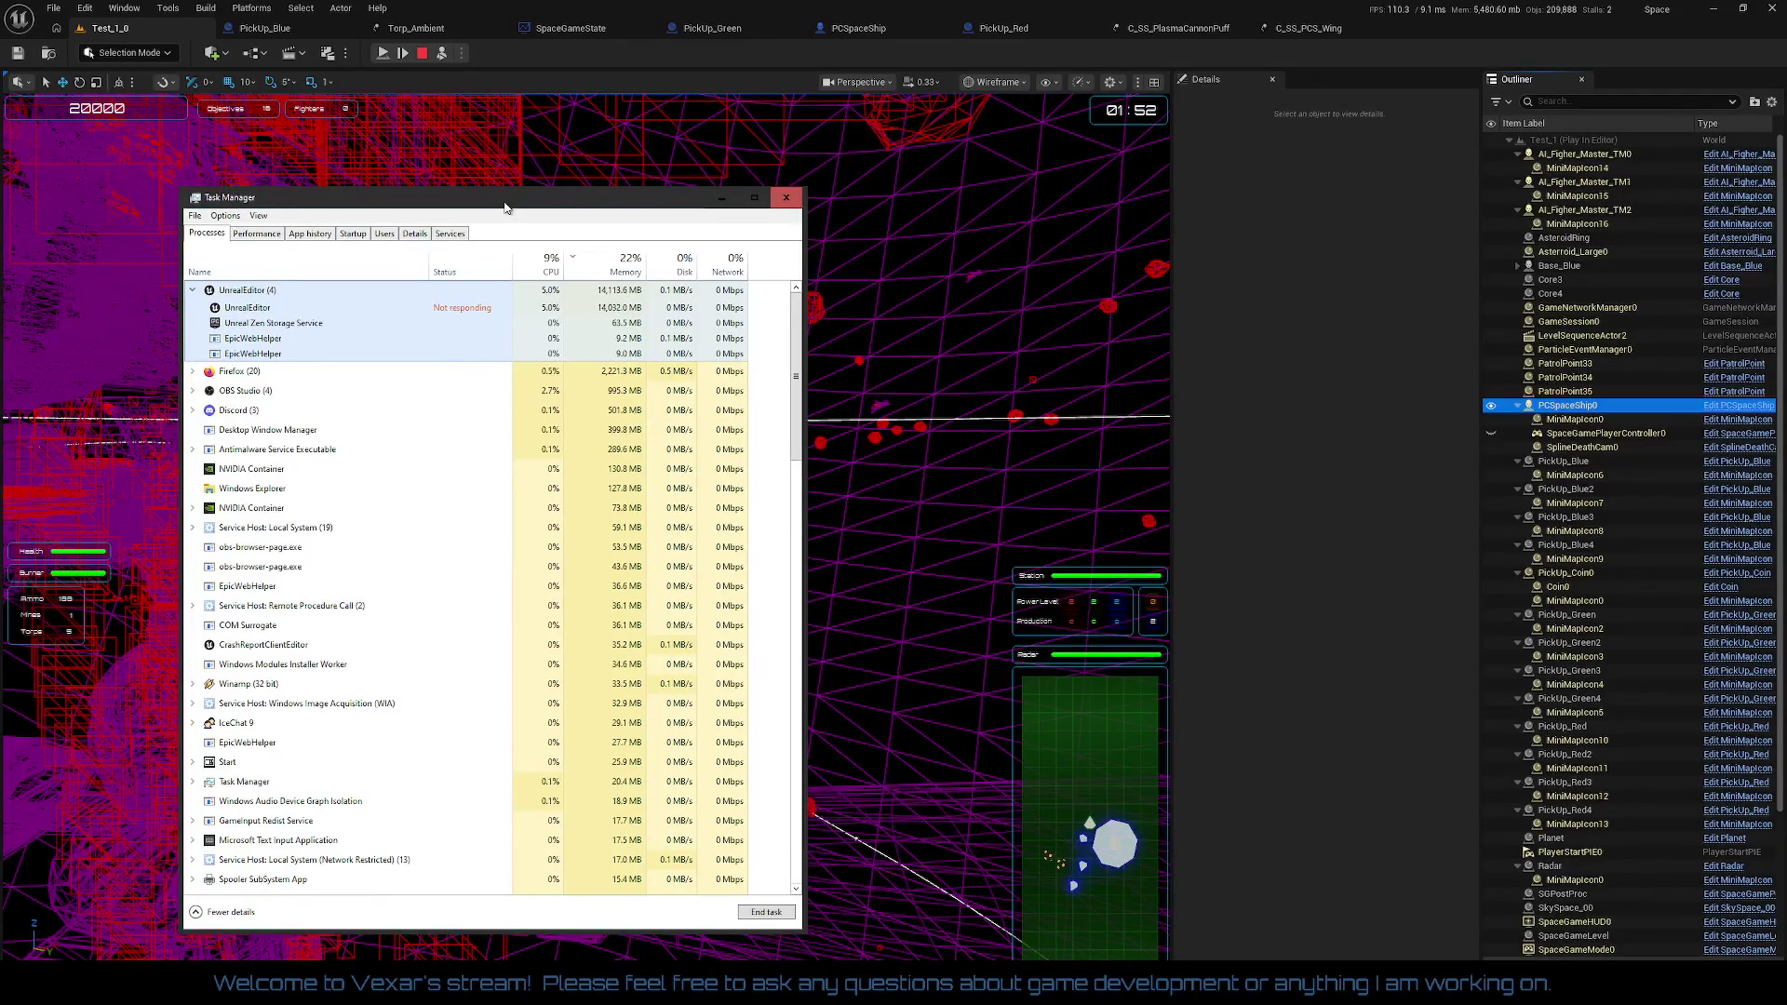
{"action": "left_click_drag", "start_coordinate": [505, 207], "coordinate": [0, 207]}
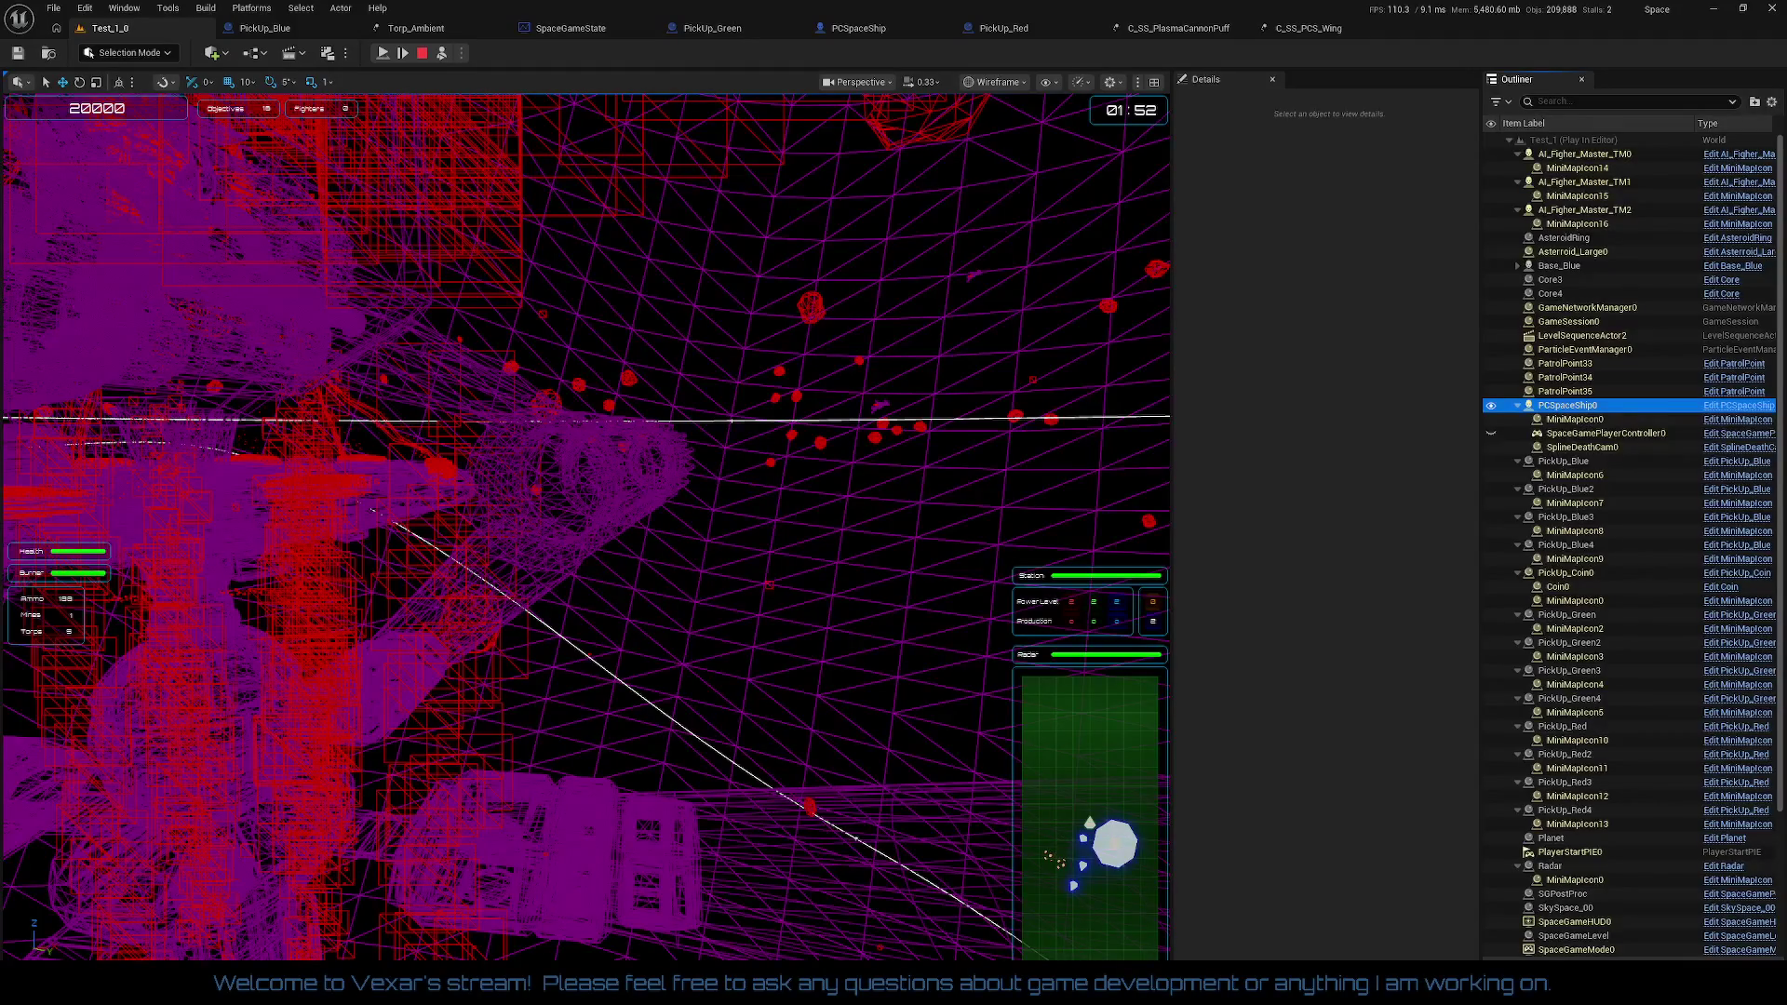
Step: Open Task Manager to check on the unresponsive UnrealEditor process
{"action": "key", "text": "ctrl+shift+Escape"}
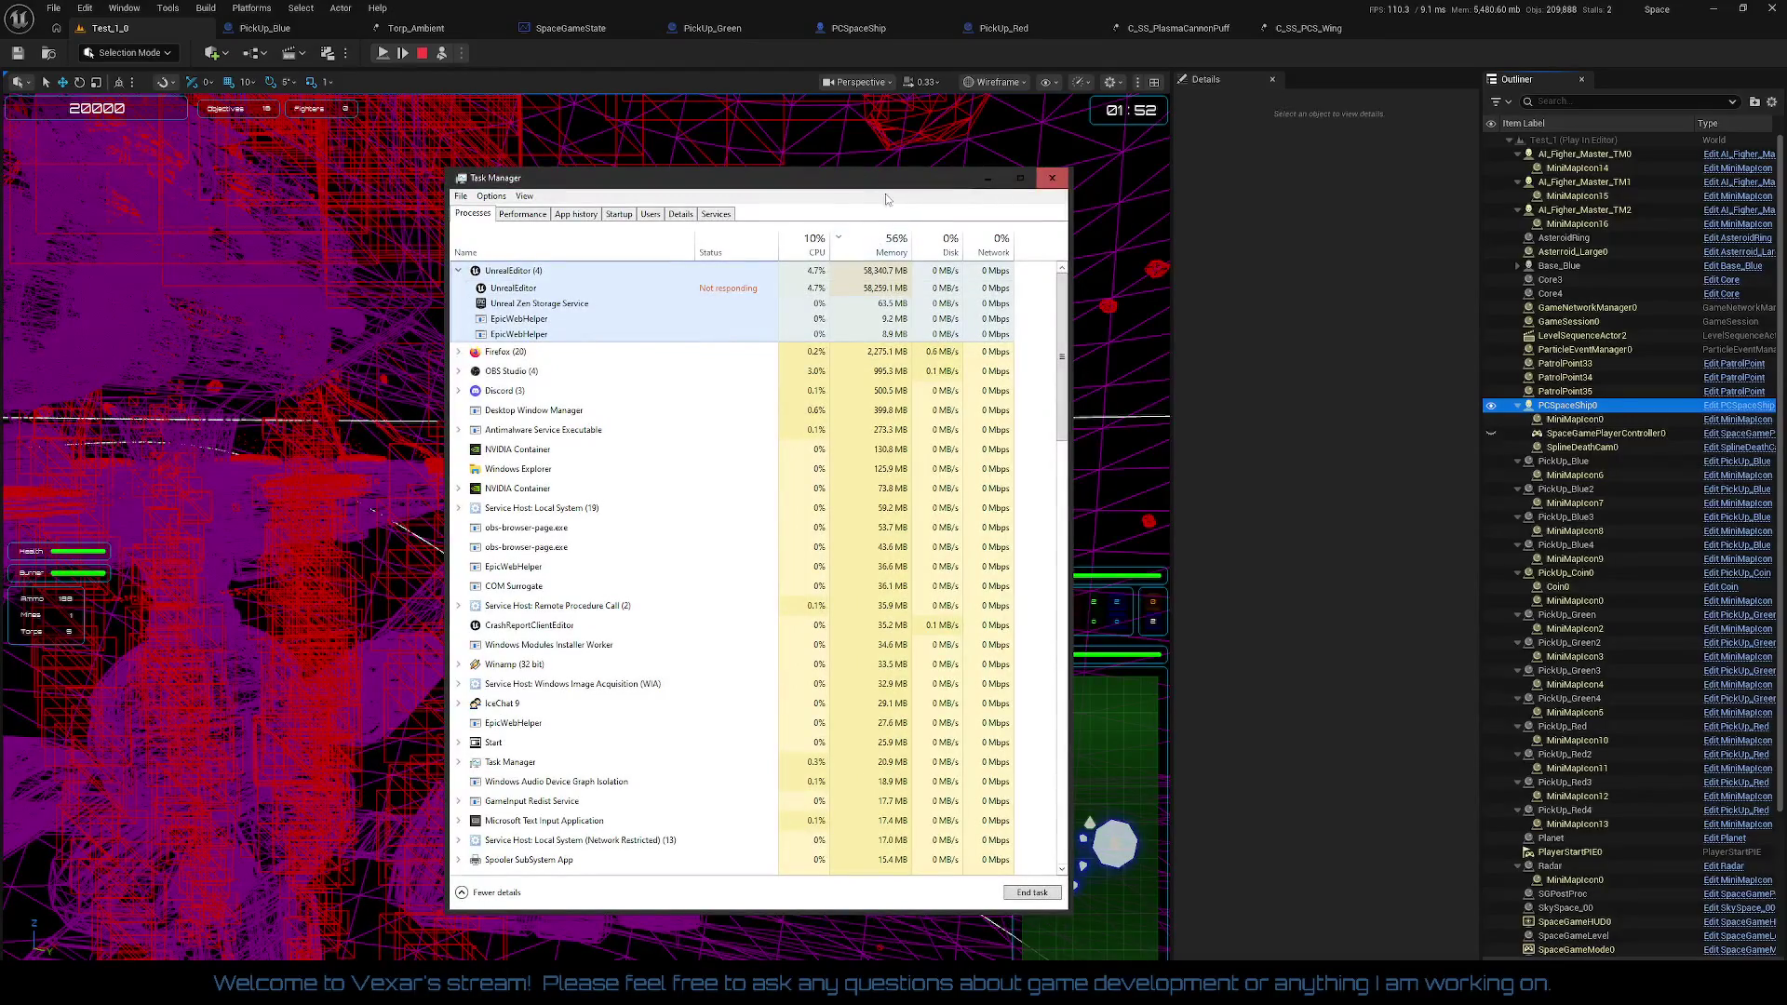
Step: Leave the Task Manager process list and return to the relaunching editor
{"action": "left_click", "coordinate": [1117, 279]}
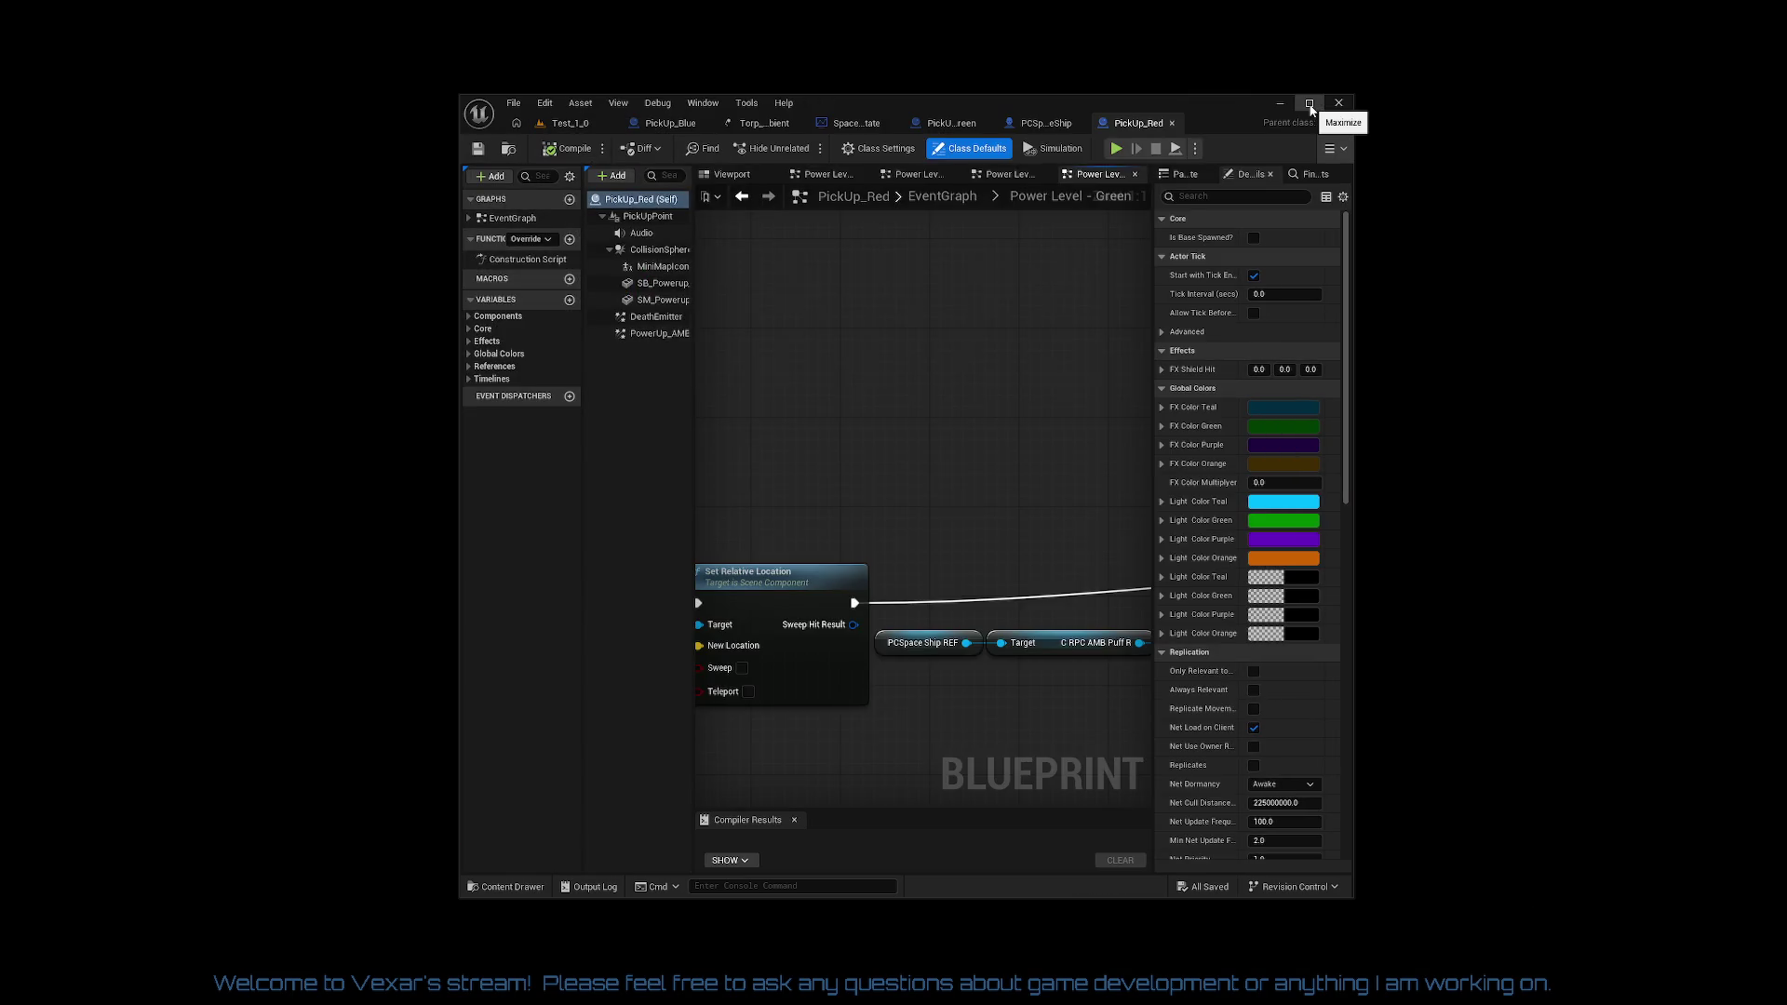
Step: Maximize the PickUp_Red blueprint editor and dock the C_SS_PlasmaCannonPuff particle editor among its tabs
{"action": "left_click", "coordinate": [1310, 104]}
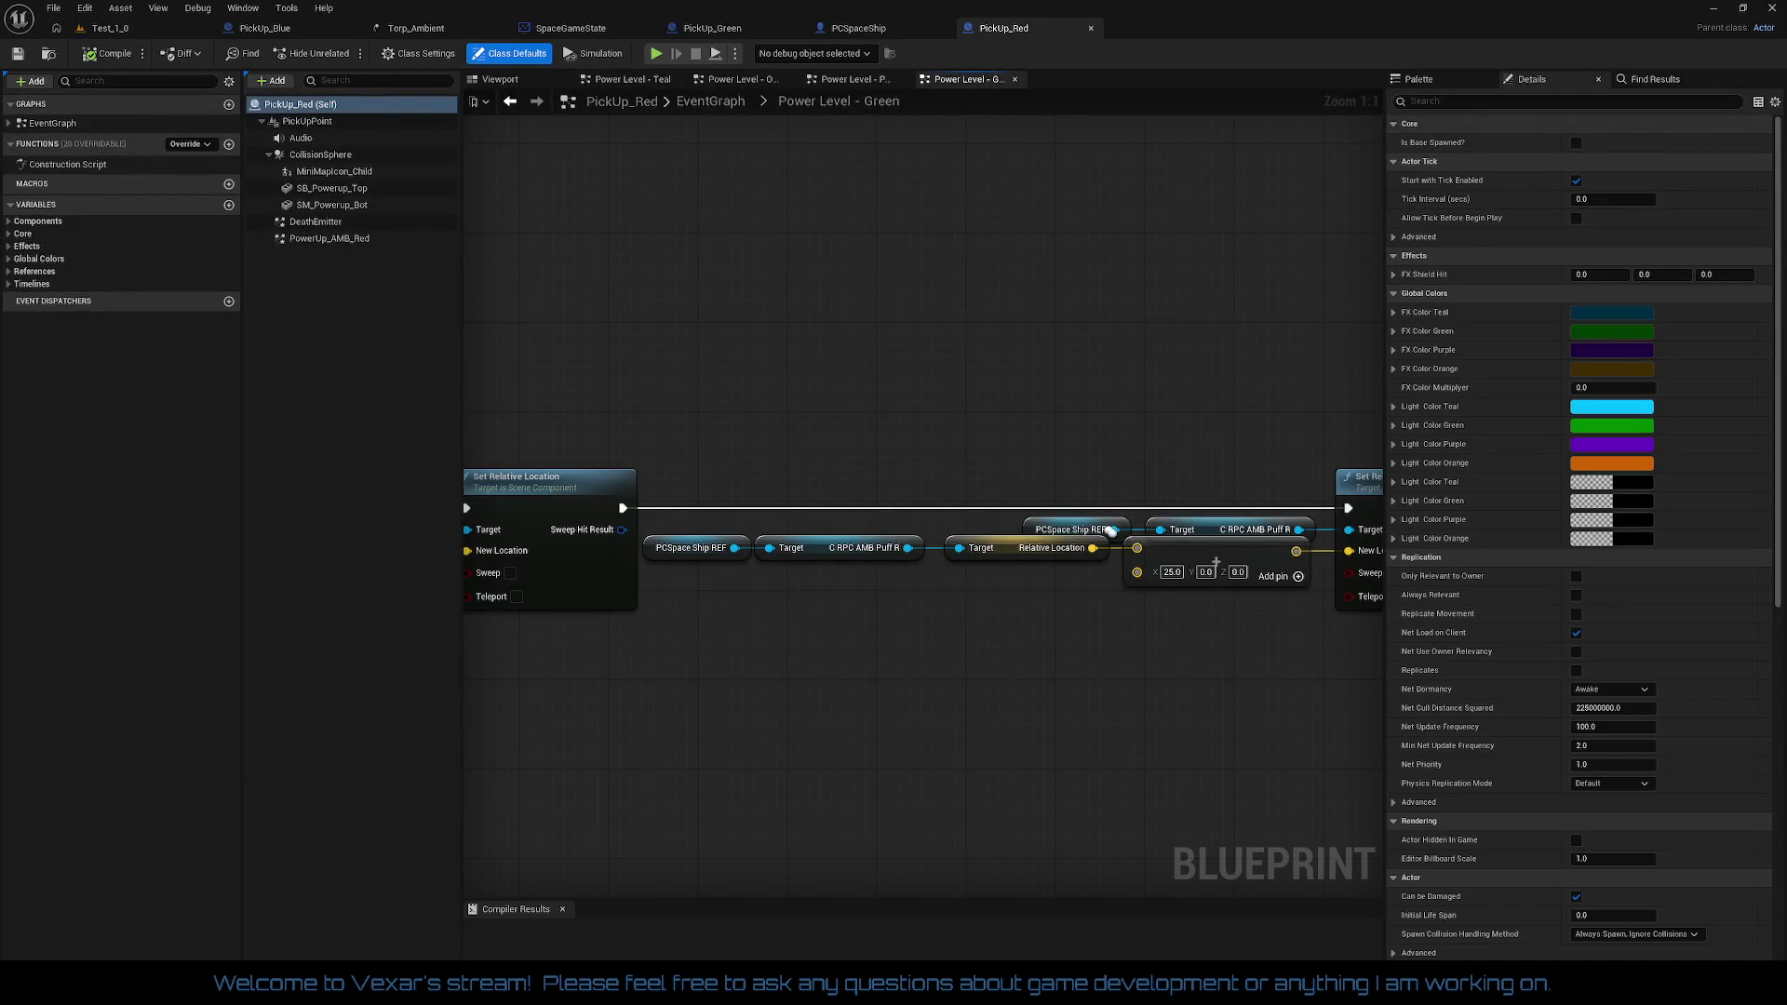
{"action": "left_click_drag", "start_coordinate": [1238, 204], "coordinate": [1197, 36]}
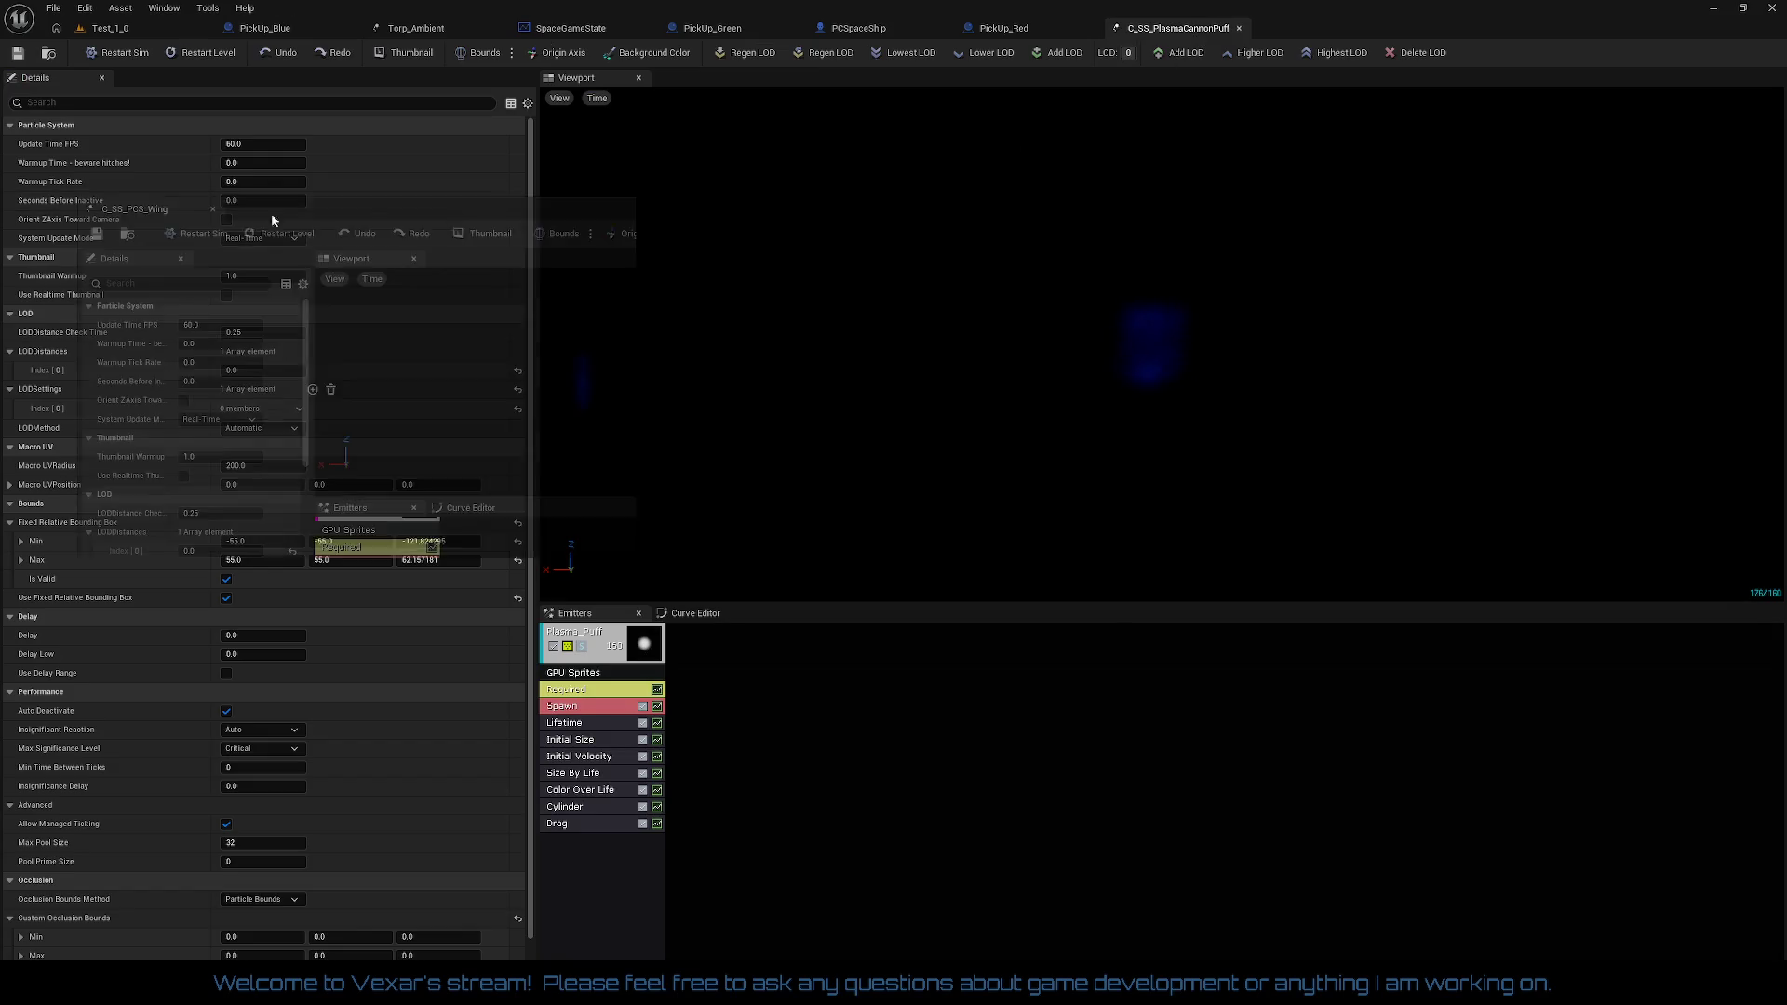
Step: Dock the C_SS_PCS_Wing tab, set Test_1_0's viewport to Lit, and open PCSpaceShip
{"action": "left_click_drag", "start_coordinate": [1259, 99], "coordinate": [1344, 30]}
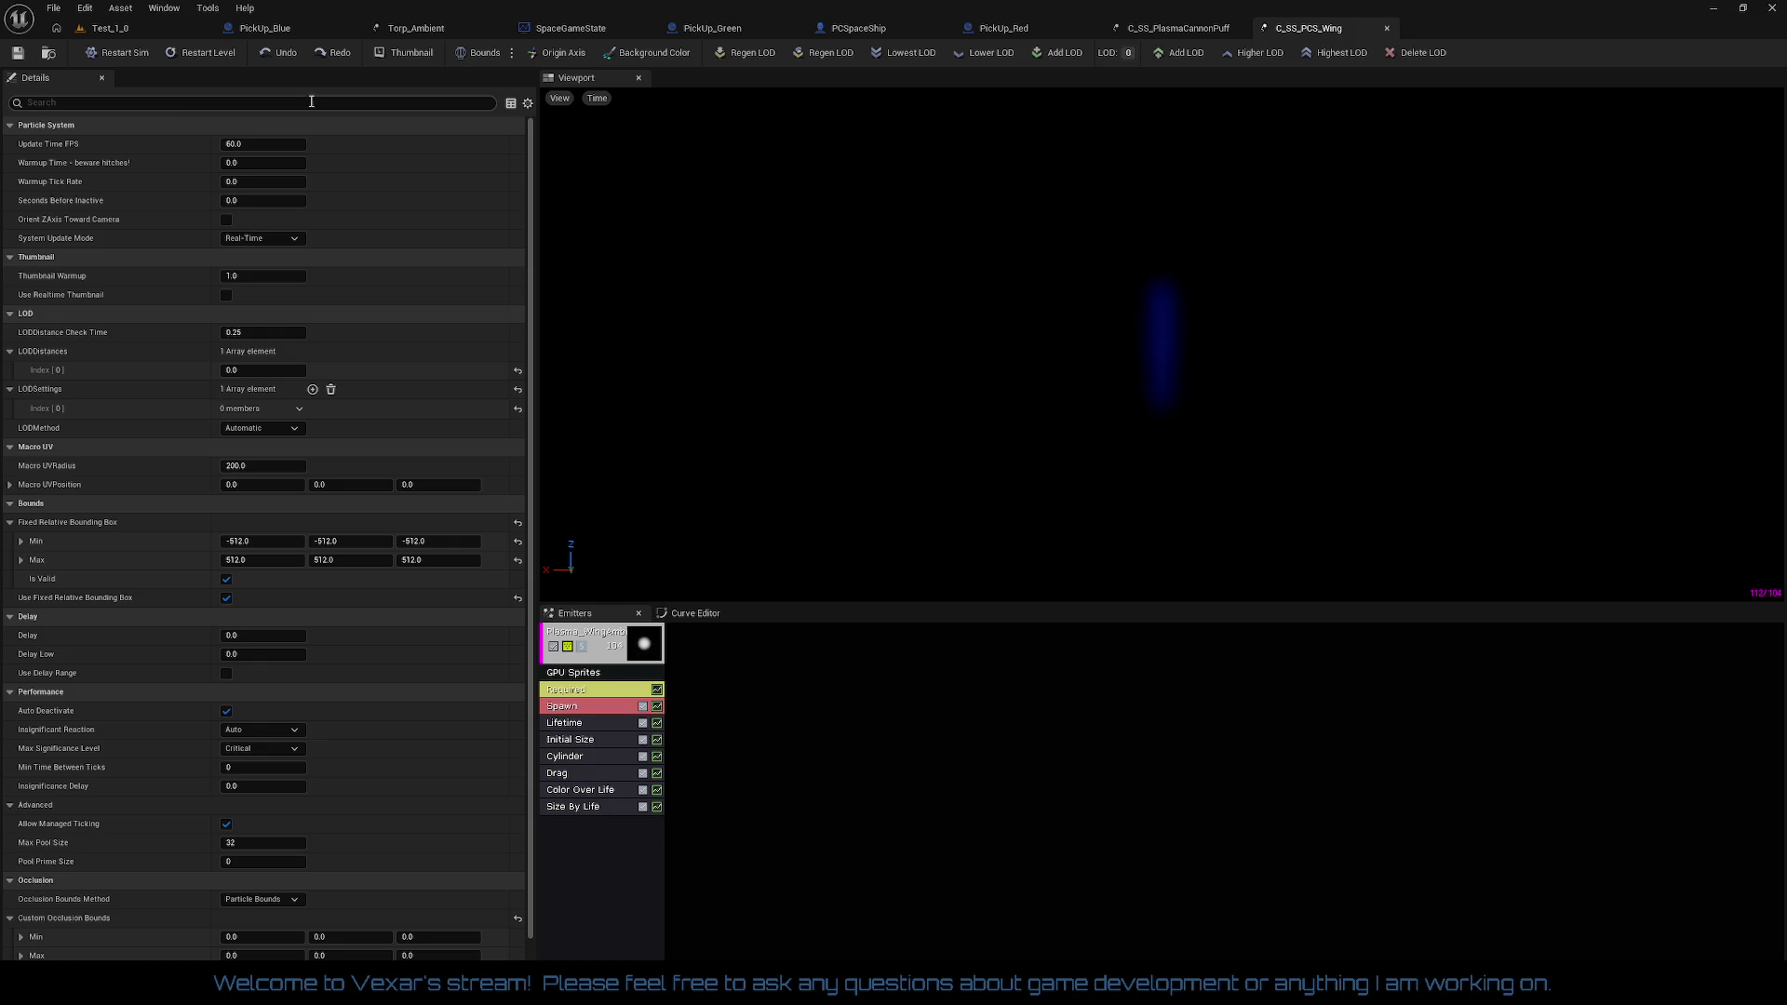
{"action": "left_click", "coordinate": [190, 28]}
{"action": "left_click_drag", "start_coordinate": [909, 624], "coordinate": [819, 591]}
{"action": "left_click", "coordinate": [1006, 87]}
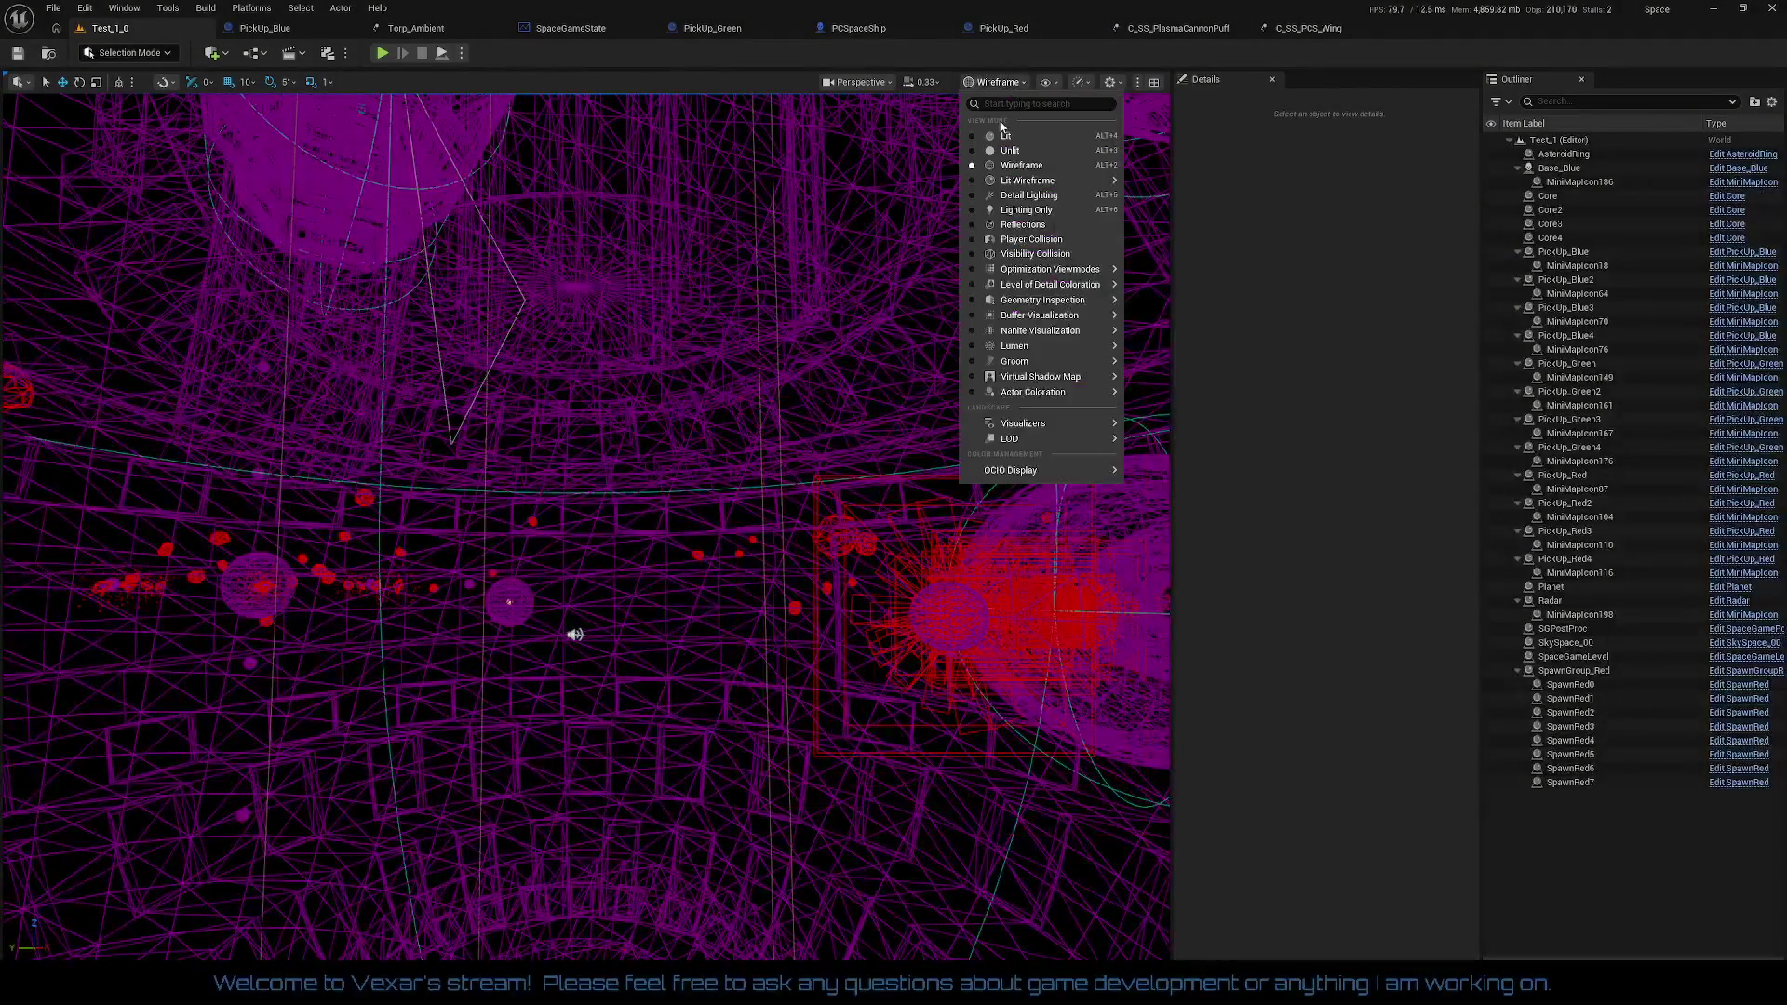
{"action": "left_click", "coordinate": [1010, 138]}
{"action": "left_click_drag", "start_coordinate": [1011, 138], "coordinate": [1154, 144]}
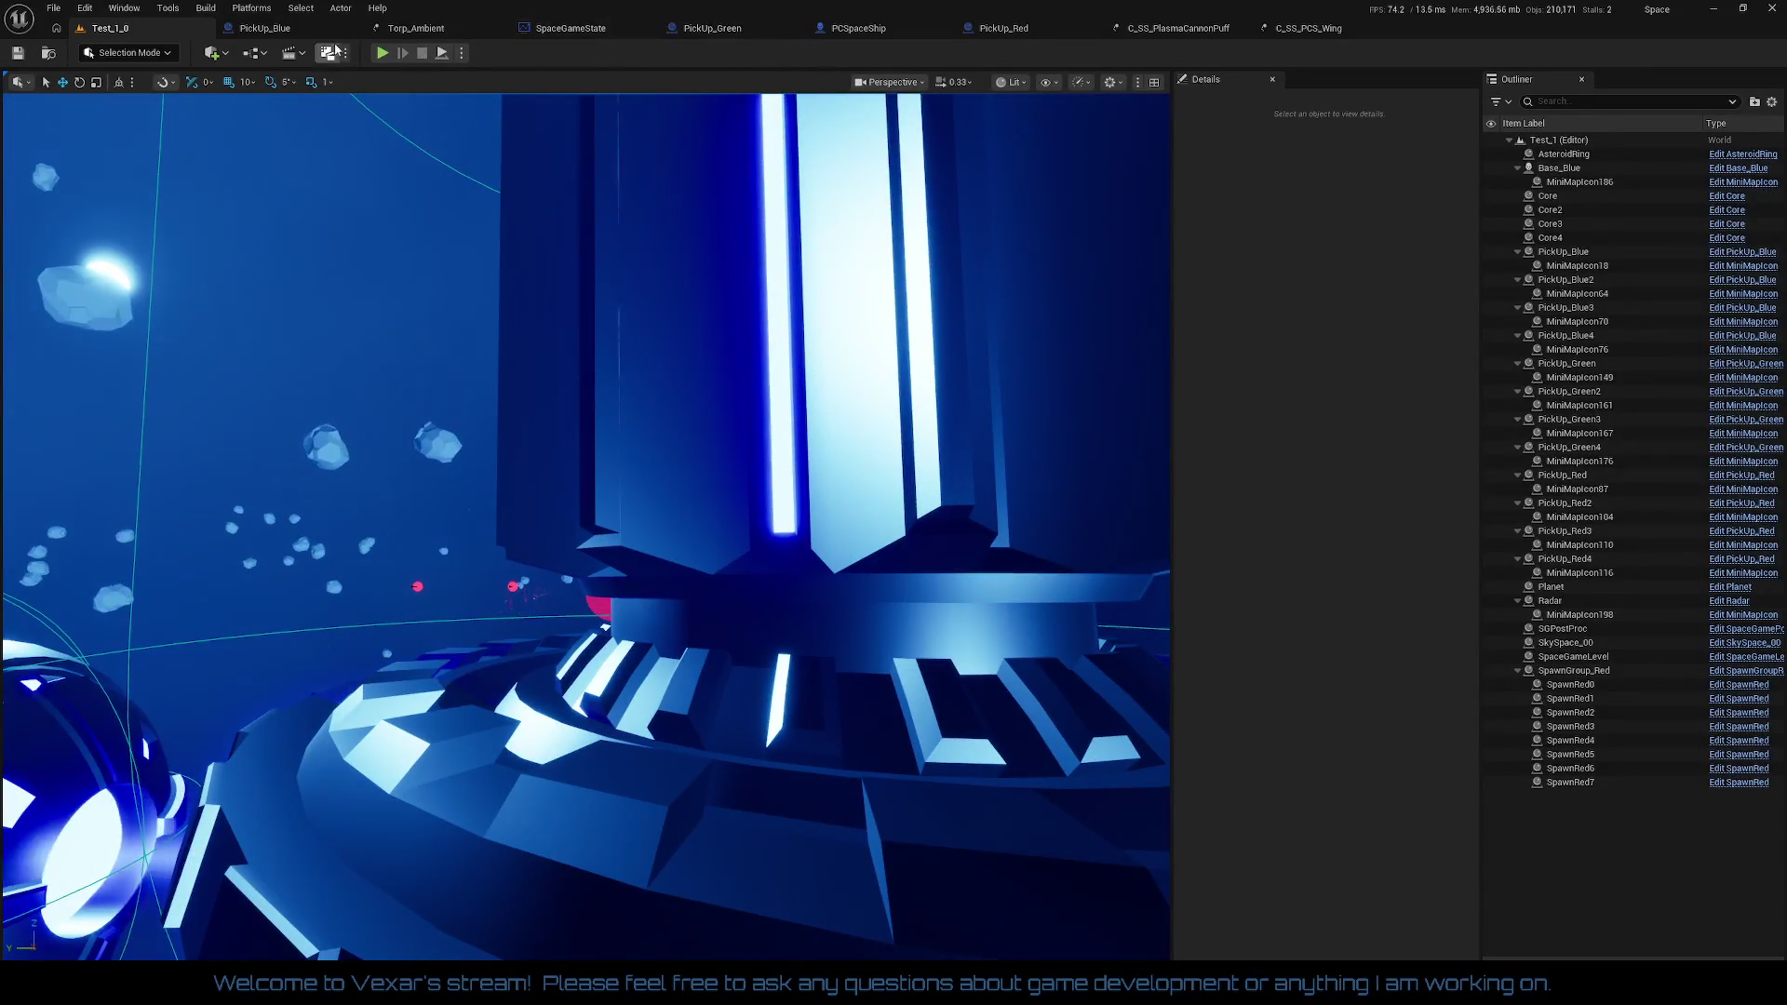
{"action": "left_click", "coordinate": [878, 34]}
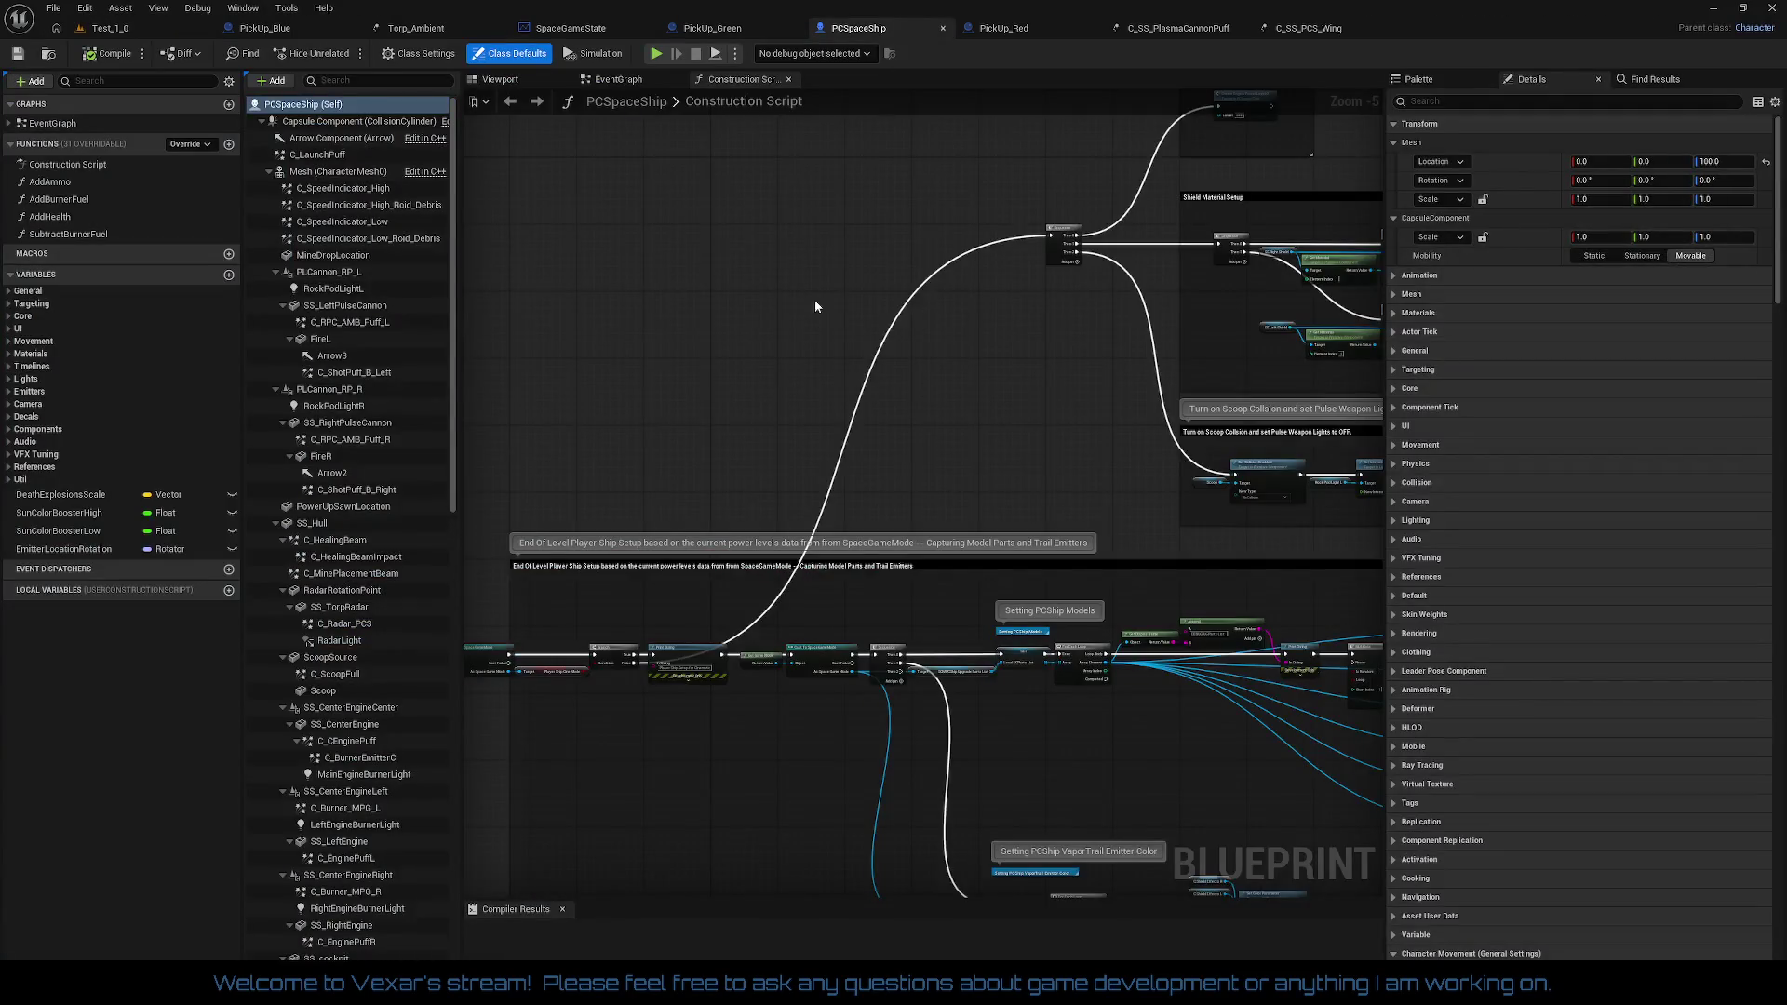
Step: Select and frame the C_RPC_AMB_Puff_L emitter in PCSpaceShip's Viewport, then go to SpaceGameState
{"action": "left_click", "coordinate": [522, 80]}
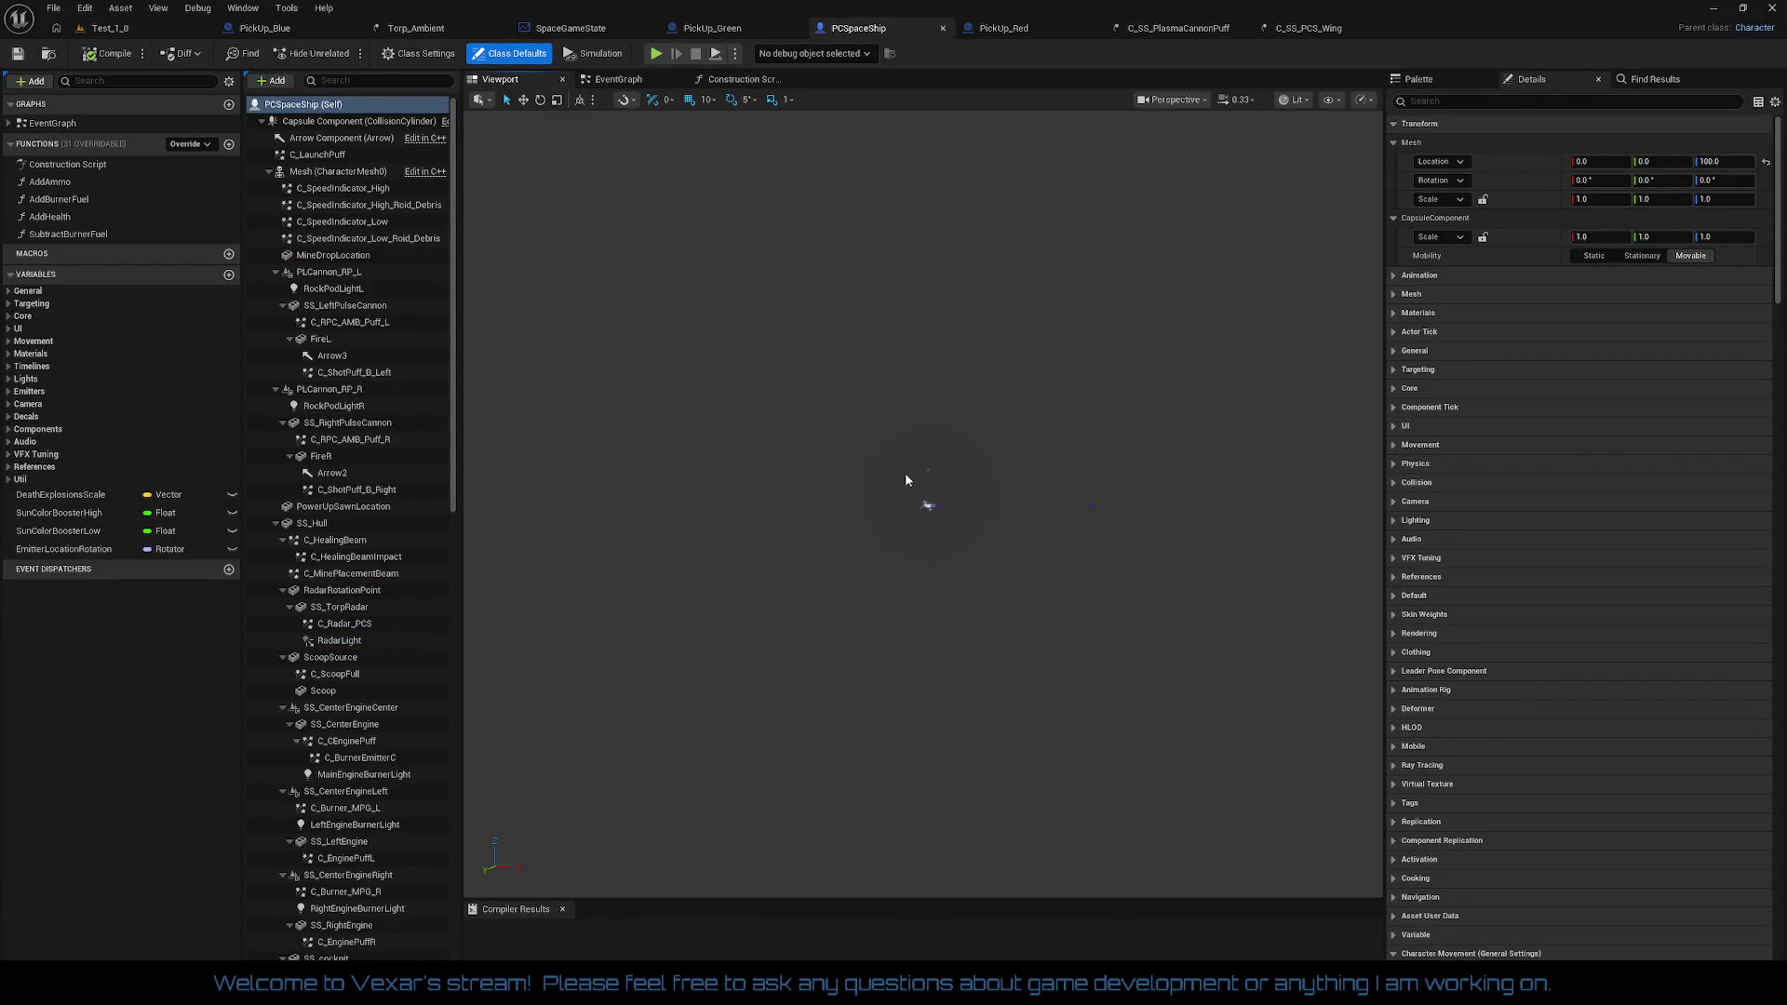
{"action": "left_click_drag", "start_coordinate": [1003, 582], "coordinate": [894, 382]}
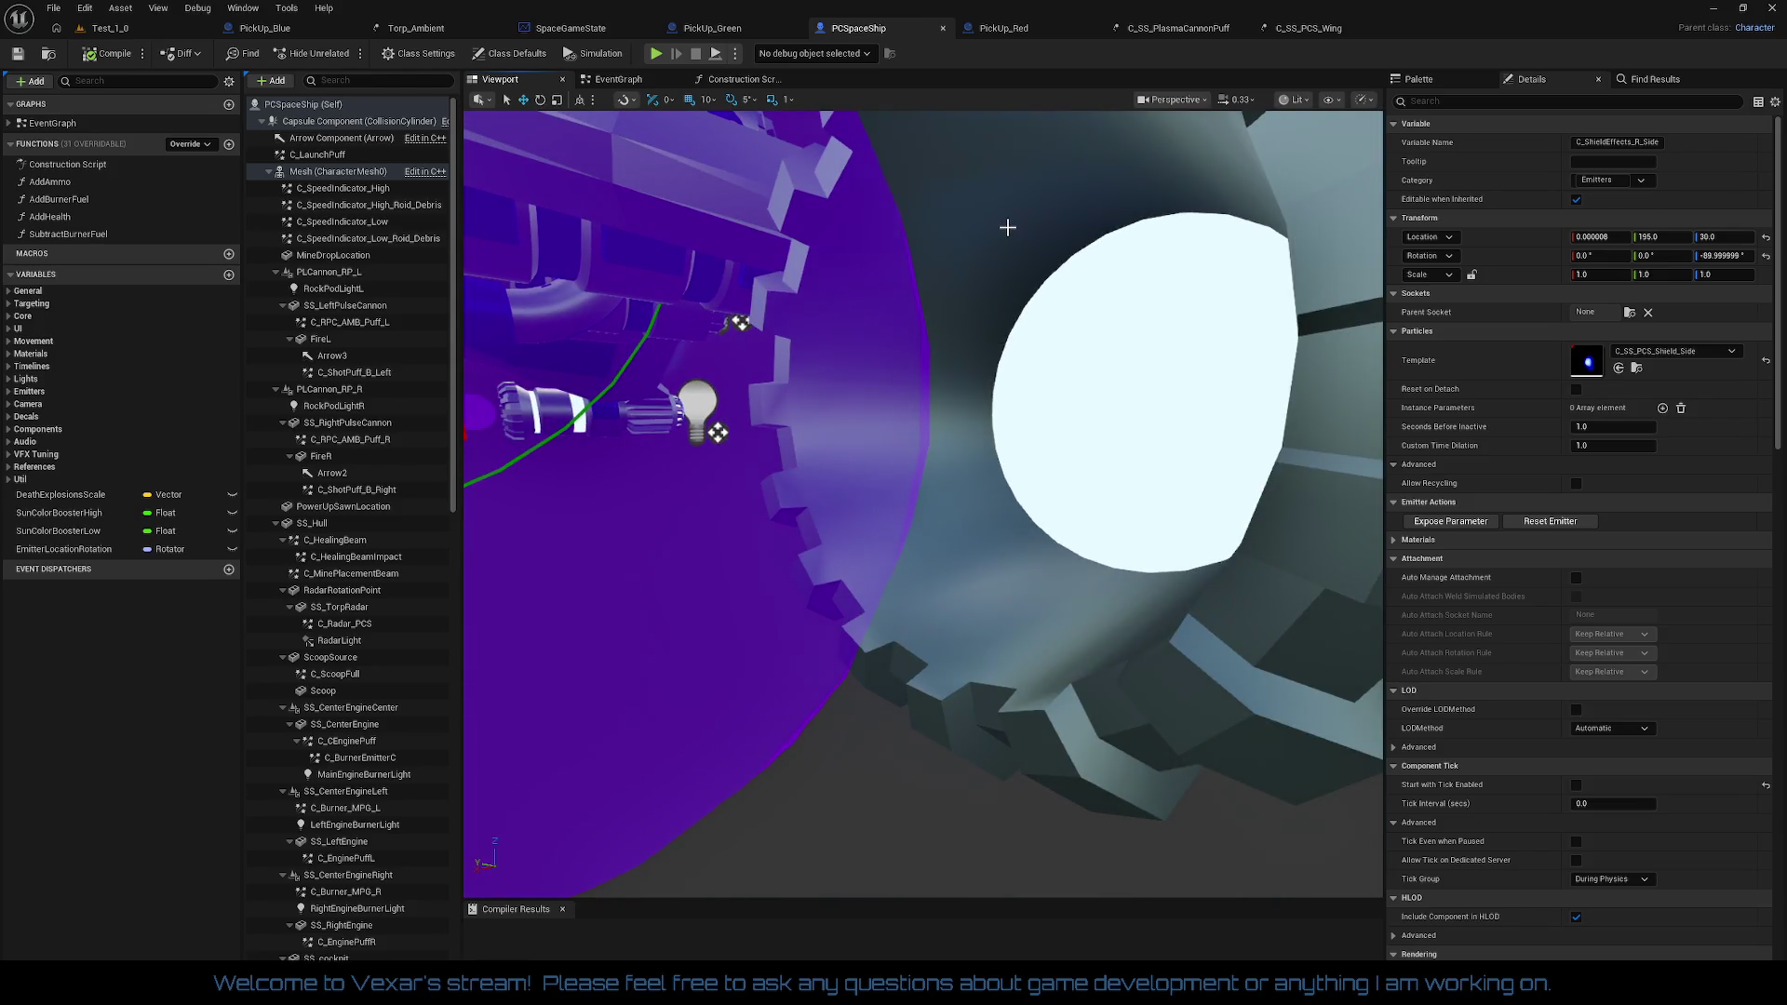
{"action": "left_click", "coordinate": [805, 476]}
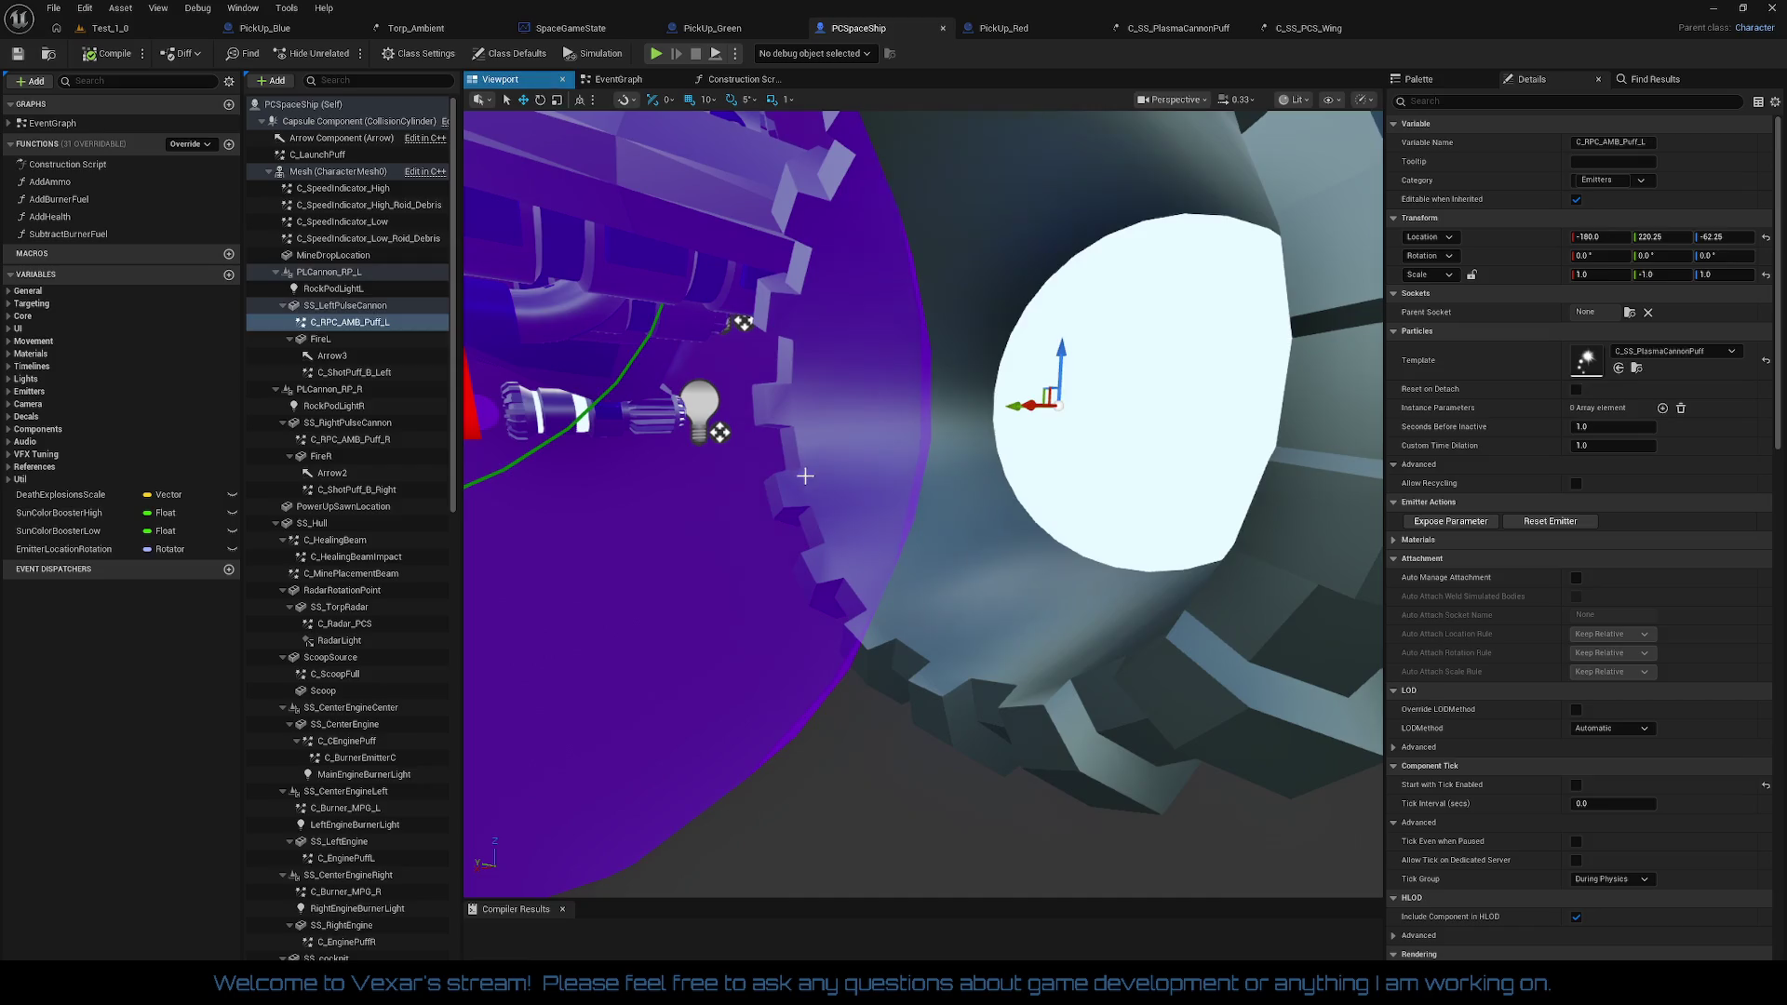
{"action": "double_click", "coordinate": [361, 326]}
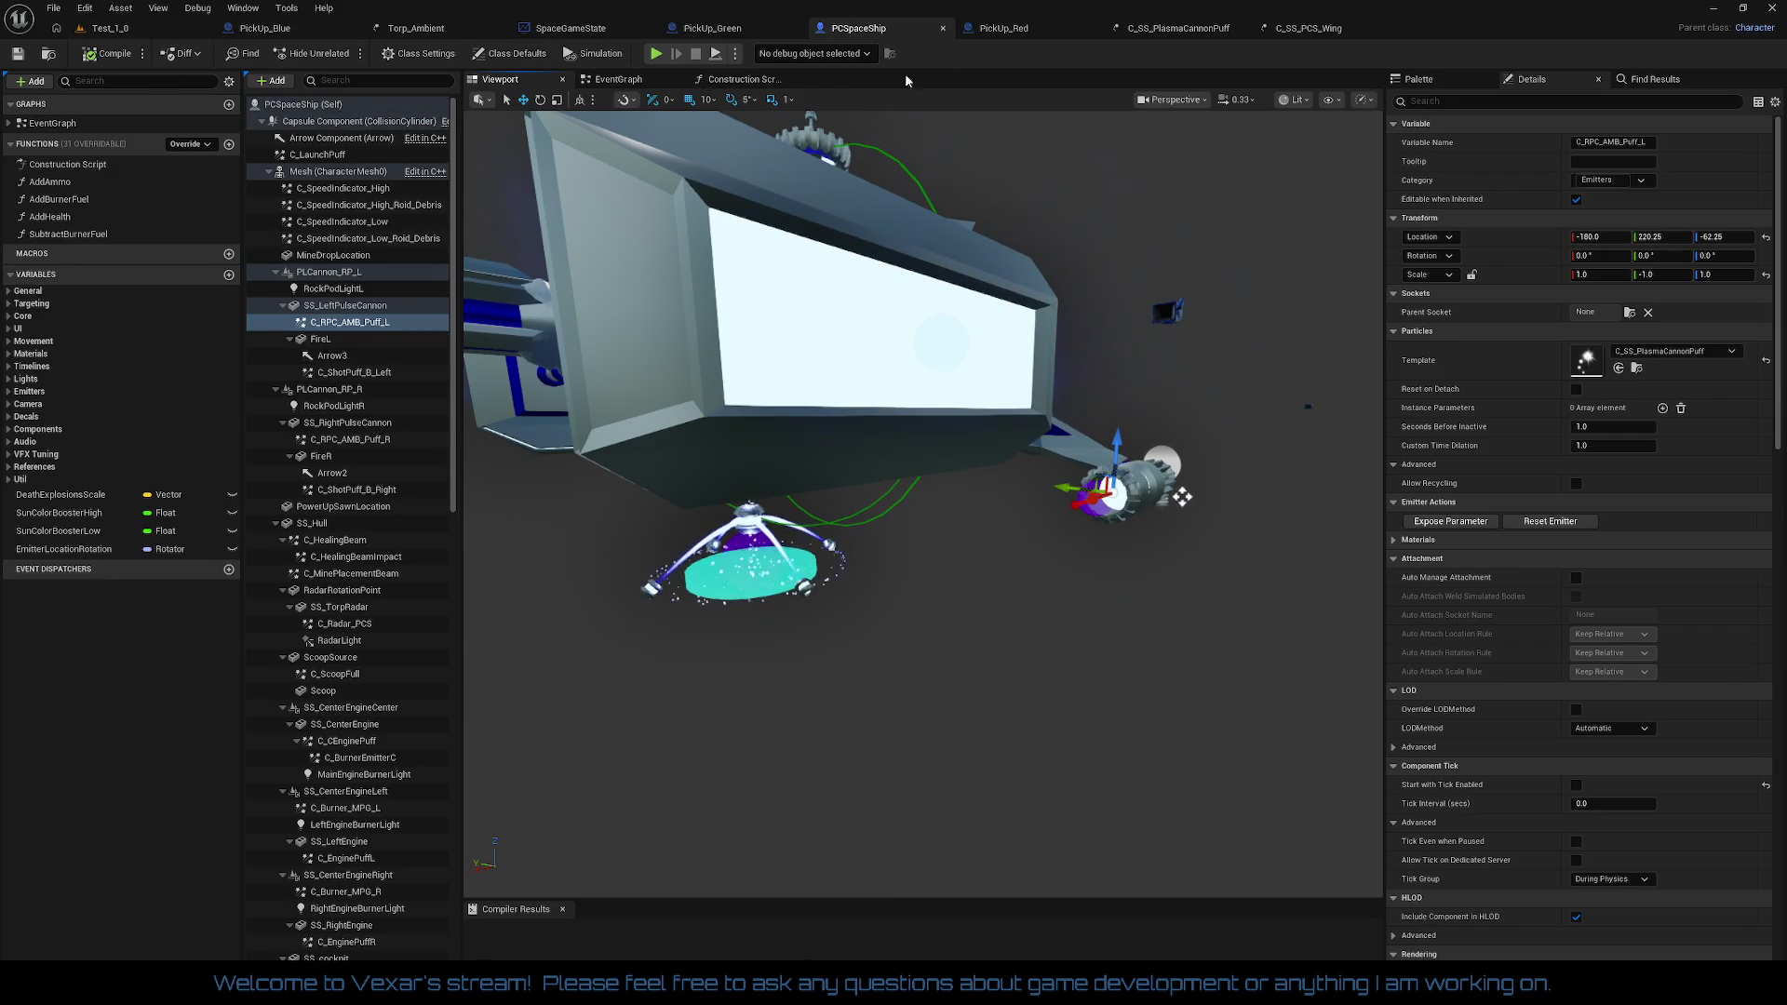
{"action": "left_click", "coordinate": [571, 28]}
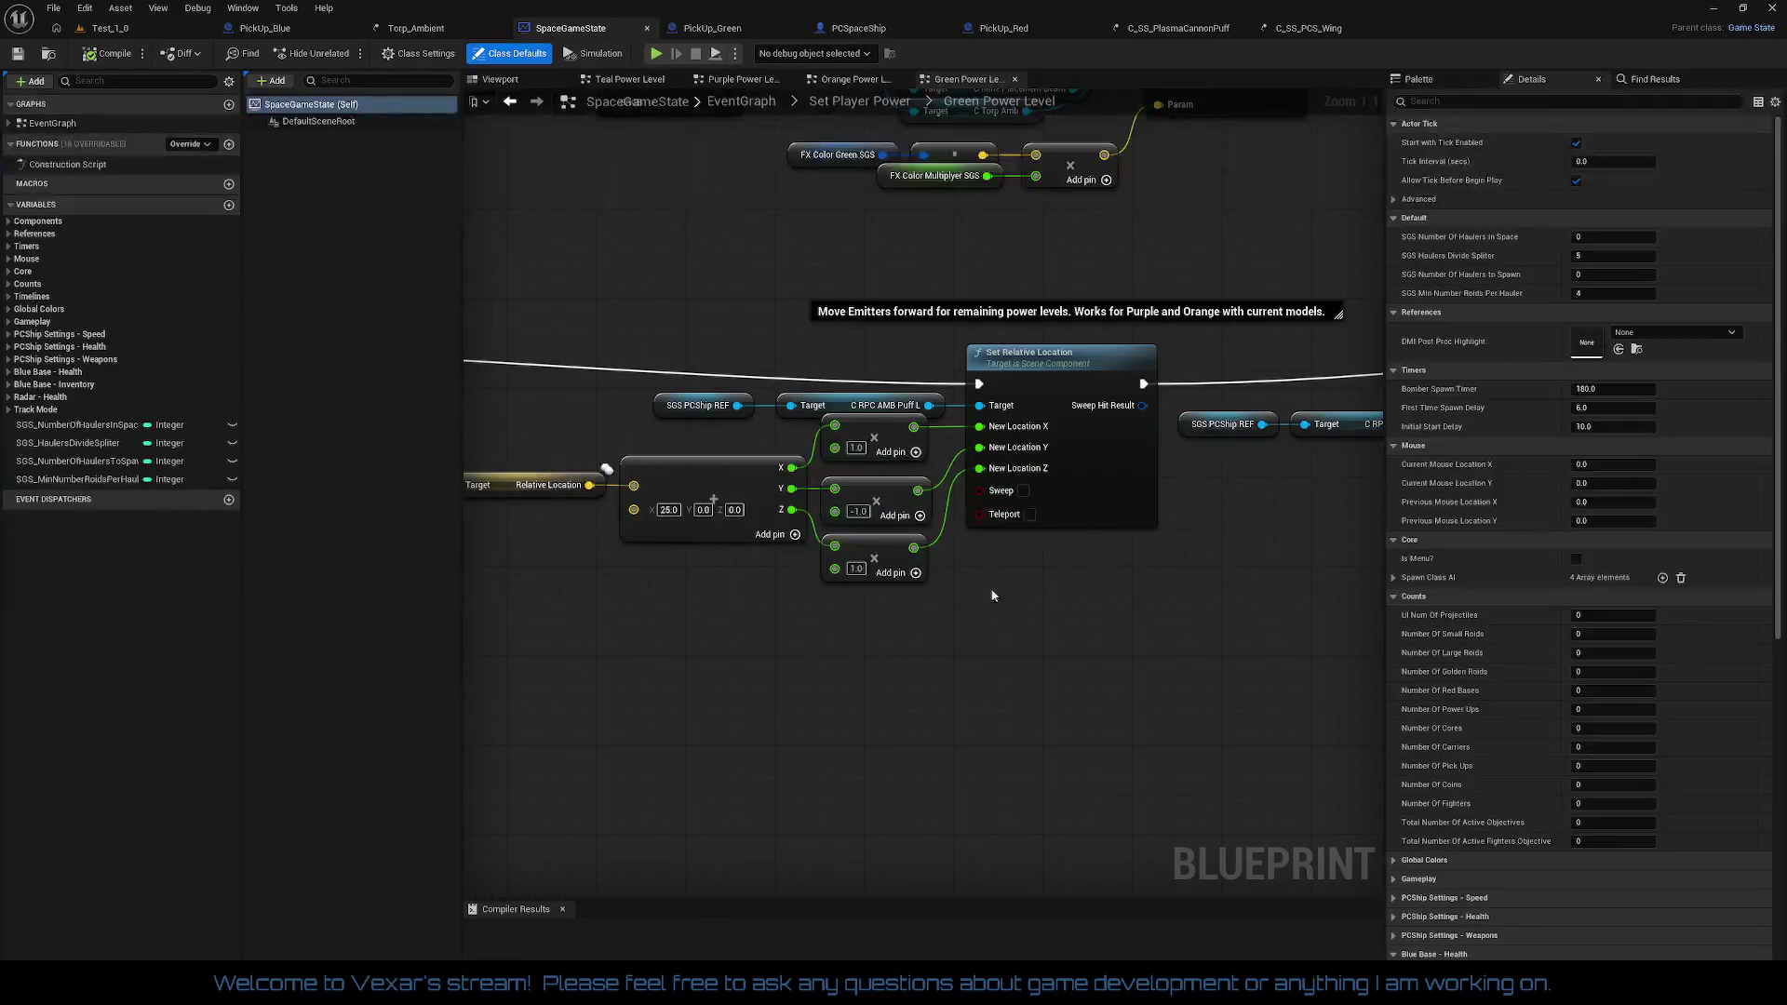
Step: Delete the three multiply nodes from the puff emitter chain
{"action": "left_click_drag", "start_coordinate": [937, 674], "coordinate": [850, 458]}
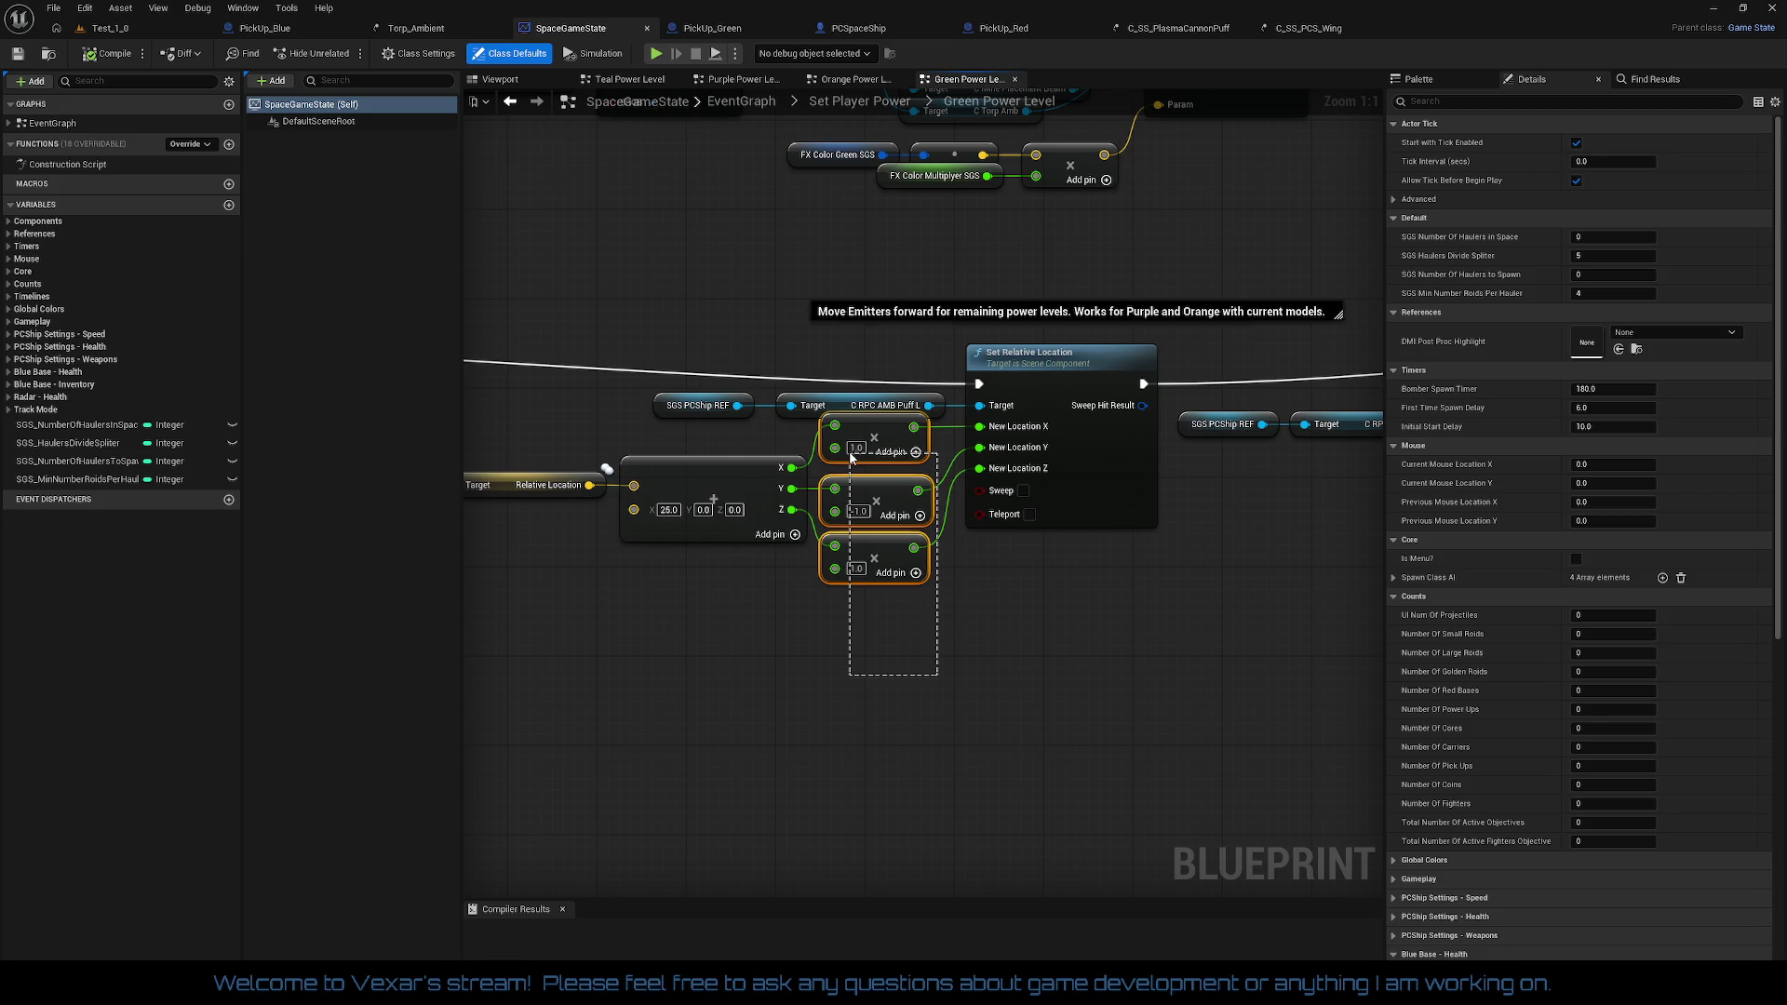
{"action": "left_click_drag", "start_coordinate": [852, 457], "coordinate": [852, 451]}
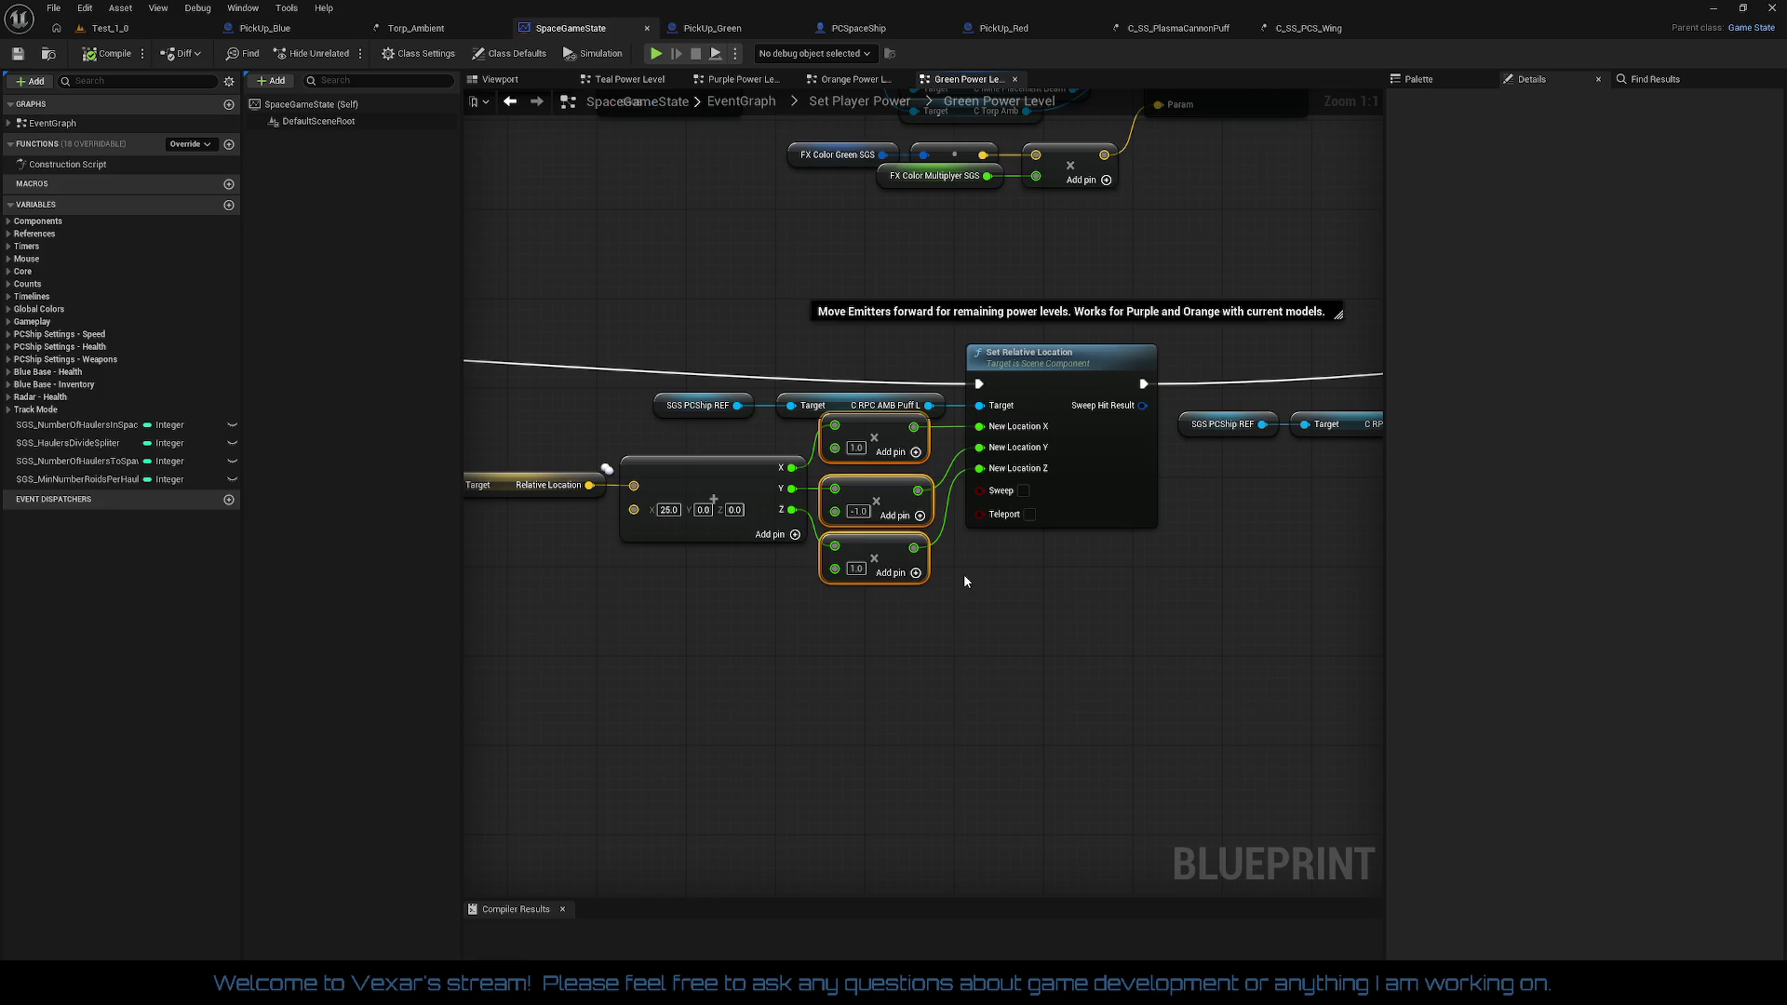
{"action": "key", "text": "Delete"}
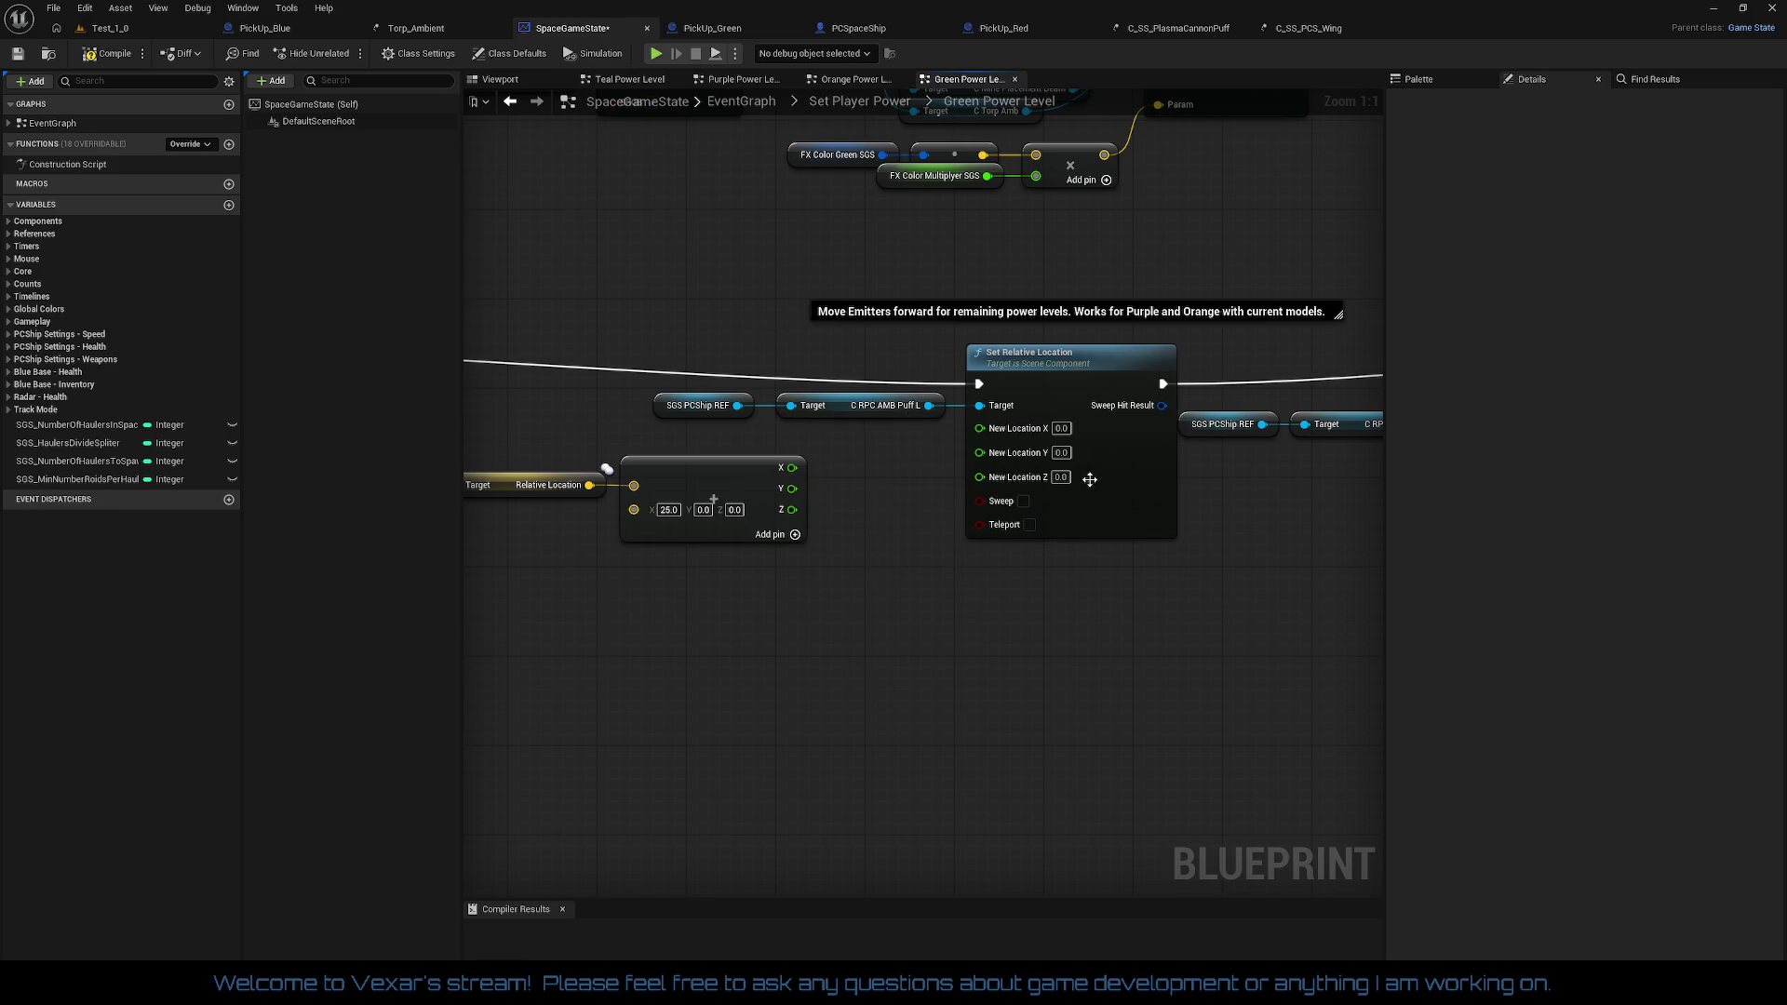
Step: Recombine New Location and the add node's outputs, wiring Relative Location + (25, 0, 0) into New Location
{"action": "right_click", "coordinate": [1019, 453]}
{"action": "left_click", "coordinate": [1070, 513]}
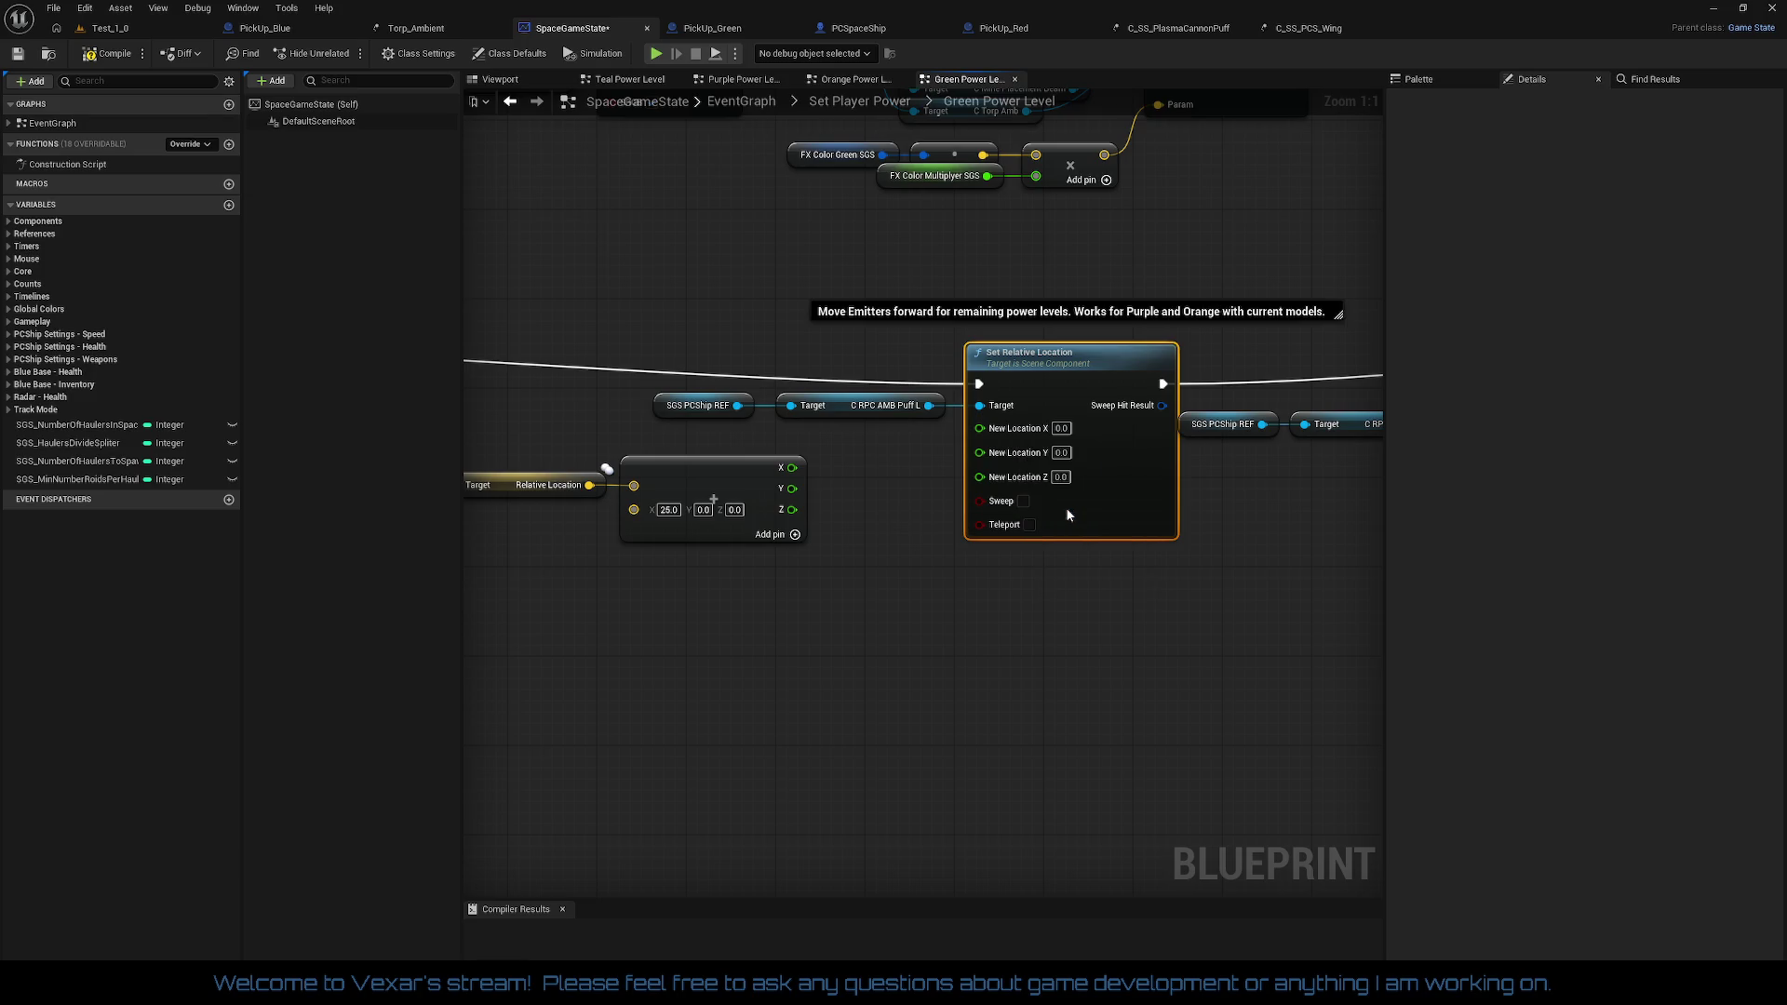
{"action": "right_click", "coordinate": [792, 490]}
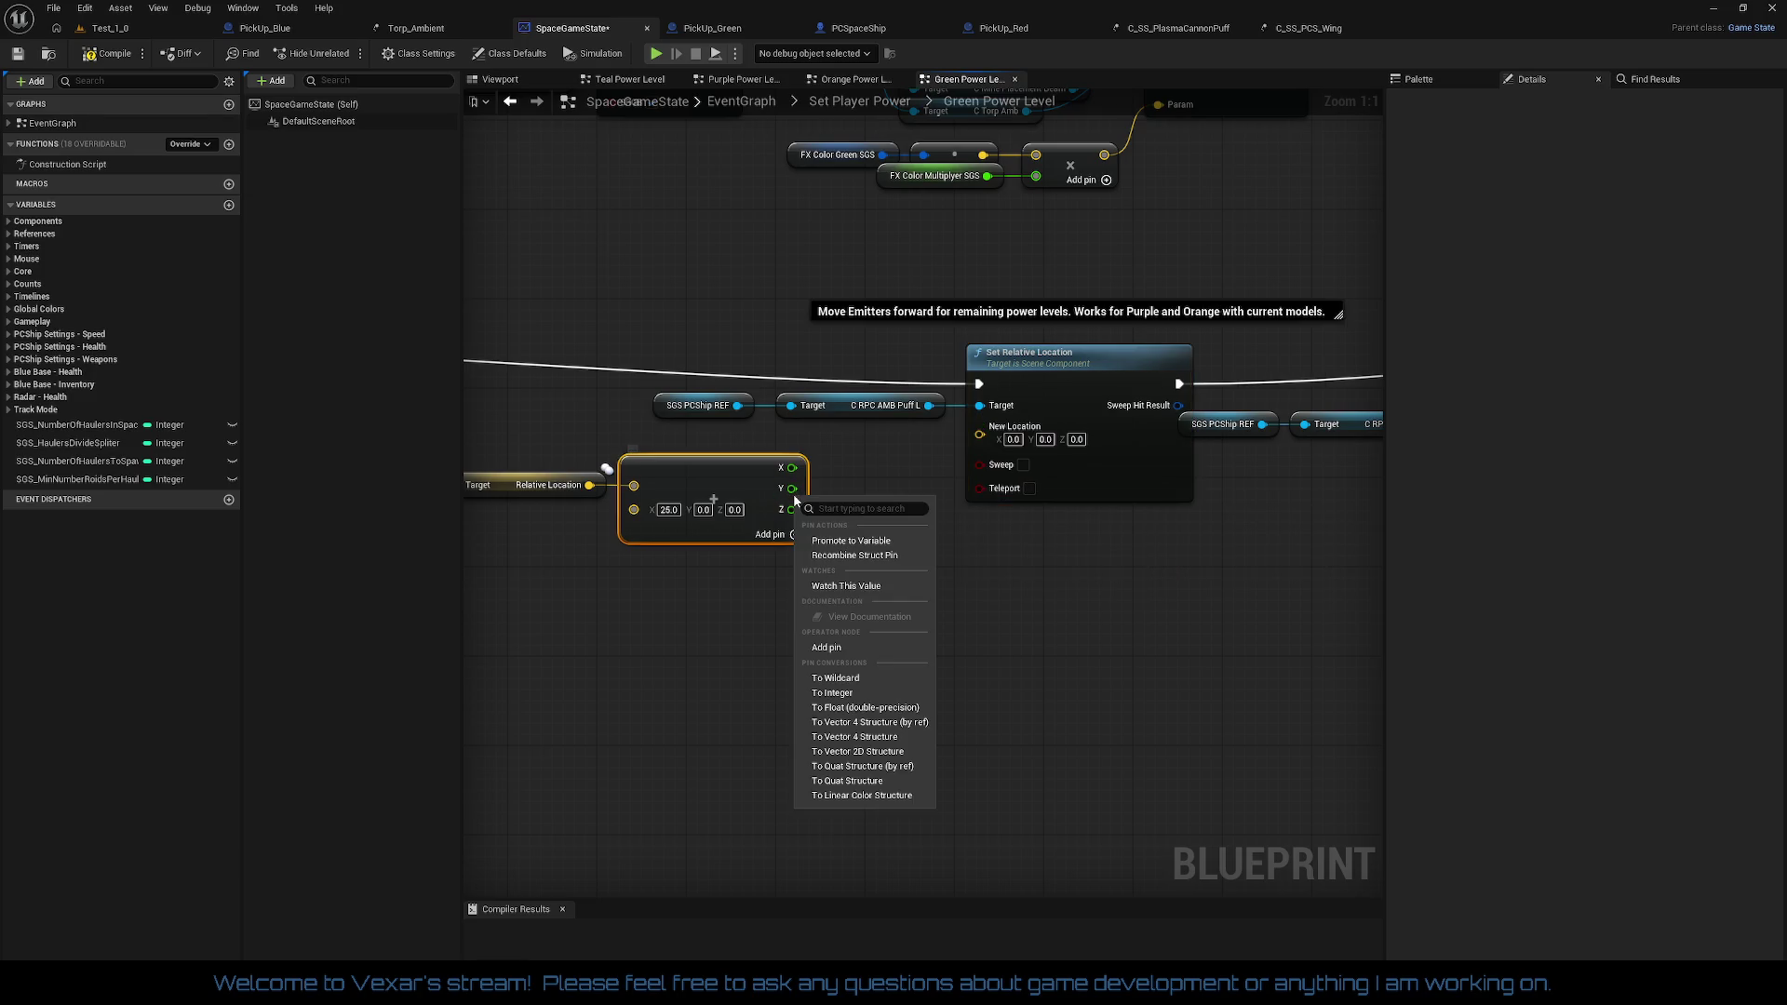
{"action": "left_click", "coordinate": [853, 560]}
{"action": "mouse_move", "coordinate": [675, 482]}
{"action": "left_mouse_down"}
{"action": "mouse_move", "coordinate": [1168, 510]}
{"action": "mouse_move", "coordinate": [1217, 602]}
{"action": "left_mouse_up"}
{"action": "right_click", "coordinate": [1215, 606]}
{"action": "left_click", "coordinate": [1113, 585]}
Step: Select the Puff R node chain, then bring the Puff L chain back into view
{"action": "mouse_move", "coordinate": [610, 507]}
{"action": "left_mouse_down"}
{"action": "mouse_move", "coordinate": [1115, 578]}
{"action": "mouse_move", "coordinate": [1285, 622]}
{"action": "mouse_move", "coordinate": [894, 578]}
{"action": "mouse_move", "coordinate": [1057, 470]}
{"action": "mouse_move", "coordinate": [1137, 488]}
{"action": "mouse_move", "coordinate": [1135, 471]}
{"action": "mouse_move", "coordinate": [818, 555]}
{"action": "mouse_move", "coordinate": [1098, 582]}
{"action": "left_mouse_up"}
{"action": "mouse_move", "coordinate": [665, 345]}
{"action": "left_mouse_down"}
{"action": "mouse_move", "coordinate": [1389, 477]}
{"action": "mouse_move", "coordinate": [1327, 500]}
{"action": "left_mouse_up"}
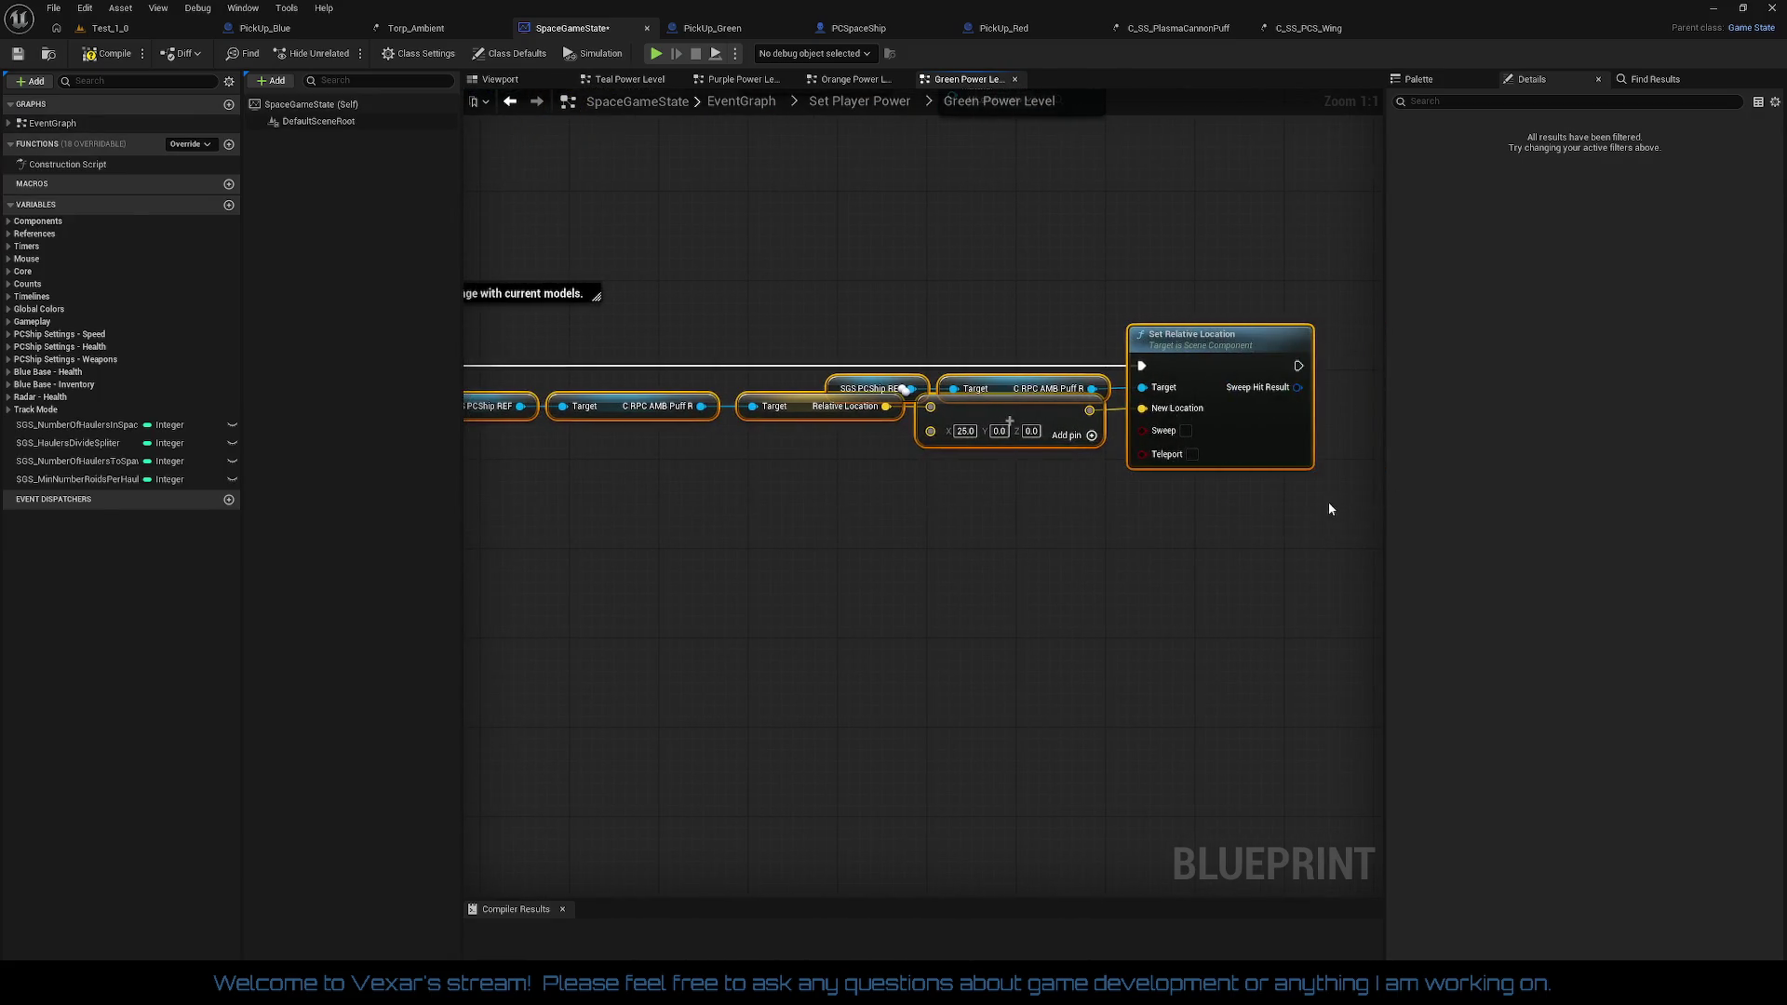
{"action": "left_click", "coordinate": [1248, 542]}
{"action": "left_click_drag", "start_coordinate": [1247, 542], "coordinate": [791, 405]}
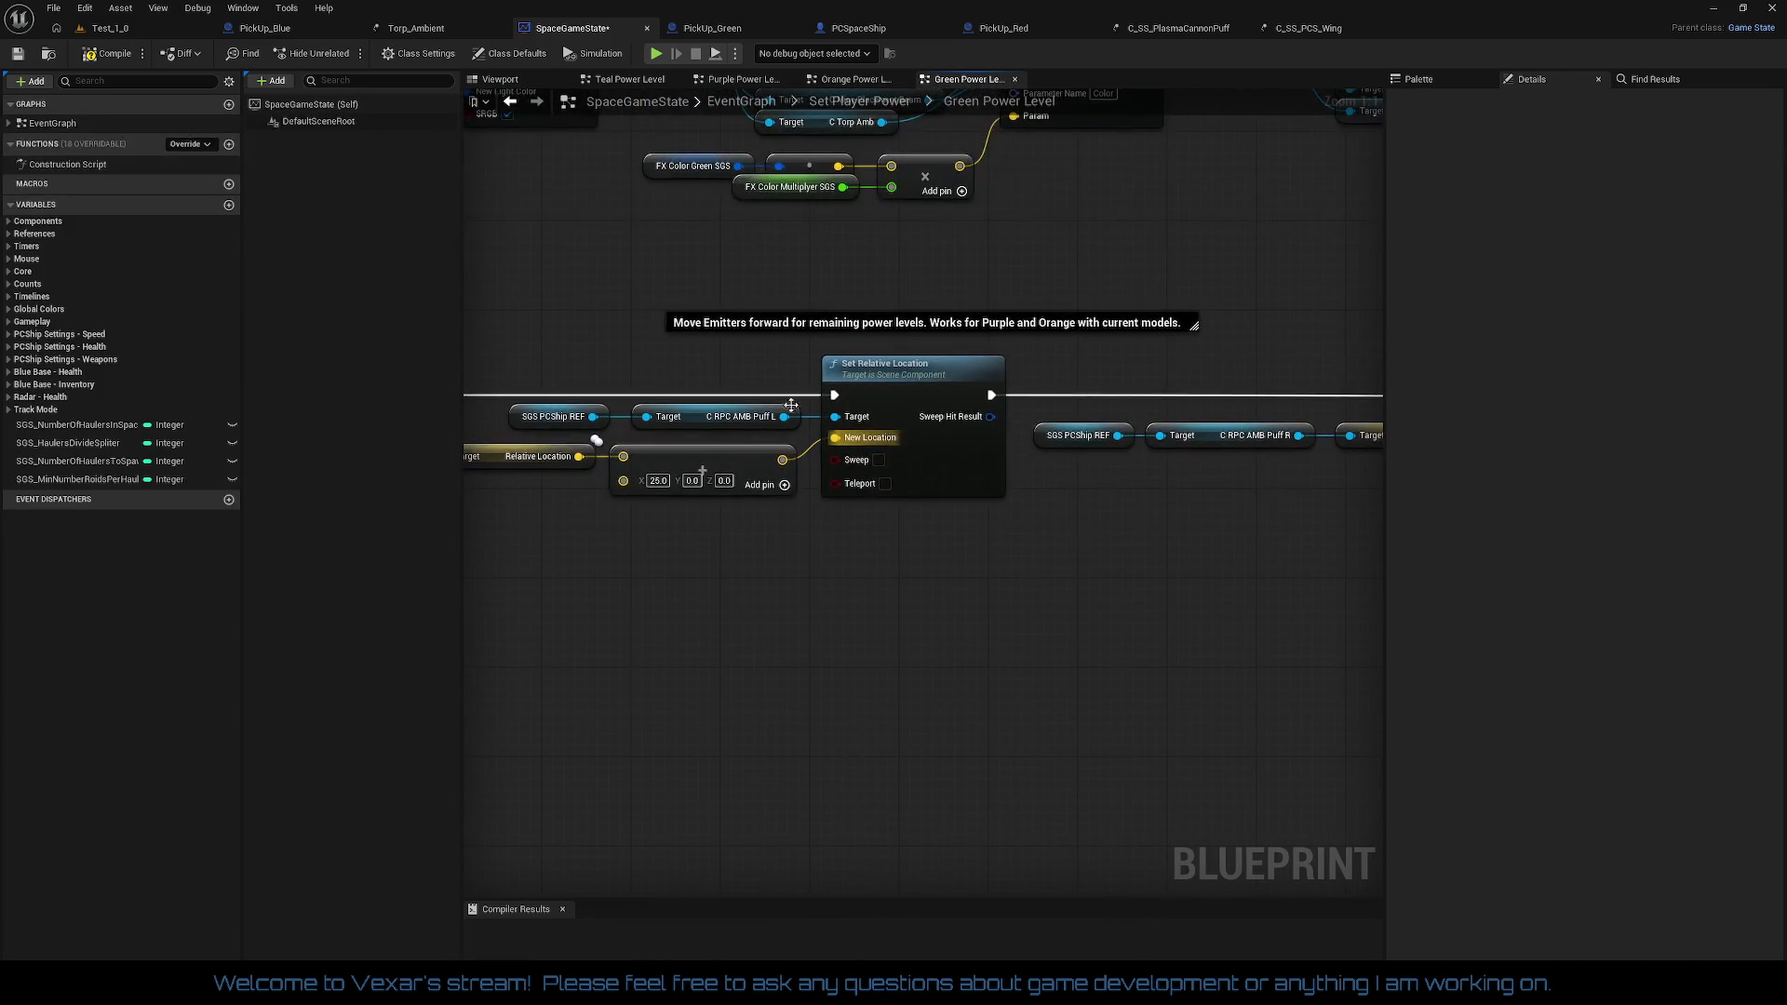
Step: Compile SpaceGameState and review its Set Light Color, Set Relative Location and engine-scale nodes
{"action": "left_click", "coordinate": [133, 54]}
{"action": "mouse_move", "coordinate": [629, 289]}
{"action": "left_mouse_down"}
{"action": "mouse_move", "coordinate": [962, 307]}
{"action": "mouse_move", "coordinate": [540, 325]}
{"action": "mouse_move", "coordinate": [866, 507]}
{"action": "mouse_move", "coordinate": [1261, 590]}
{"action": "mouse_move", "coordinate": [1168, 789]}
{"action": "left_mouse_up"}
{"action": "scroll", "coordinate": [953, 333], "scroll_direction": "down", "scroll_amount": 3}
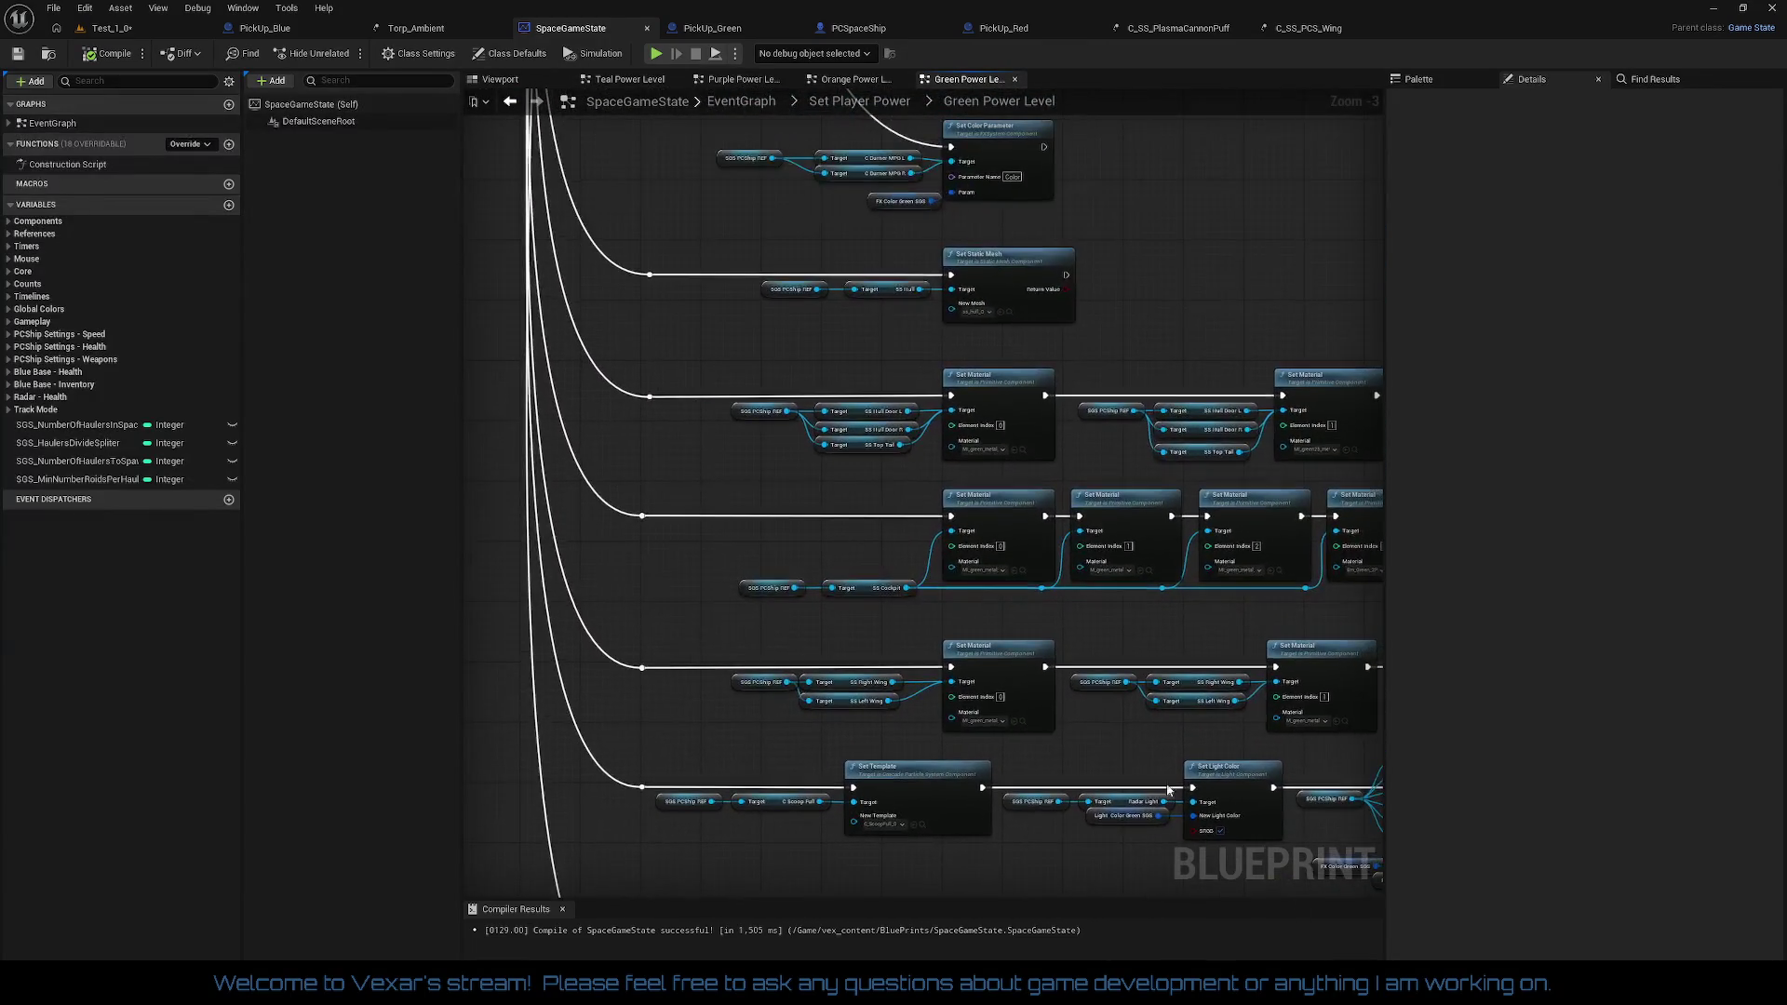
{"action": "scroll", "coordinate": [913, 511], "scroll_direction": "up", "scroll_amount": 3}
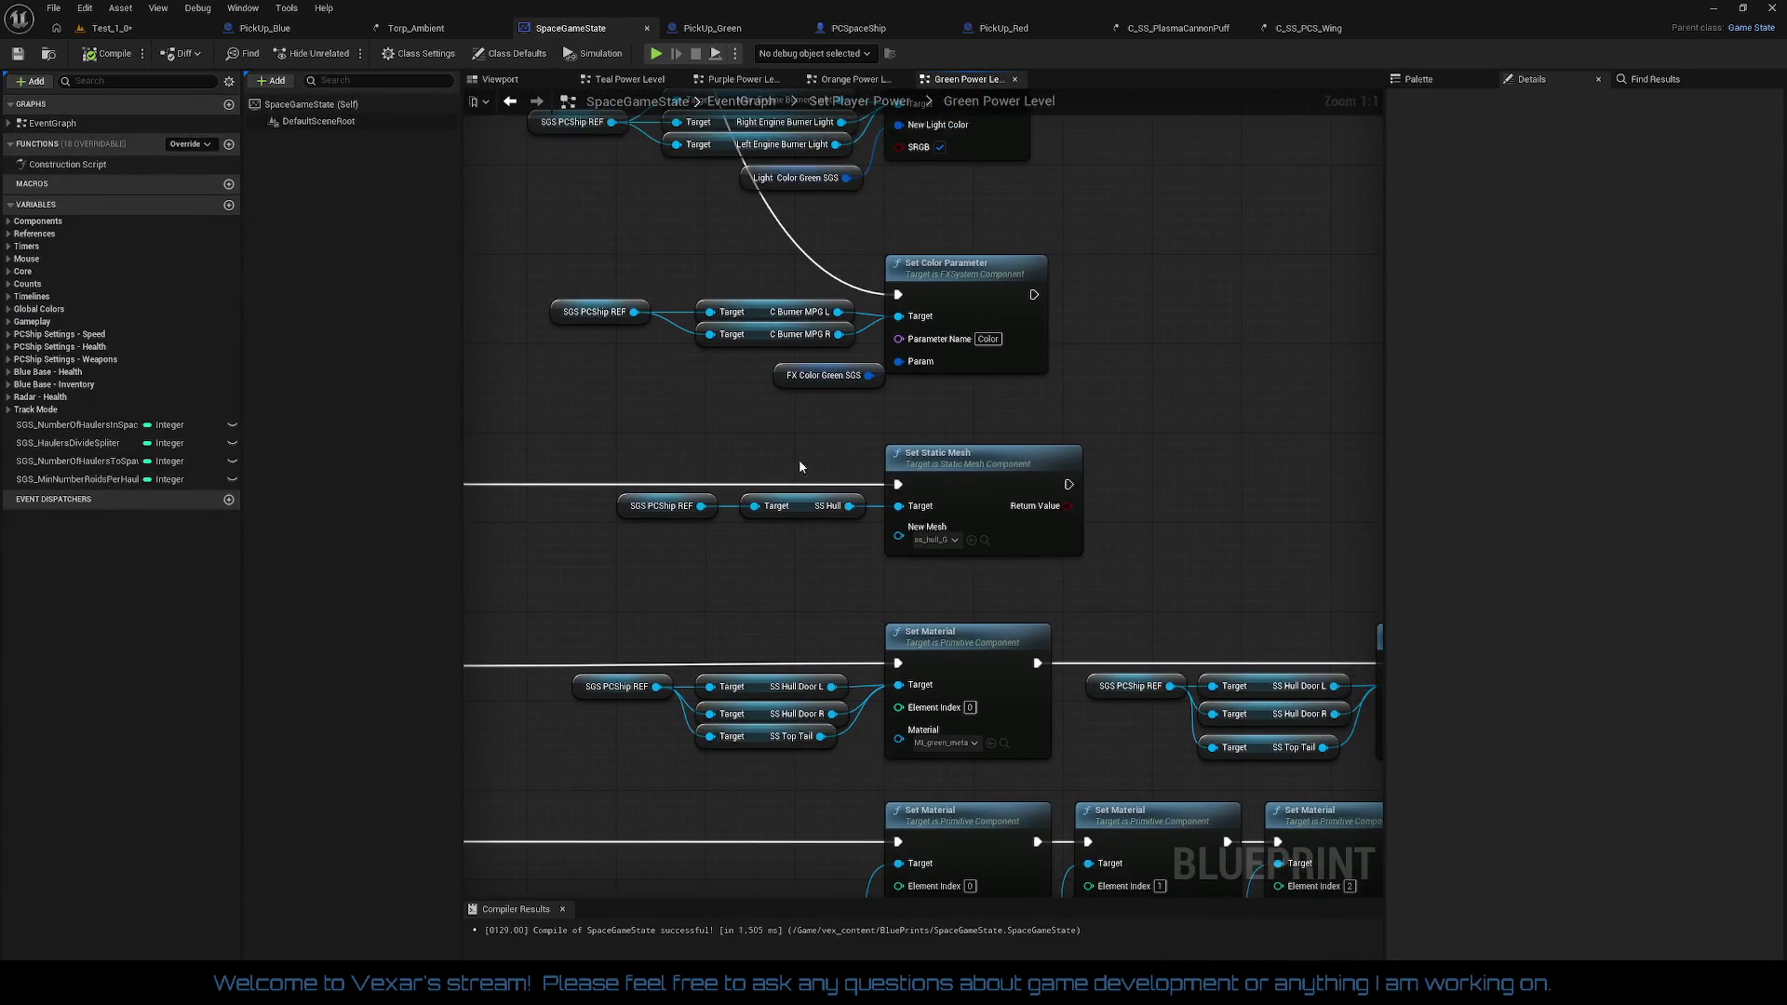
{"action": "left_click_drag", "start_coordinate": [799, 461], "coordinate": [811, 641]}
{"action": "mouse_move", "coordinate": [819, 564]}
{"action": "left_mouse_down"}
{"action": "mouse_move", "coordinate": [806, 556]}
{"action": "mouse_move", "coordinate": [837, 549]}
{"action": "left_mouse_up"}
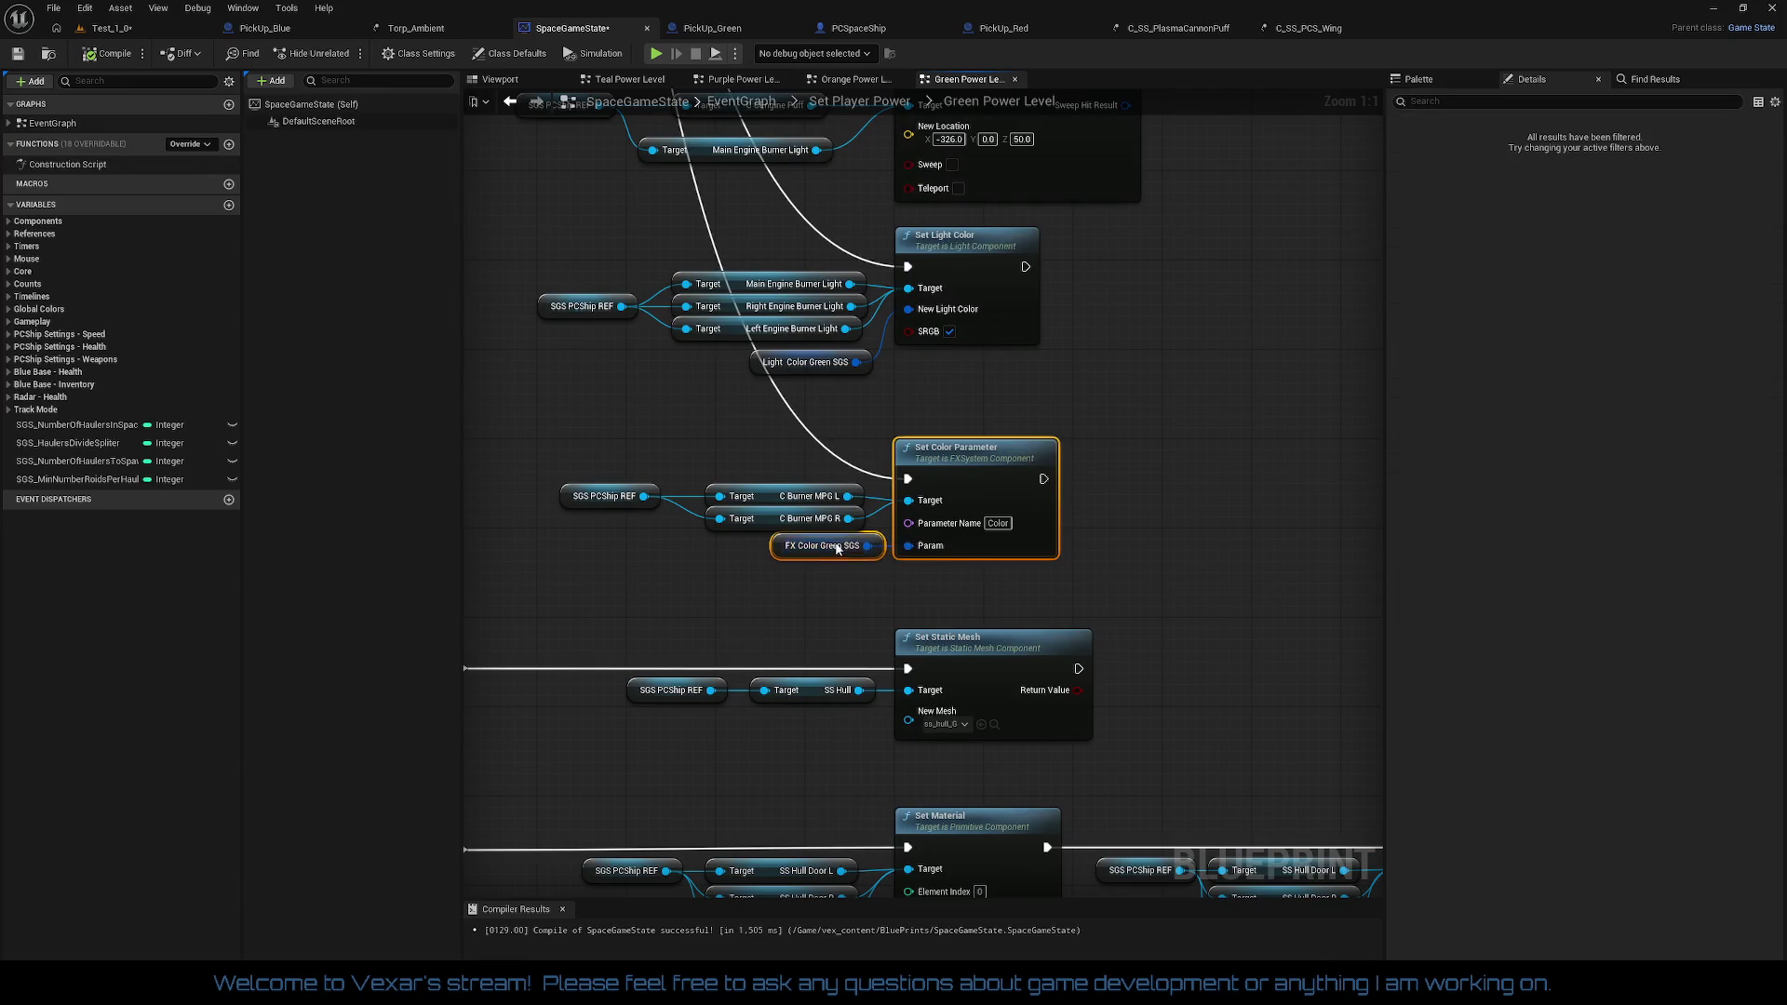
{"action": "left_click", "coordinate": [940, 593]}
{"action": "mouse_move", "coordinate": [939, 594]}
{"action": "left_mouse_down"}
{"action": "mouse_move", "coordinate": [1109, 634]}
{"action": "mouse_move", "coordinate": [1113, 713]}
{"action": "mouse_move", "coordinate": [1050, 630]}
{"action": "left_mouse_up"}
{"action": "mouse_move", "coordinate": [642, 539]}
{"action": "left_mouse_down"}
{"action": "mouse_move", "coordinate": [689, 577]}
{"action": "mouse_move", "coordinate": [745, 726]}
{"action": "mouse_move", "coordinate": [889, 600]}
{"action": "mouse_move", "coordinate": [679, 607]}
{"action": "mouse_move", "coordinate": [710, 678]}
{"action": "mouse_move", "coordinate": [798, 738]}
{"action": "mouse_move", "coordinate": [531, 711]}
{"action": "left_mouse_up"}
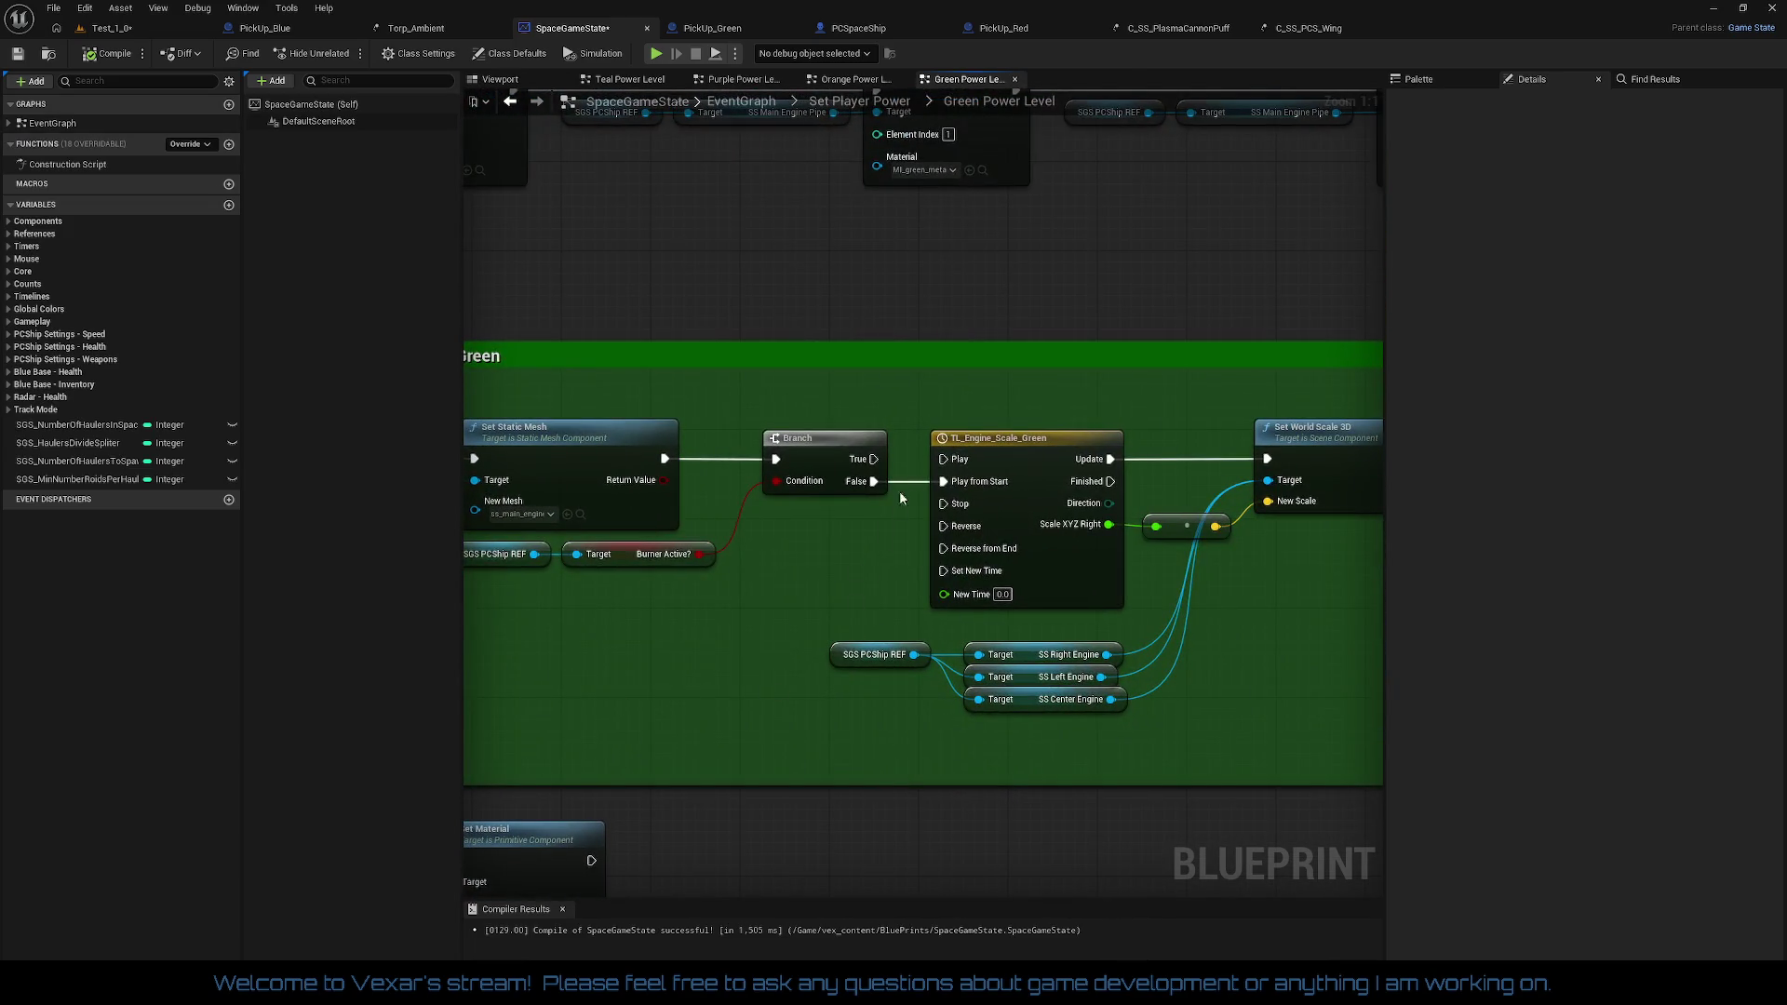
{"action": "left_click_drag", "start_coordinate": [1112, 582], "coordinate": [1113, 582]}
{"action": "left_click_drag", "start_coordinate": [1025, 640], "coordinate": [1128, 745]}
{"action": "mouse_move", "coordinate": [530, 254]}
{"action": "left_mouse_down"}
{"action": "mouse_move", "coordinate": [1078, 713]}
{"action": "mouse_move", "coordinate": [1109, 529]}
{"action": "mouse_move", "coordinate": [1119, 672]}
{"action": "left_mouse_up"}
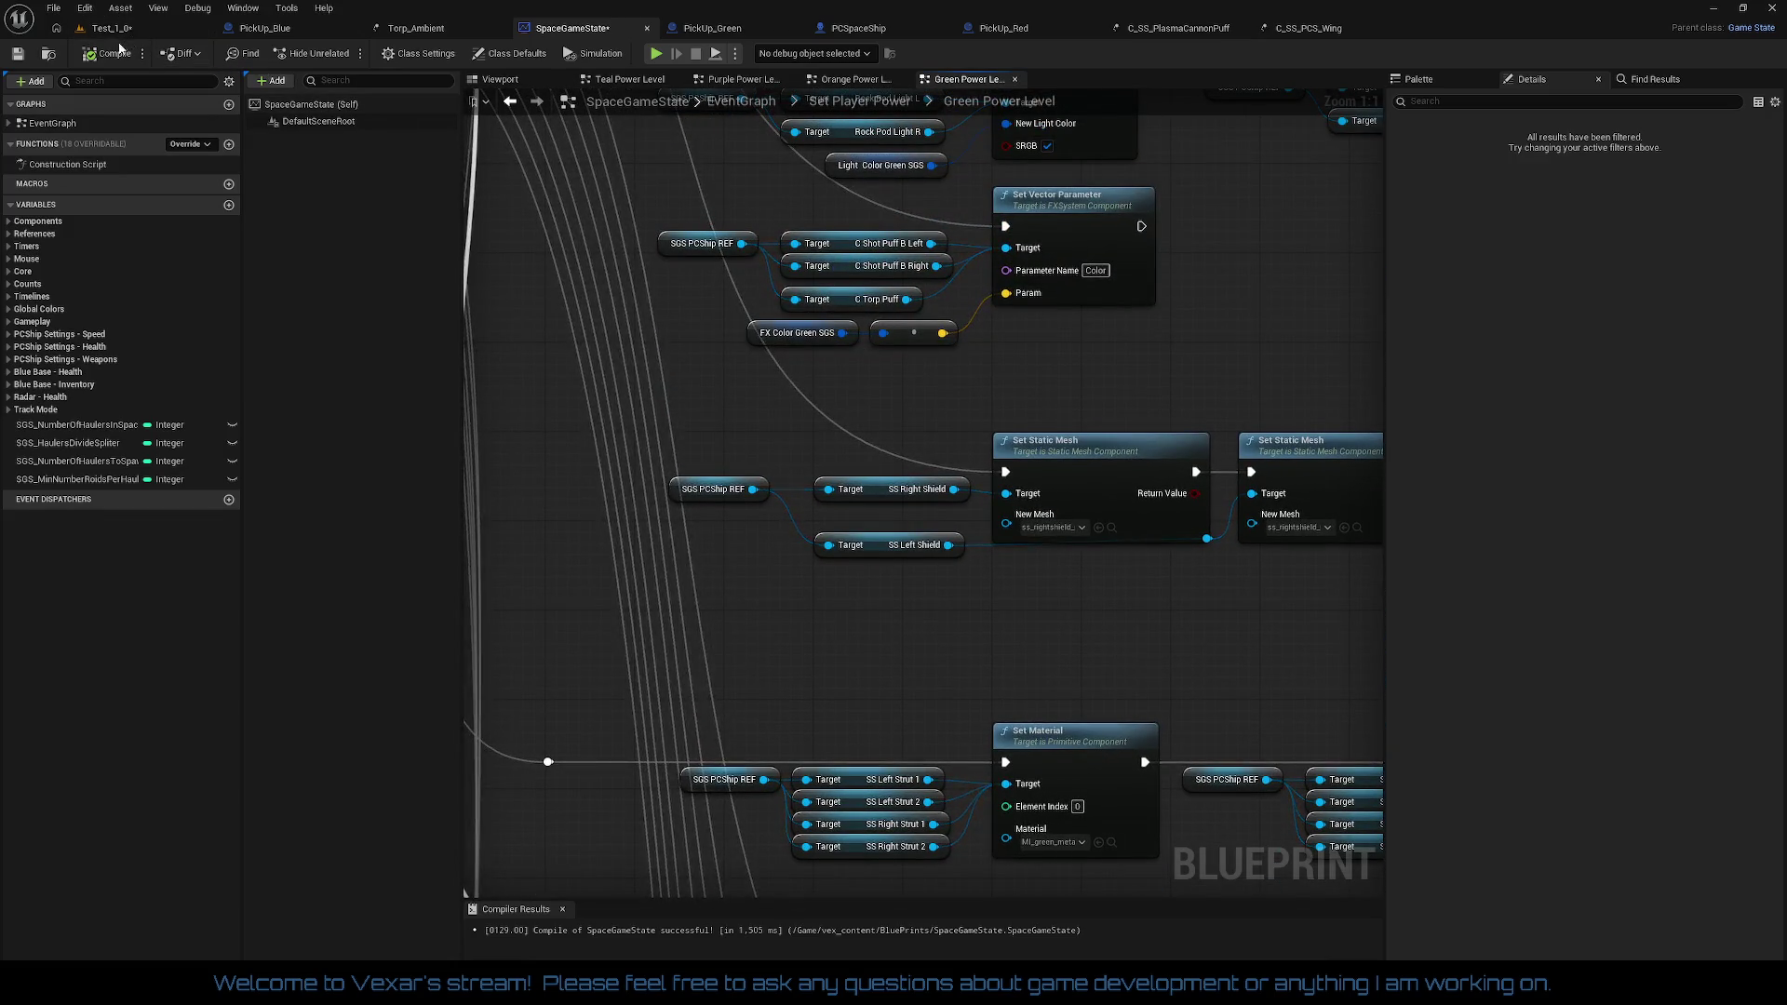
Step: Save SpaceGameState and review the shot/torpedo puff and weapon scale timeline nodes
{"action": "key", "text": "ctrl+s"}
{"action": "left_click_drag", "start_coordinate": [739, 352], "coordinate": [784, 524]}
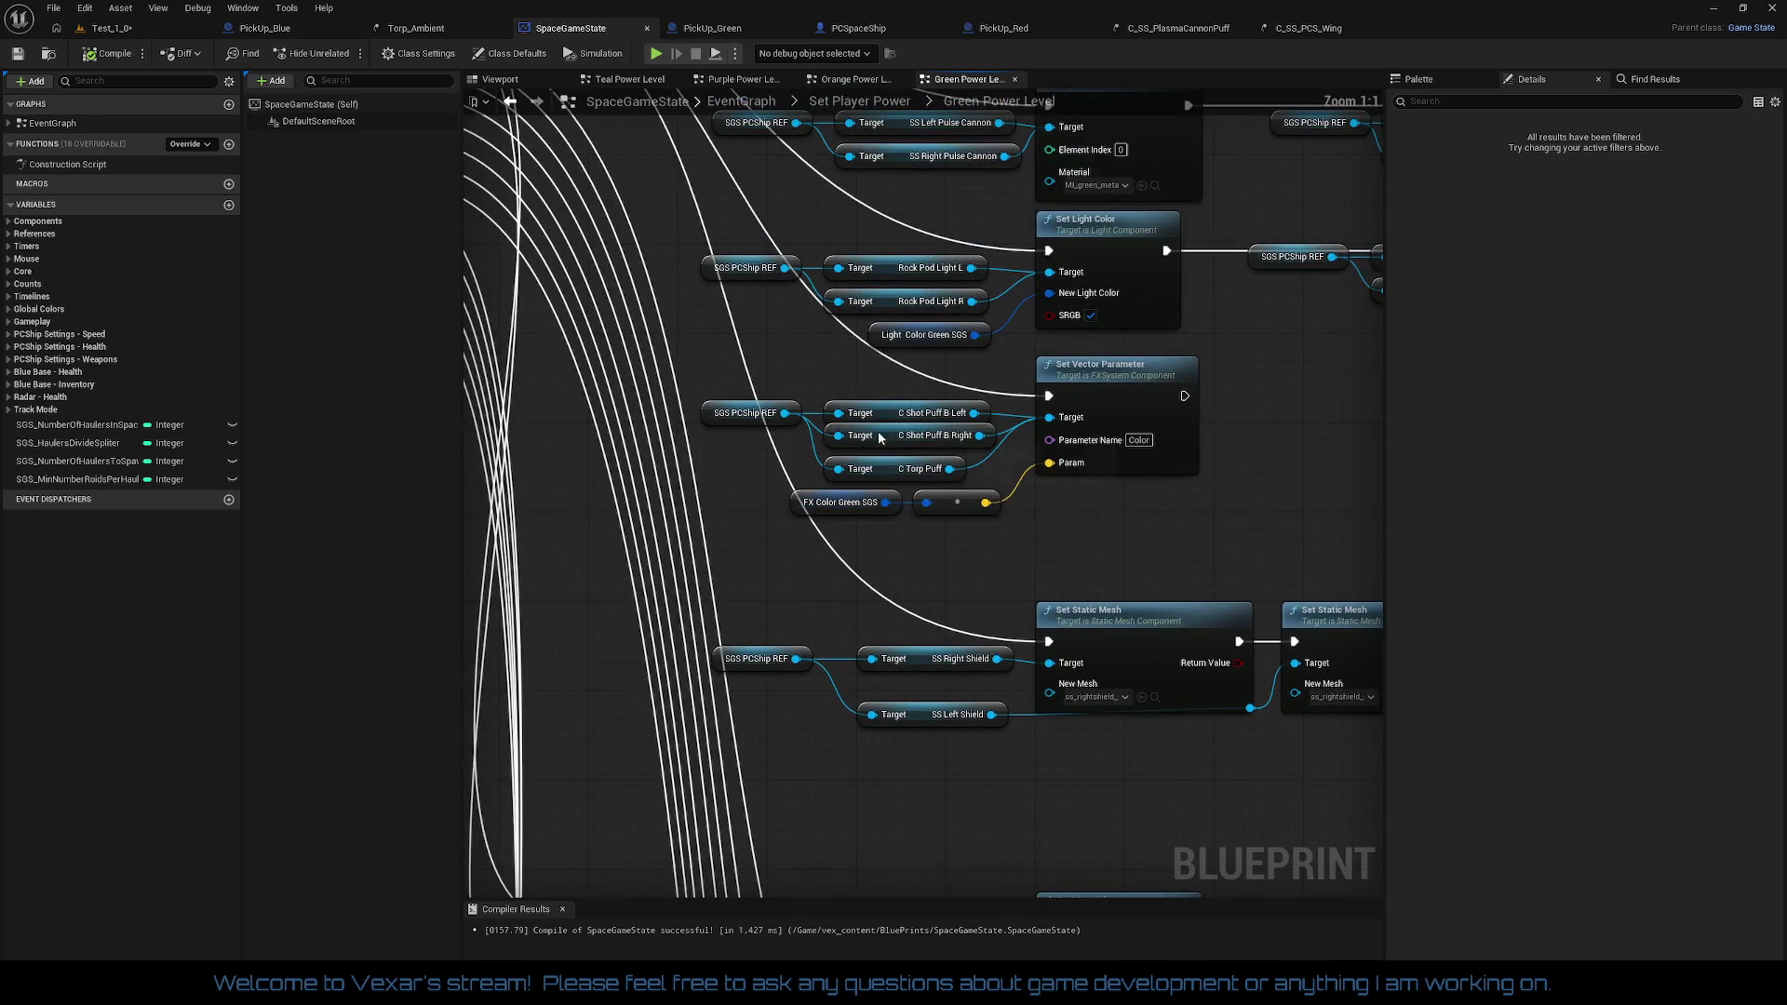
{"action": "mouse_move", "coordinate": [677, 385]}
{"action": "left_mouse_down"}
{"action": "mouse_move", "coordinate": [996, 446]}
{"action": "mouse_move", "coordinate": [987, 488]}
{"action": "left_mouse_up"}
{"action": "mouse_move", "coordinate": [783, 267]}
{"action": "left_mouse_down"}
{"action": "mouse_move", "coordinate": [784, 424]}
{"action": "mouse_move", "coordinate": [730, 463]}
{"action": "mouse_move", "coordinate": [708, 521]}
{"action": "mouse_move", "coordinate": [763, 596]}
{"action": "mouse_move", "coordinate": [750, 853]}
{"action": "mouse_move", "coordinate": [966, 794]}
{"action": "mouse_move", "coordinate": [950, 742]}
{"action": "mouse_move", "coordinate": [850, 711]}
{"action": "mouse_move", "coordinate": [1253, 558]}
{"action": "mouse_move", "coordinate": [1377, 670]}
{"action": "mouse_move", "coordinate": [586, 484]}
{"action": "mouse_move", "coordinate": [651, 522]}
{"action": "left_mouse_up"}
{"action": "left_click_drag", "start_coordinate": [587, 603], "coordinate": [549, 614]}
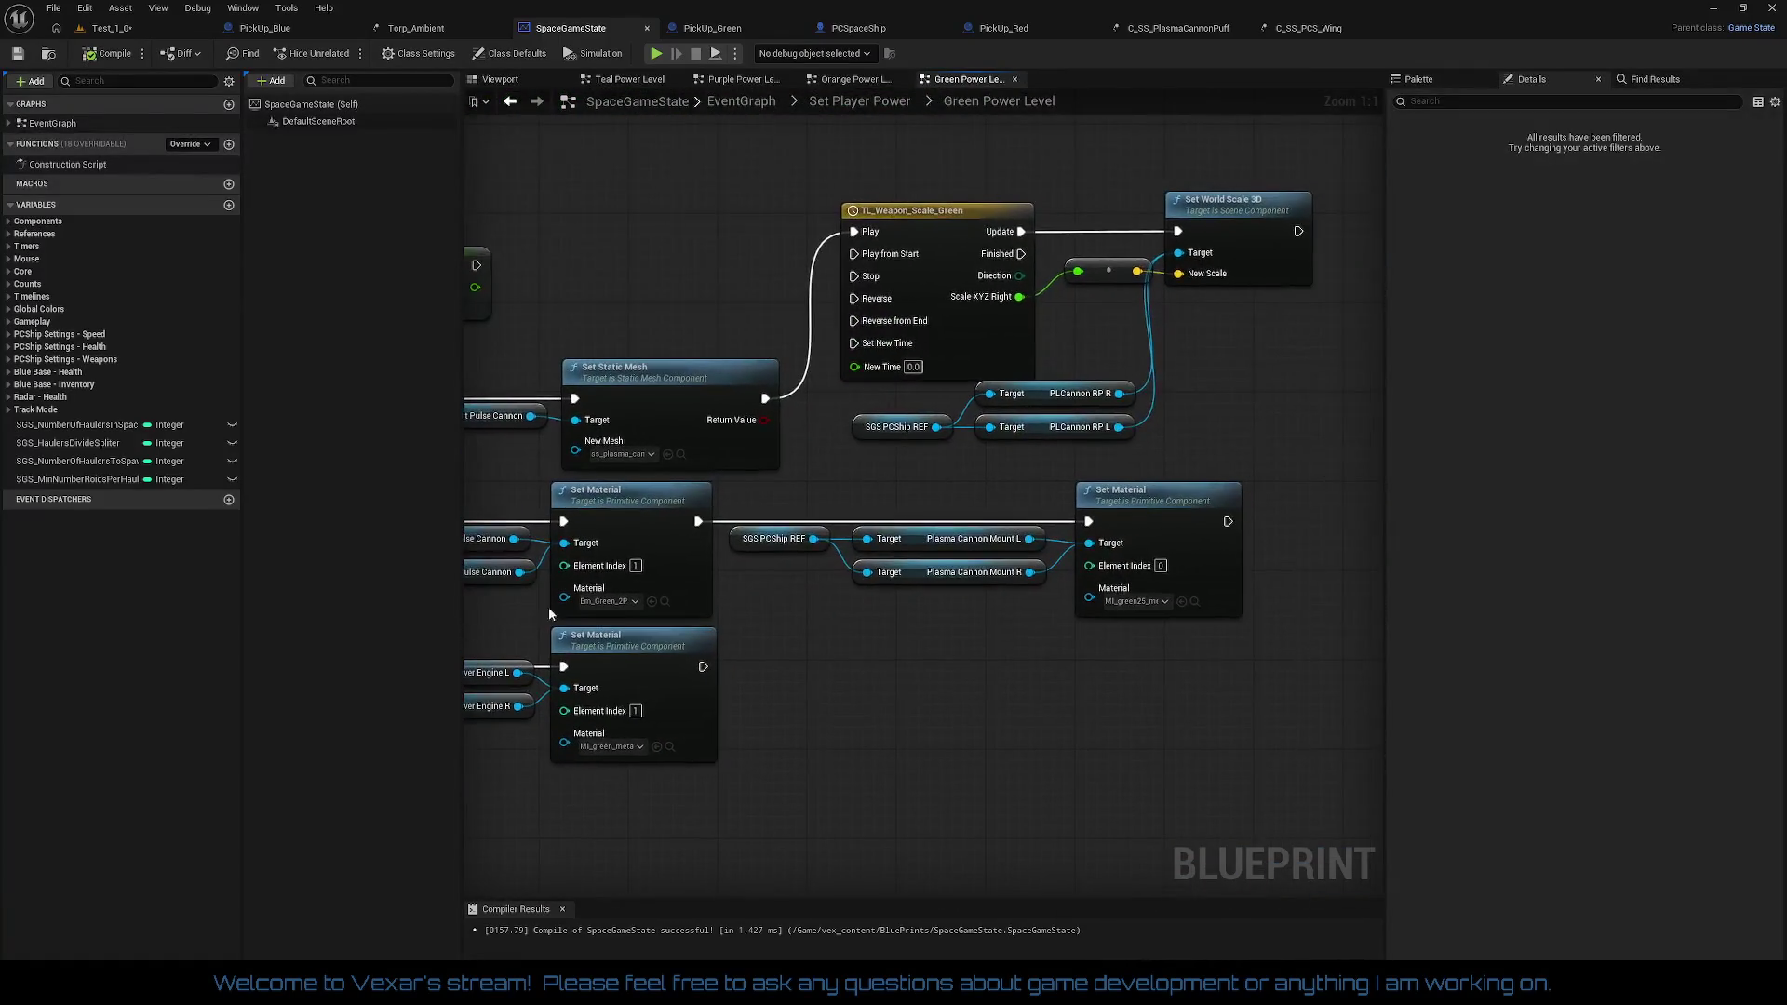
{"action": "mouse_move", "coordinate": [788, 181]}
{"action": "left_mouse_down"}
{"action": "mouse_move", "coordinate": [931, 228]}
{"action": "mouse_move", "coordinate": [1251, 284]}
{"action": "left_mouse_up"}
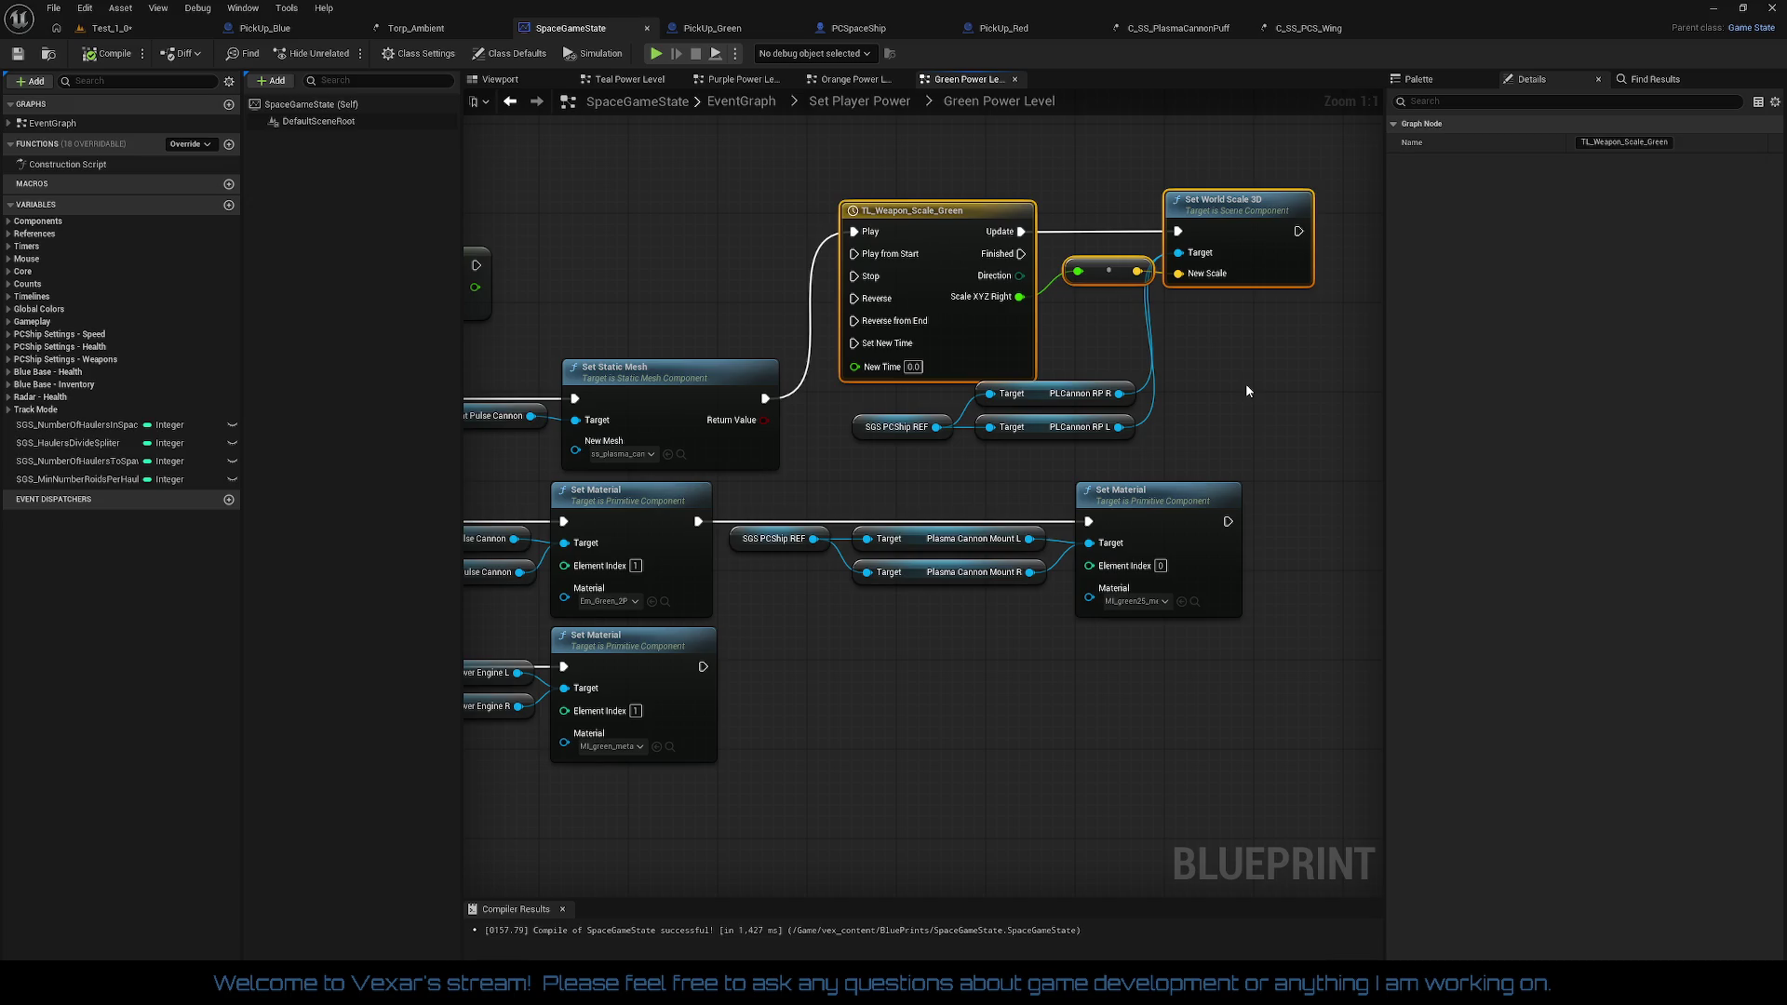
{"action": "left_click", "coordinate": [1270, 301]}
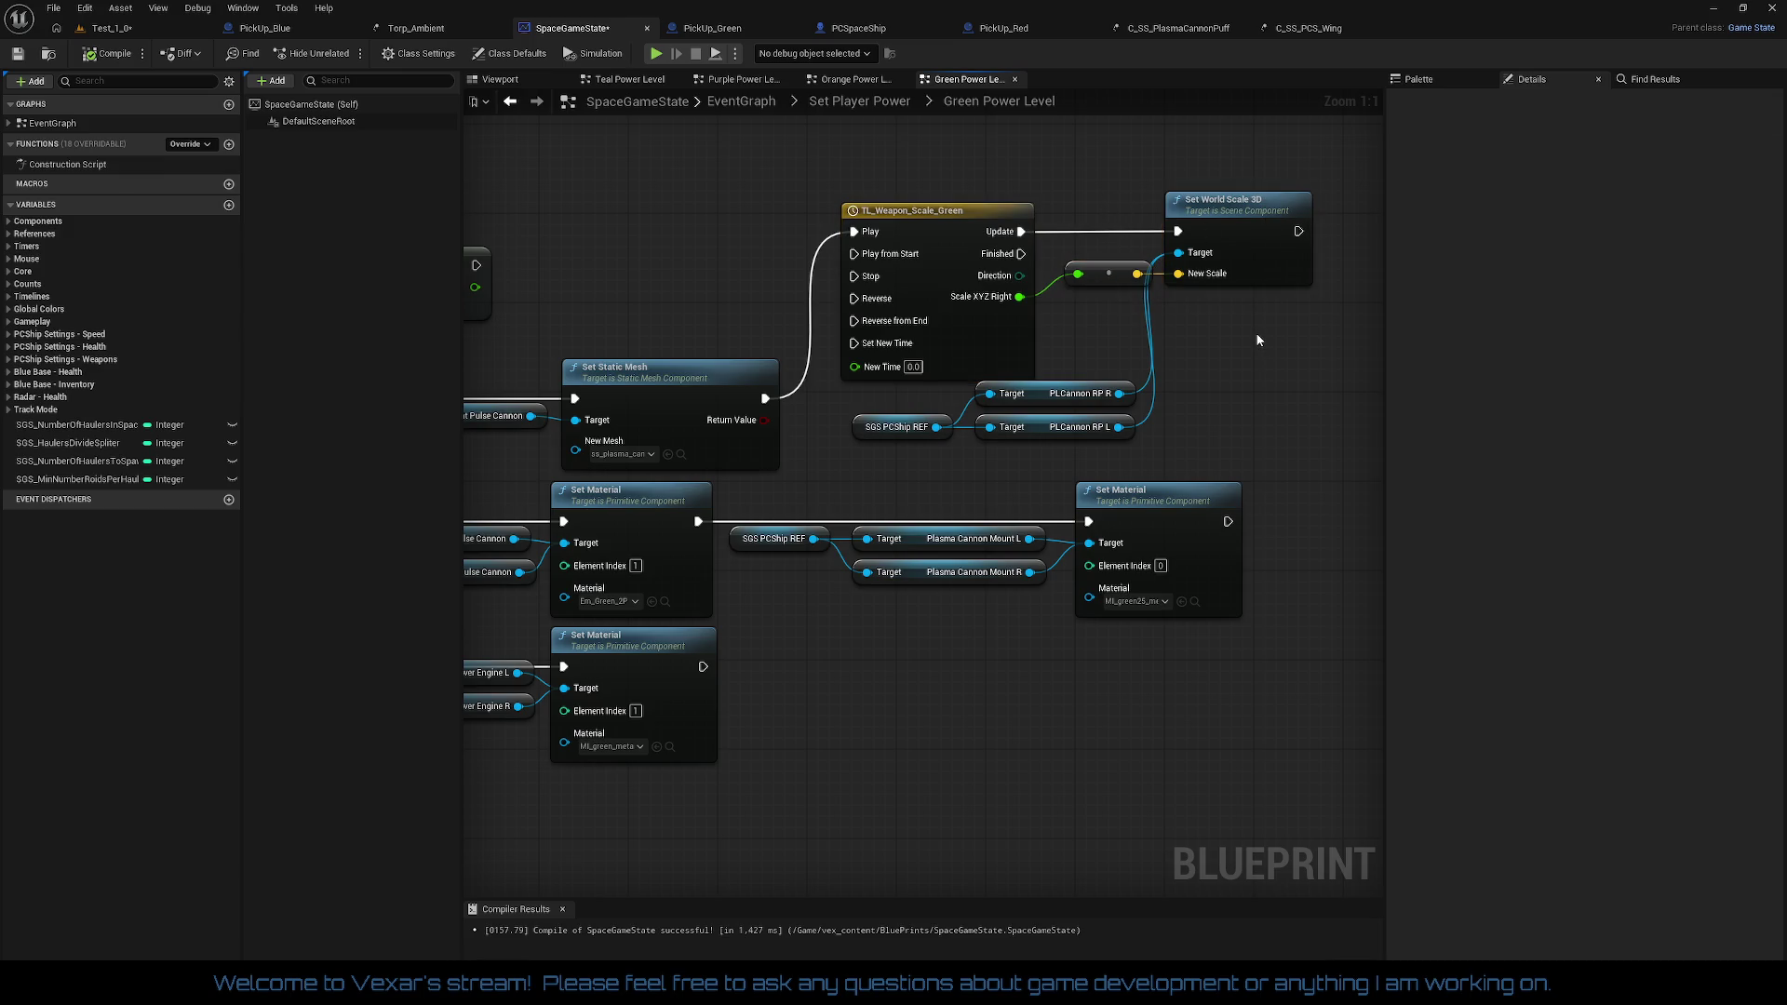
{"action": "left_click_drag", "start_coordinate": [1249, 339], "coordinate": [1081, 385]}
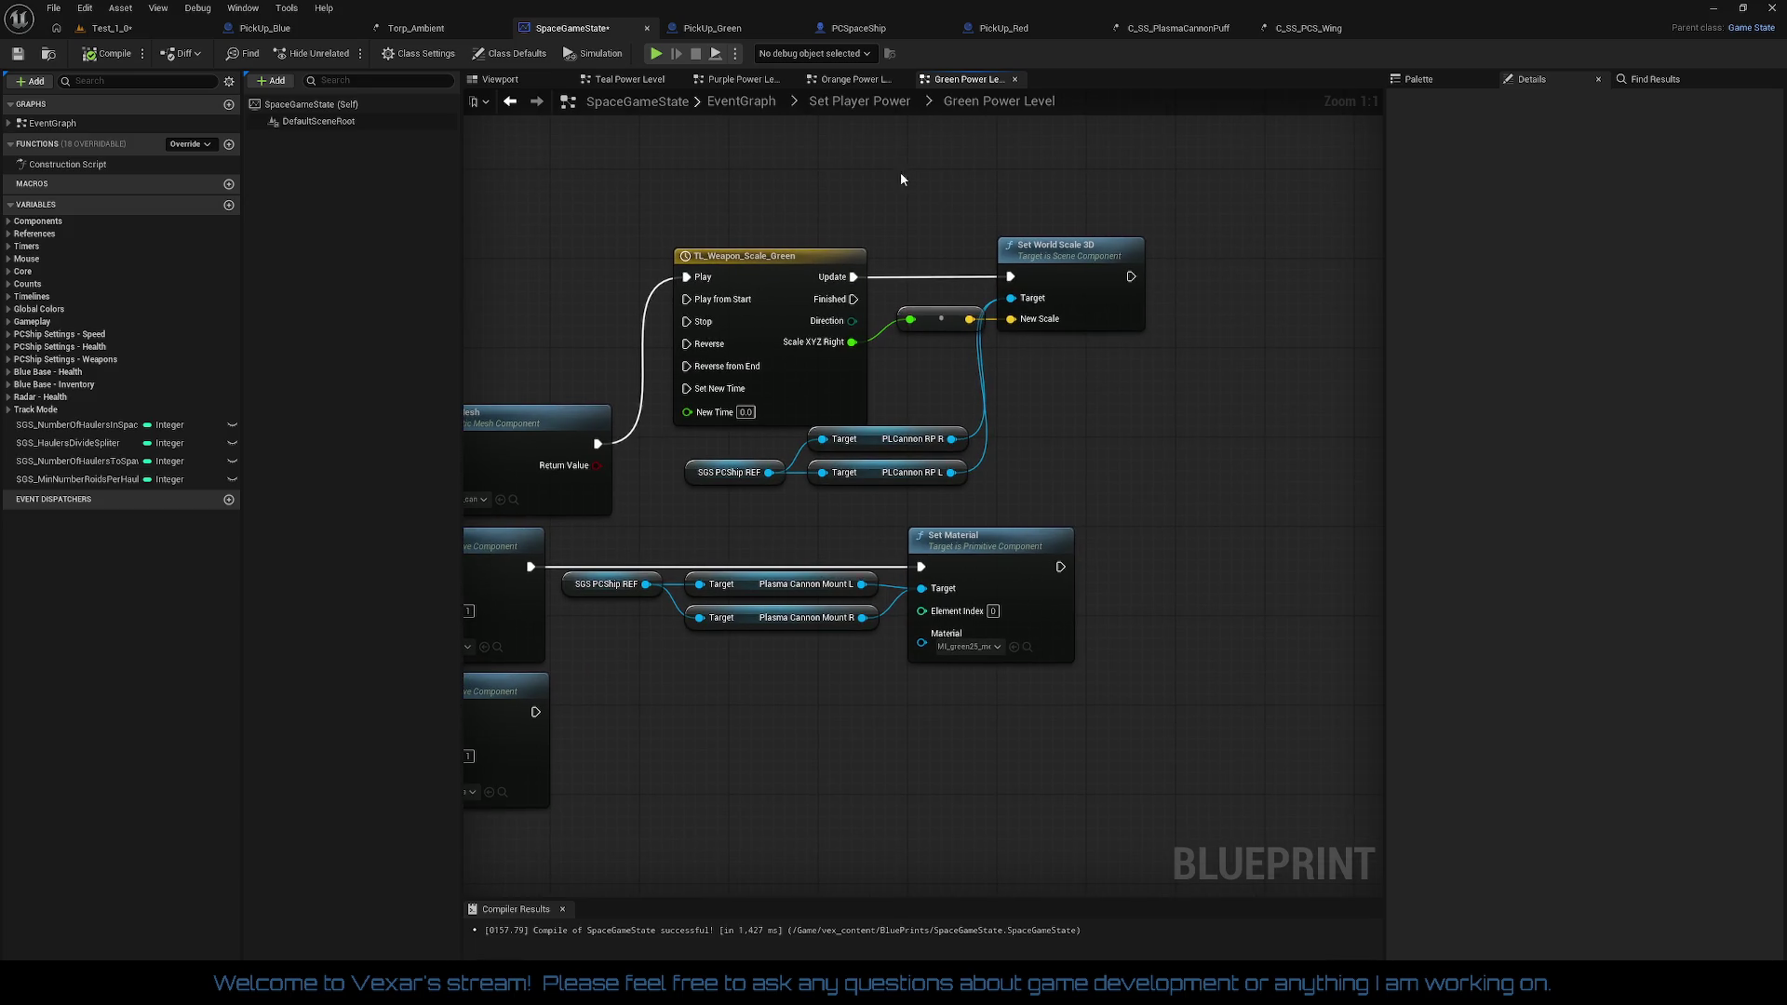
Step: Recompile SpaceGameState and check the power-level SET nodes and the large Sequence node
{"action": "left_click", "coordinate": [127, 62]}
{"action": "mouse_move", "coordinate": [920, 171]}
{"action": "left_mouse_down"}
{"action": "mouse_move", "coordinate": [1176, 199]}
{"action": "mouse_move", "coordinate": [1246, 164]}
{"action": "left_mouse_up"}
{"action": "left_click_drag", "start_coordinate": [837, 232], "coordinate": [1213, 267]}
{"action": "left_click_drag", "start_coordinate": [1039, 245], "coordinate": [538, 235]}
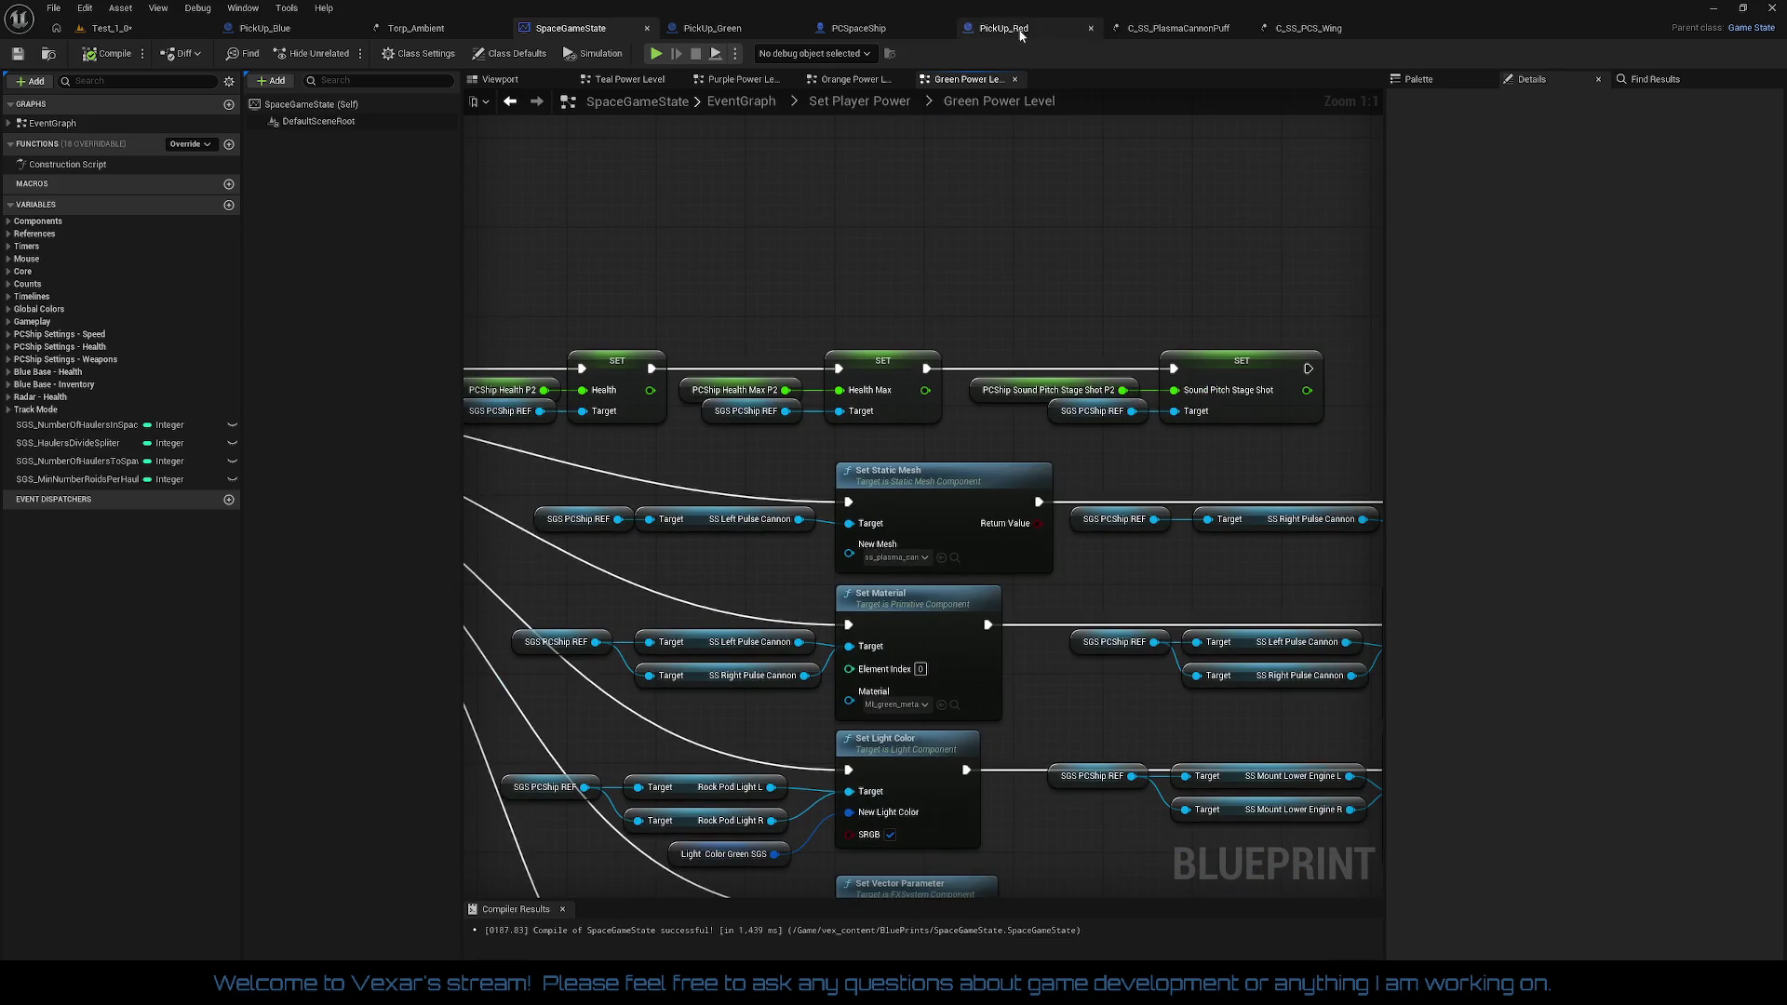
{"action": "left_click", "coordinate": [1021, 34]}
{"action": "left_click_drag", "start_coordinate": [1081, 271], "coordinate": [782, 270]}
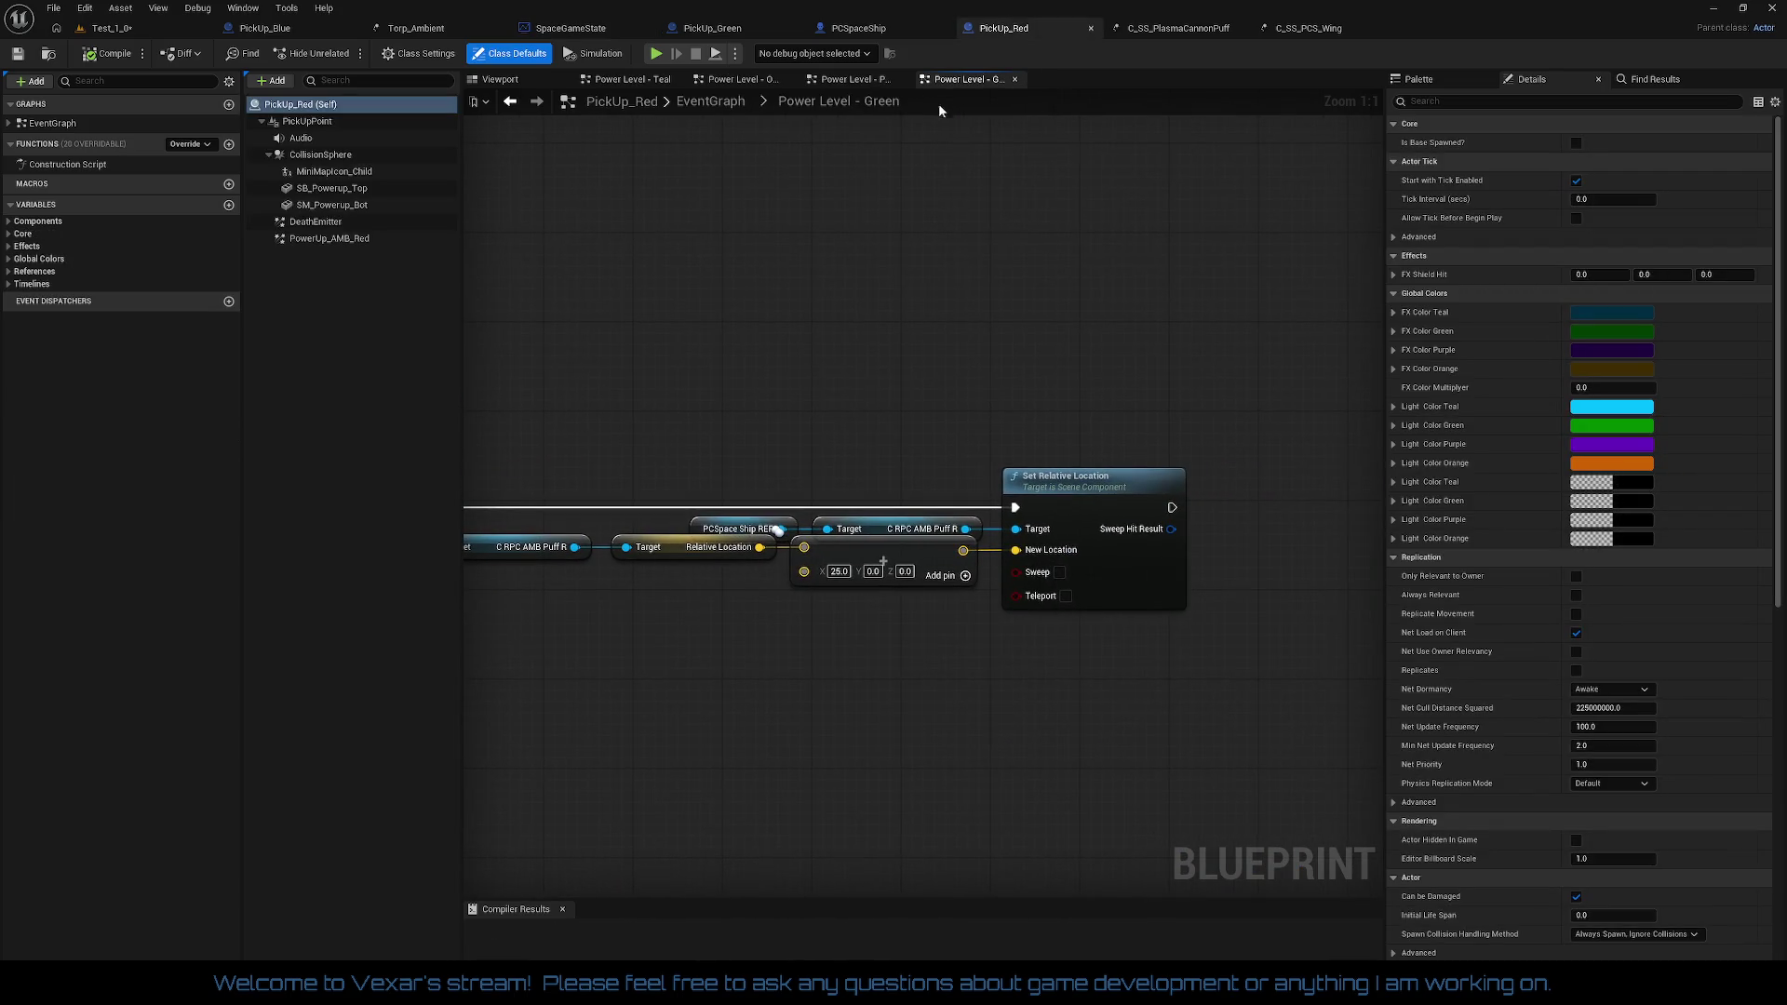
{"action": "scroll", "coordinate": [1264, 282], "scroll_direction": "down", "scroll_amount": 6}
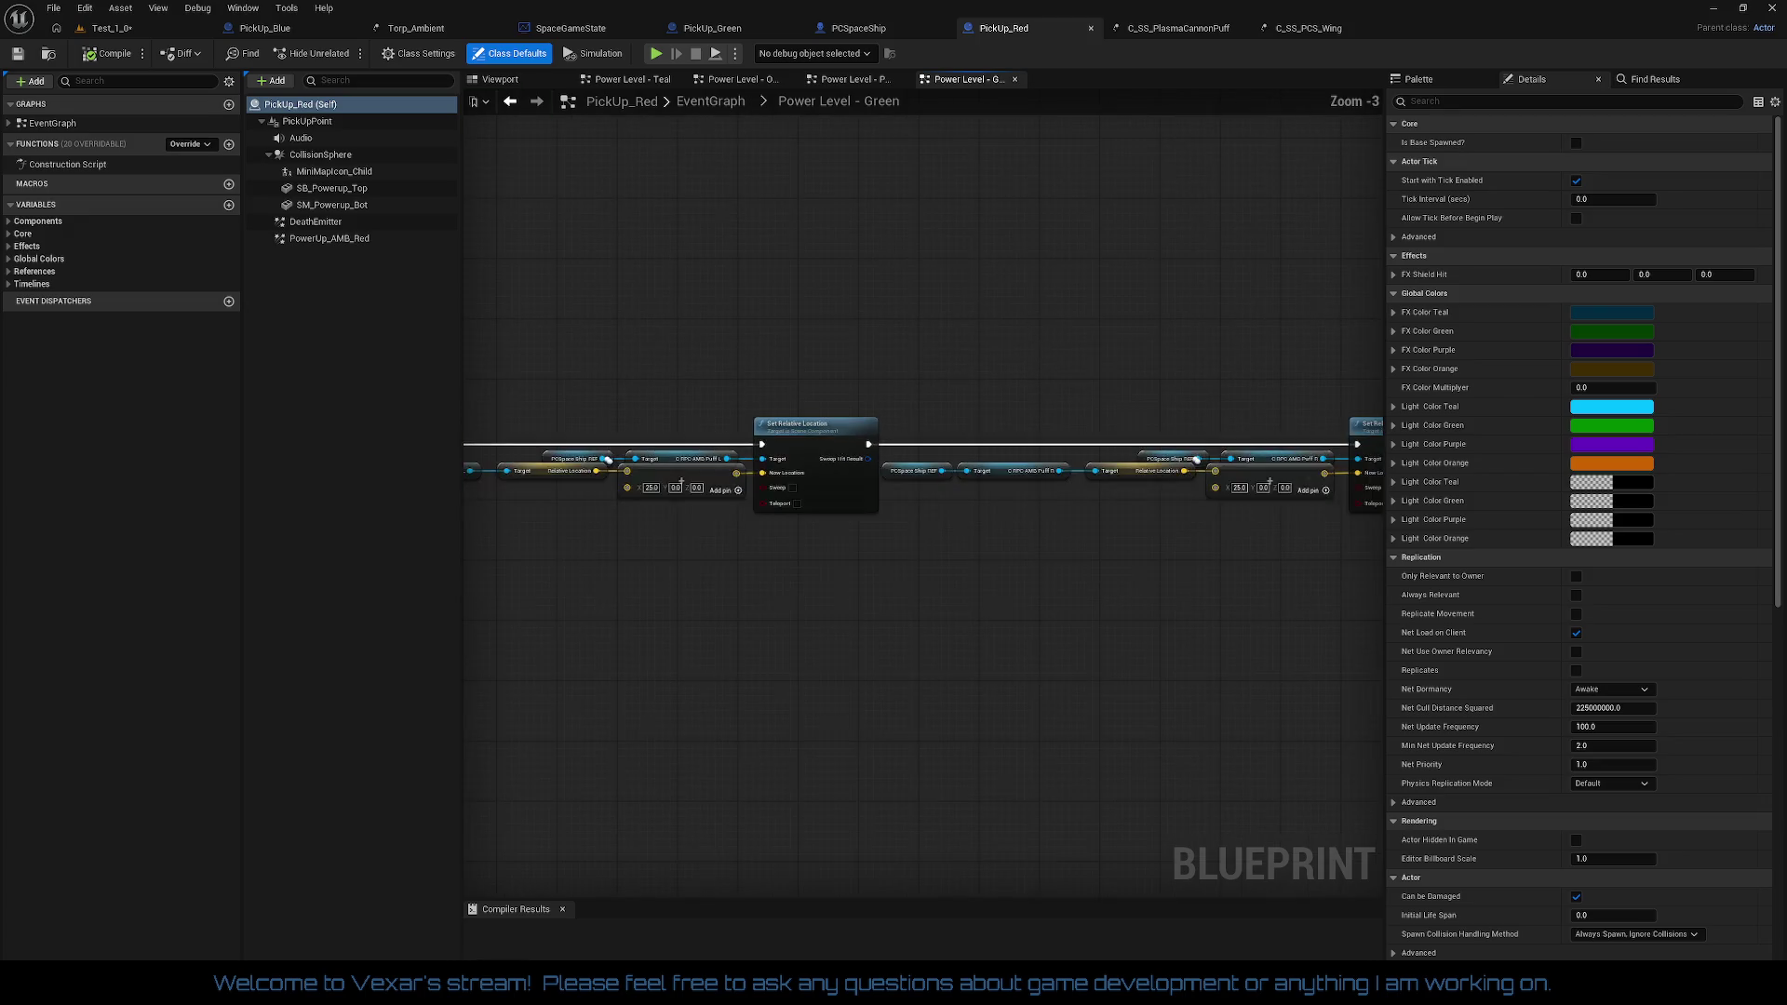
{"action": "scroll", "coordinate": [1162, 575], "scroll_direction": "up", "scroll_amount": 6}
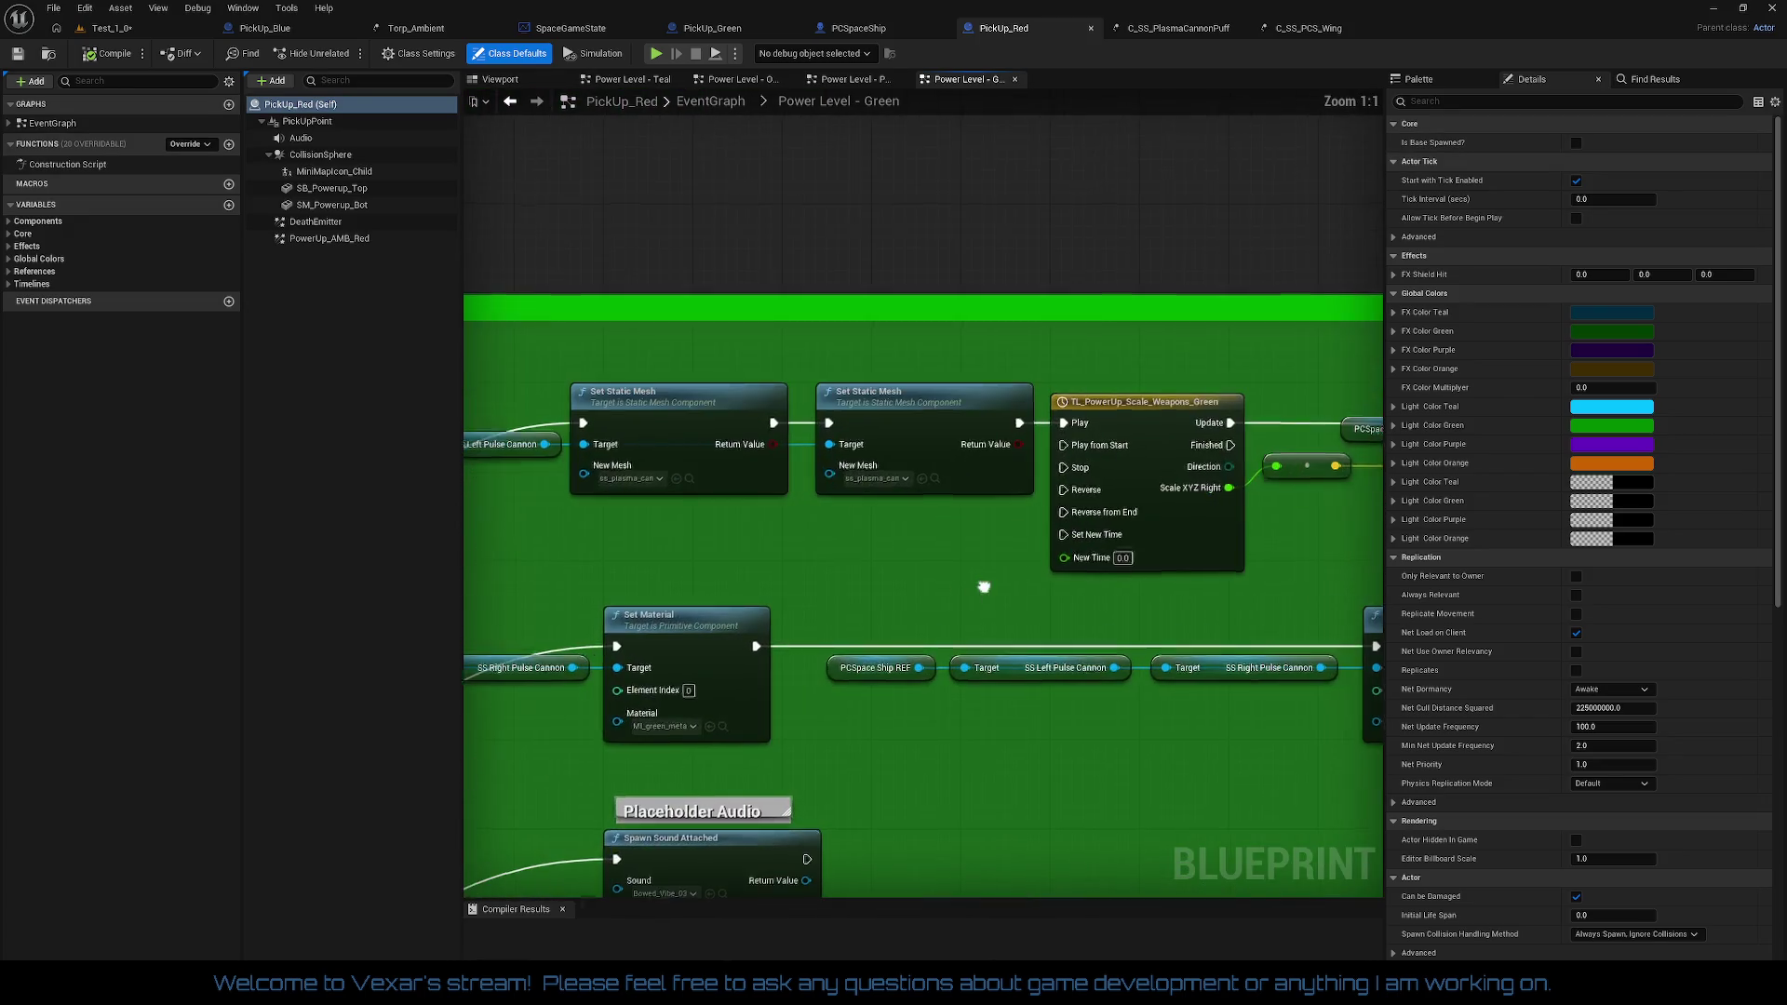
{"action": "left_click_drag", "start_coordinate": [882, 571], "coordinate": [936, 556]}
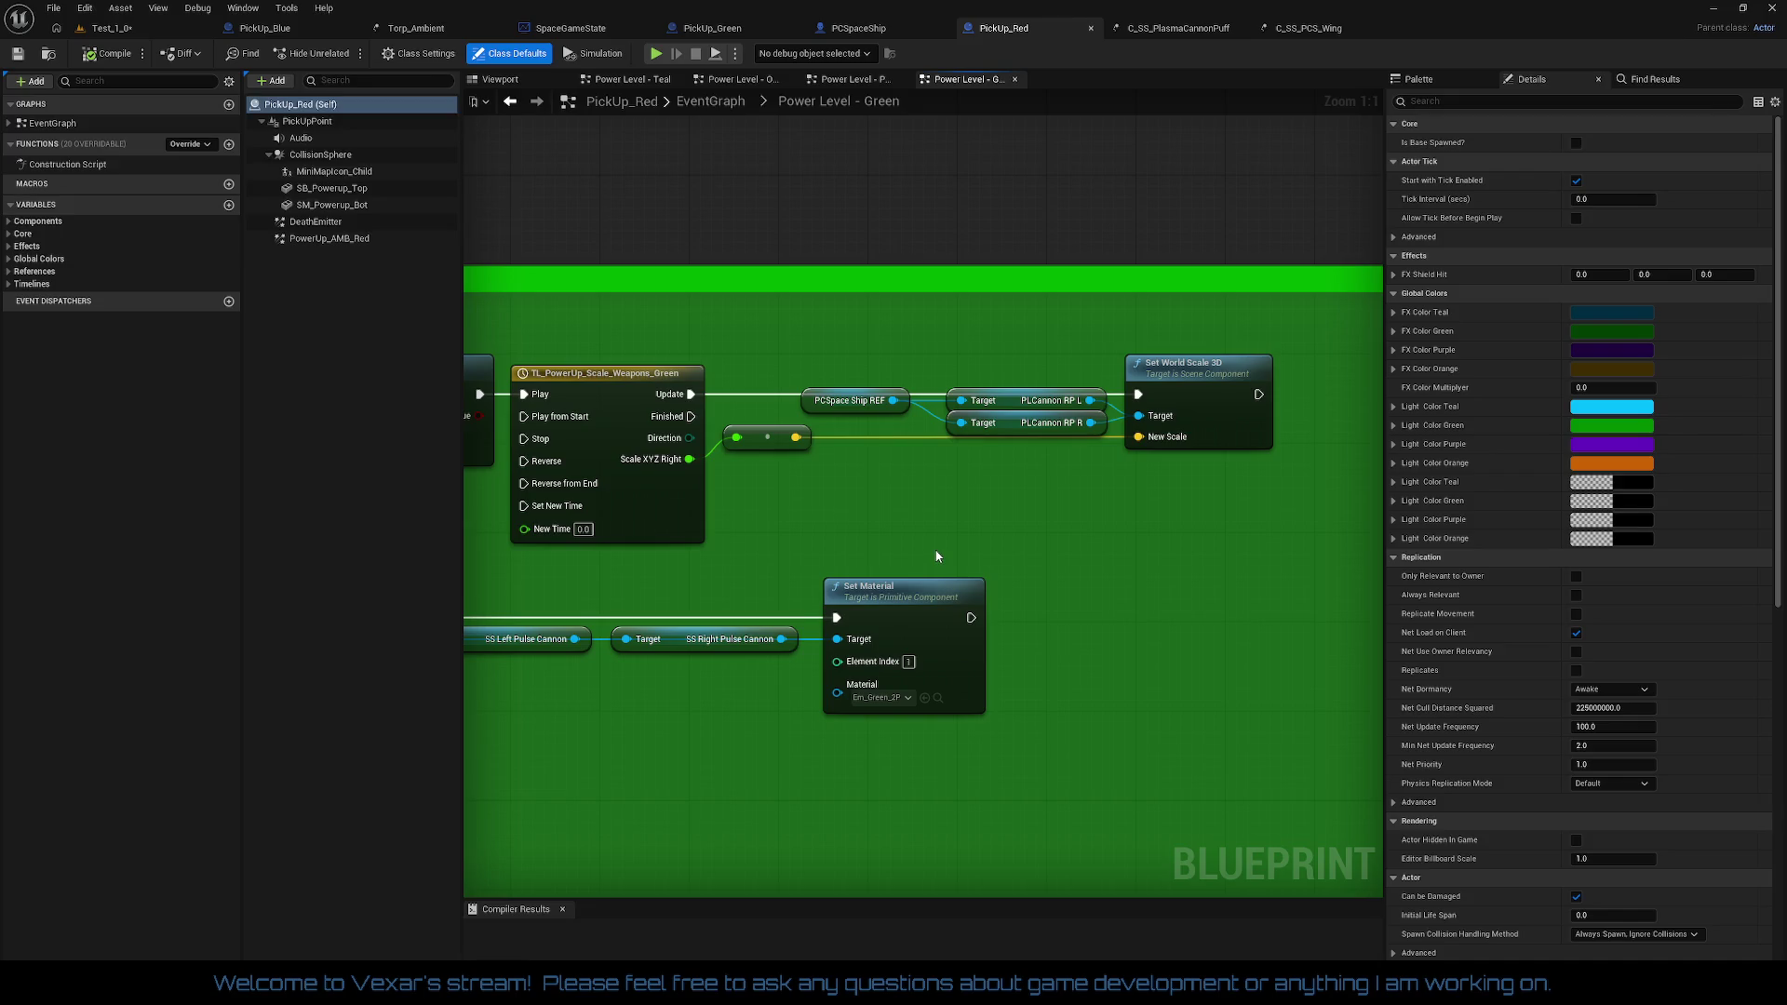
{"action": "mouse_move", "coordinate": [895, 534]}
{"action": "left_mouse_down"}
{"action": "mouse_move", "coordinate": [1768, 541]}
{"action": "mouse_move", "coordinate": [1113, 564]}
{"action": "left_mouse_up"}
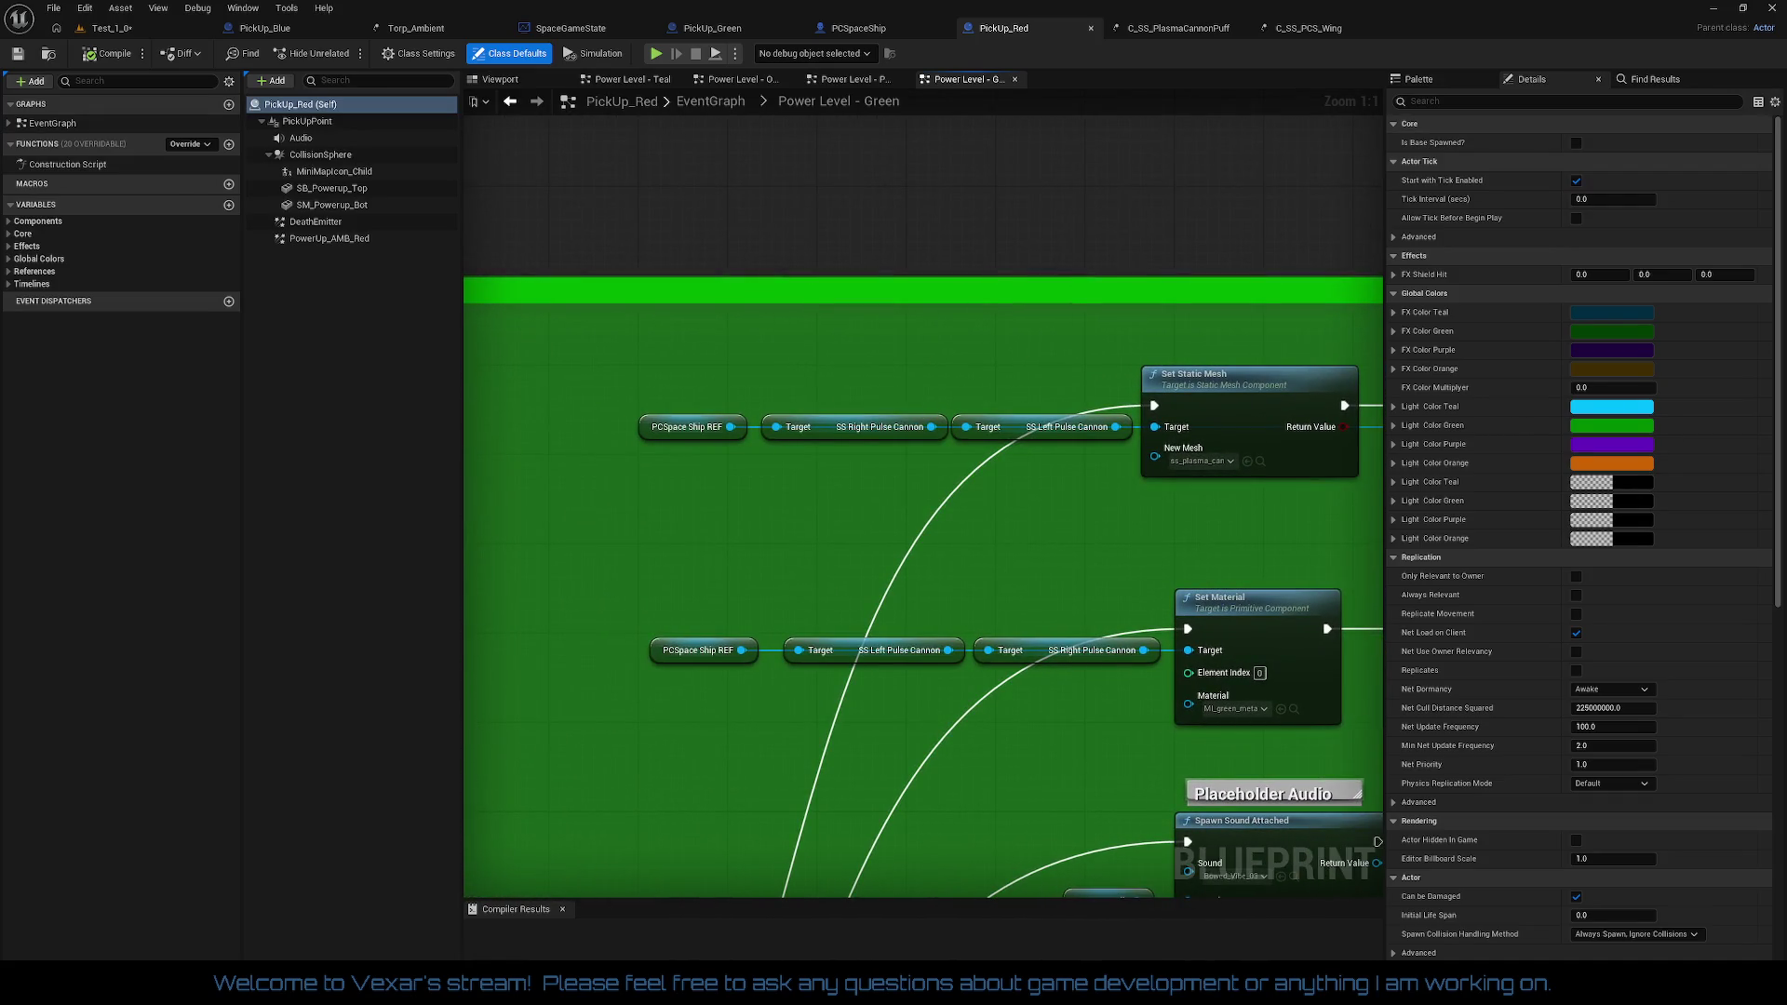
{"action": "left_click_drag", "start_coordinate": [1086, 379], "coordinate": [706, 373]}
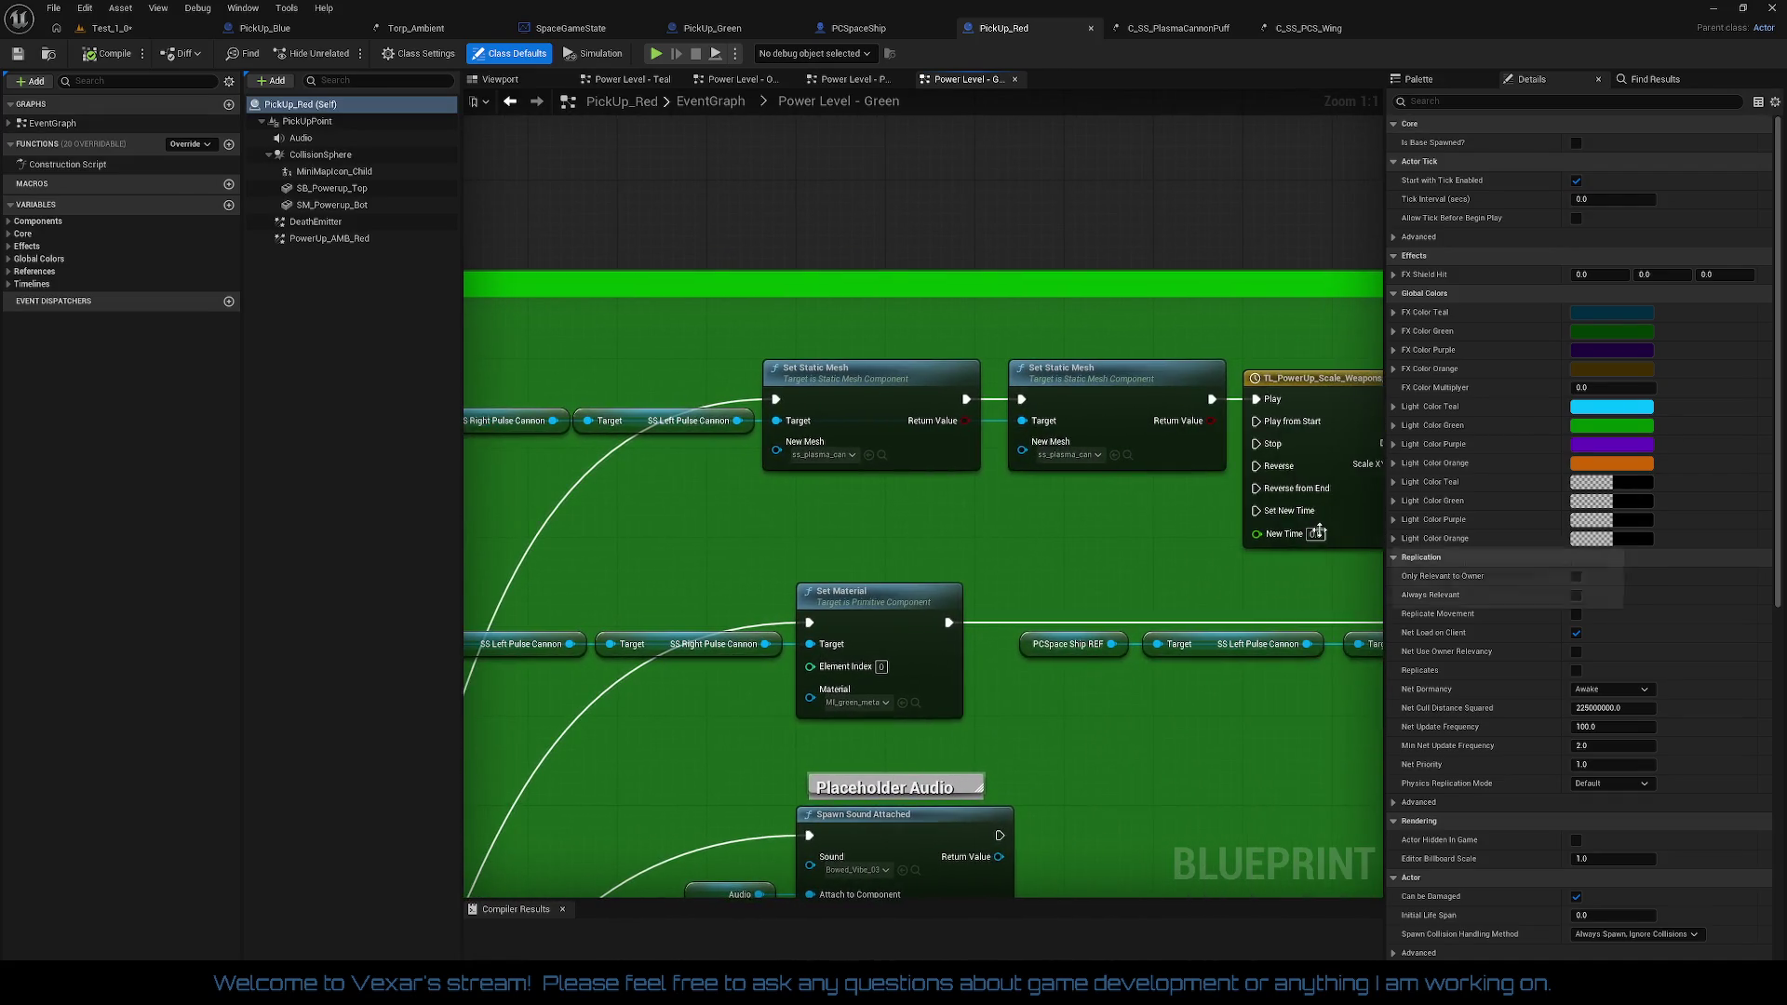
{"action": "left_click", "coordinate": [1086, 378]}
{"action": "left_click", "coordinate": [841, 375]}
{"action": "left_click_drag", "start_coordinate": [841, 374], "coordinate": [1144, 379]}
{"action": "mouse_move", "coordinate": [577, 354]}
{"action": "left_mouse_down"}
{"action": "mouse_move", "coordinate": [1052, 502]}
{"action": "mouse_move", "coordinate": [825, 513]}
{"action": "left_mouse_up"}
{"action": "left_click", "coordinate": [1017, 455]}
{"action": "left_click", "coordinate": [1173, 402]}
{"action": "left_click_drag", "start_coordinate": [1174, 402], "coordinate": [852, 388]}
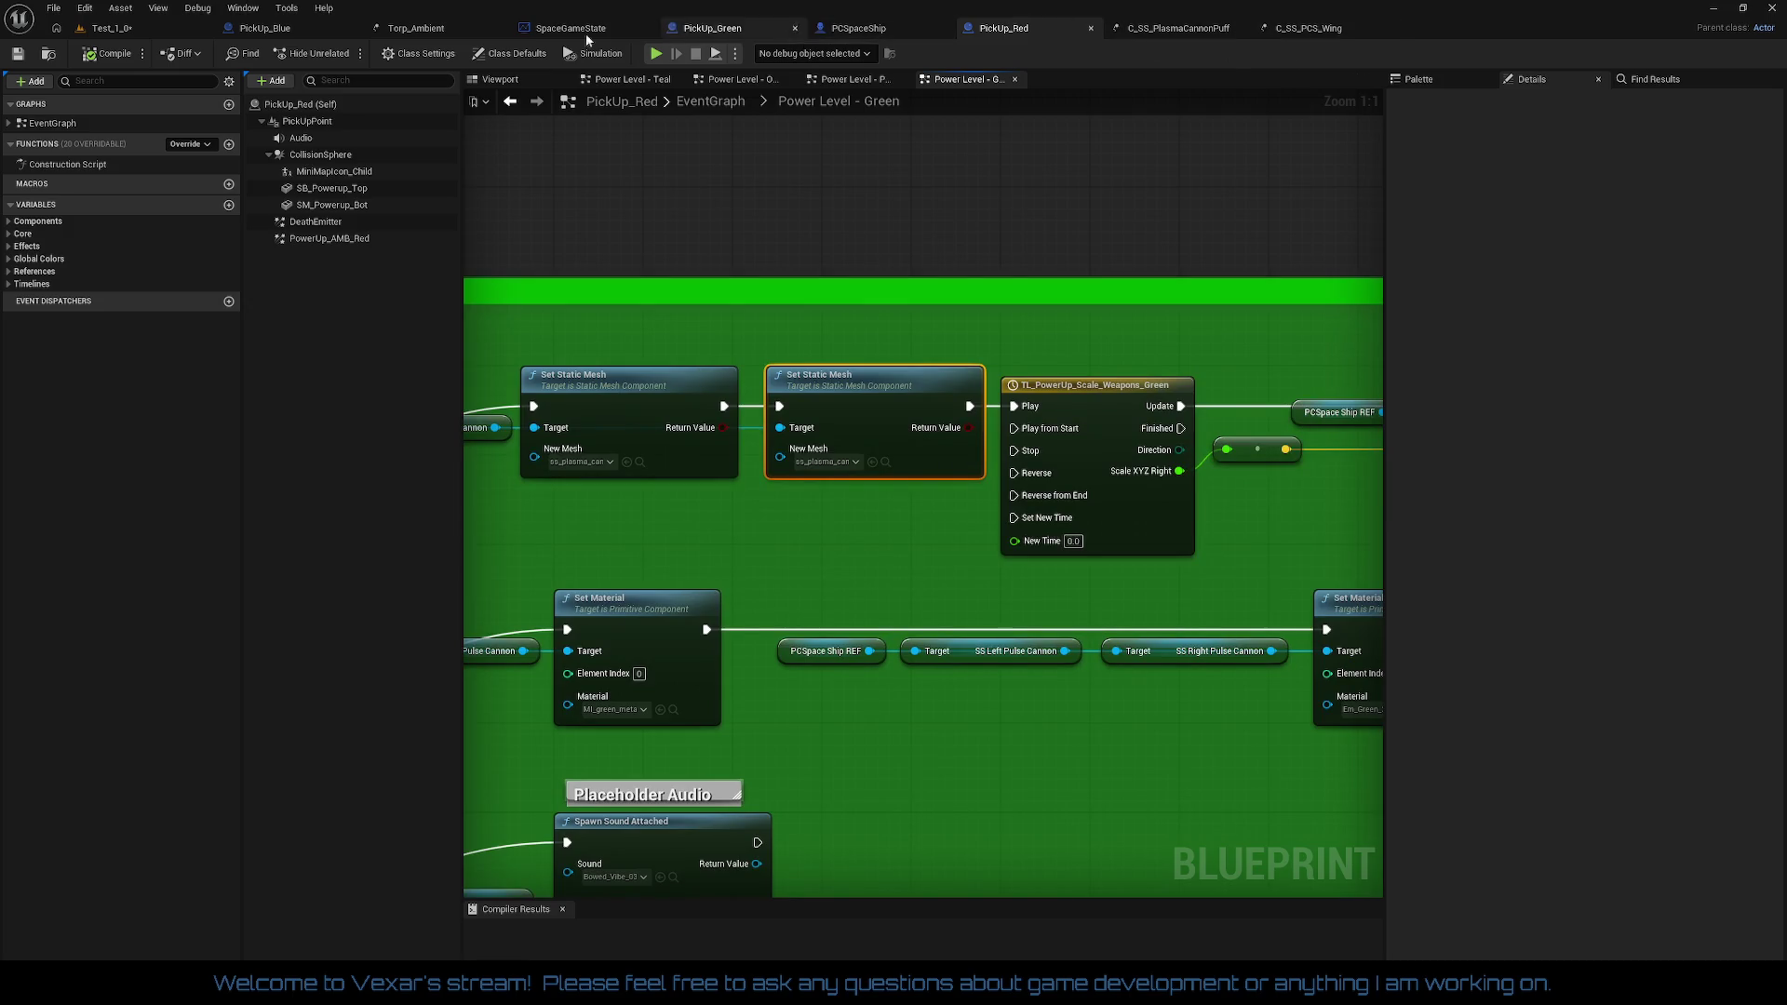
Step: In SpaceGameState's Green Power Level graph, select Set Static Mesh with its ship reference and targets
{"action": "left_click", "coordinate": [556, 31]}
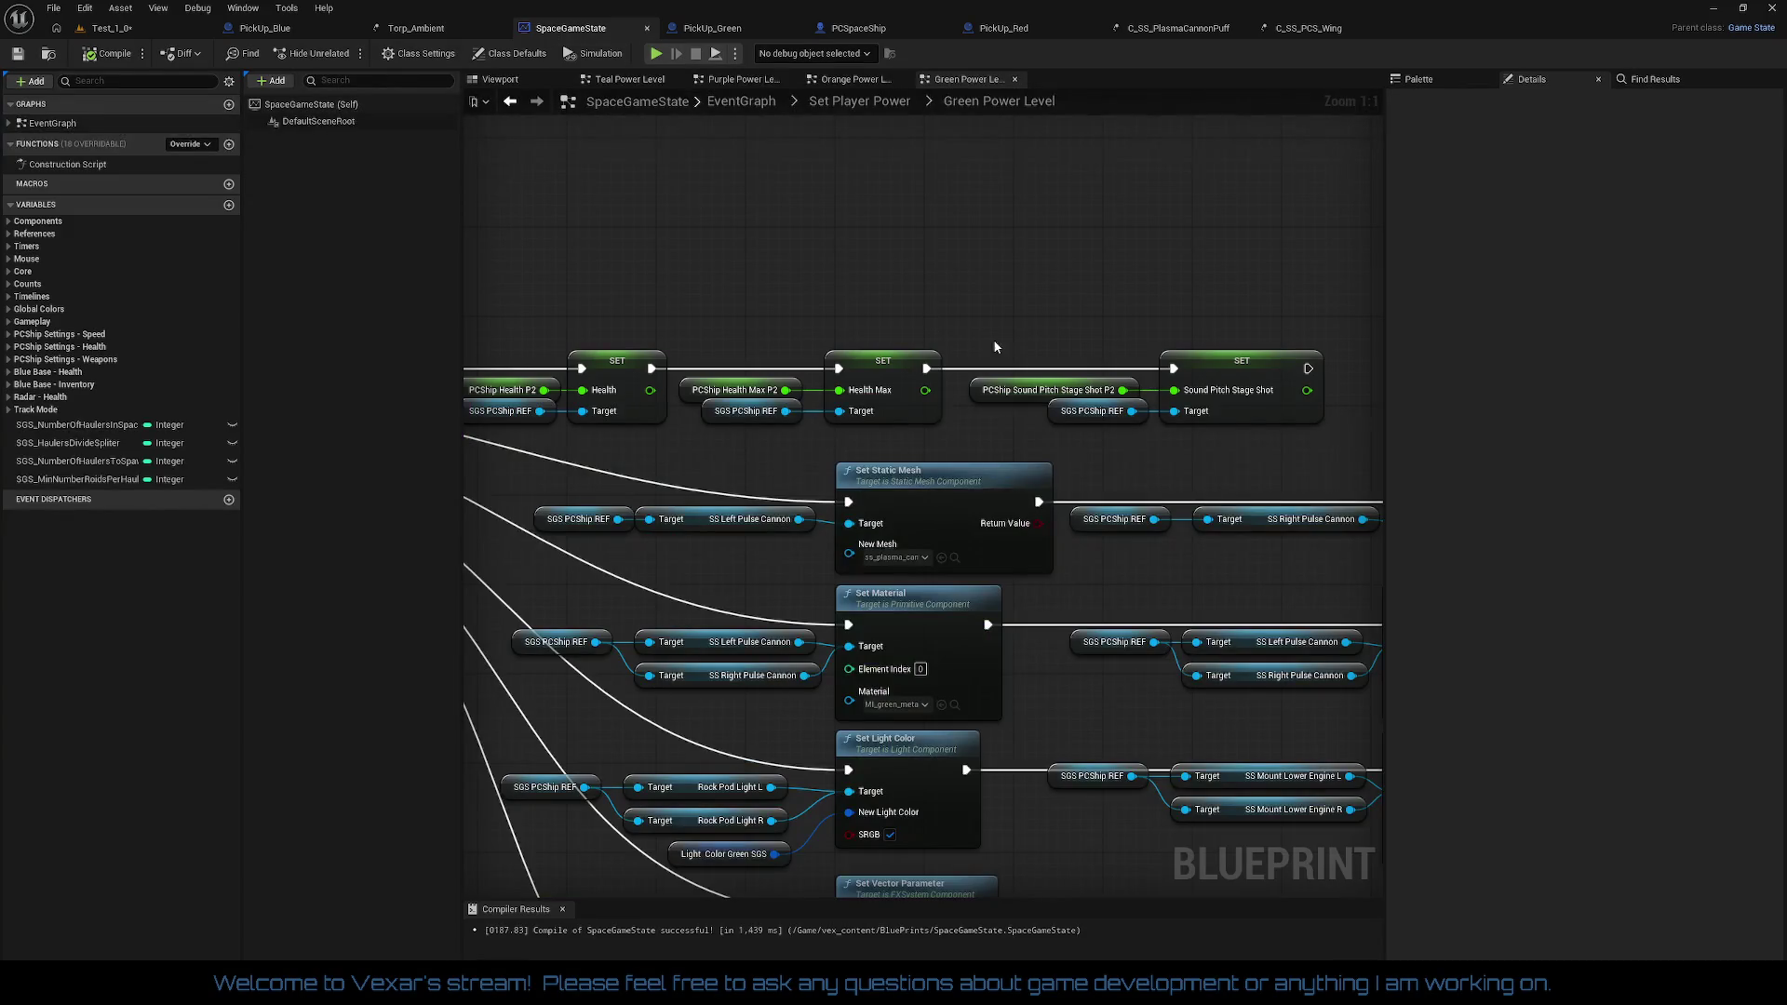
{"action": "scroll", "coordinate": [994, 346], "scroll_direction": "down", "scroll_amount": 5}
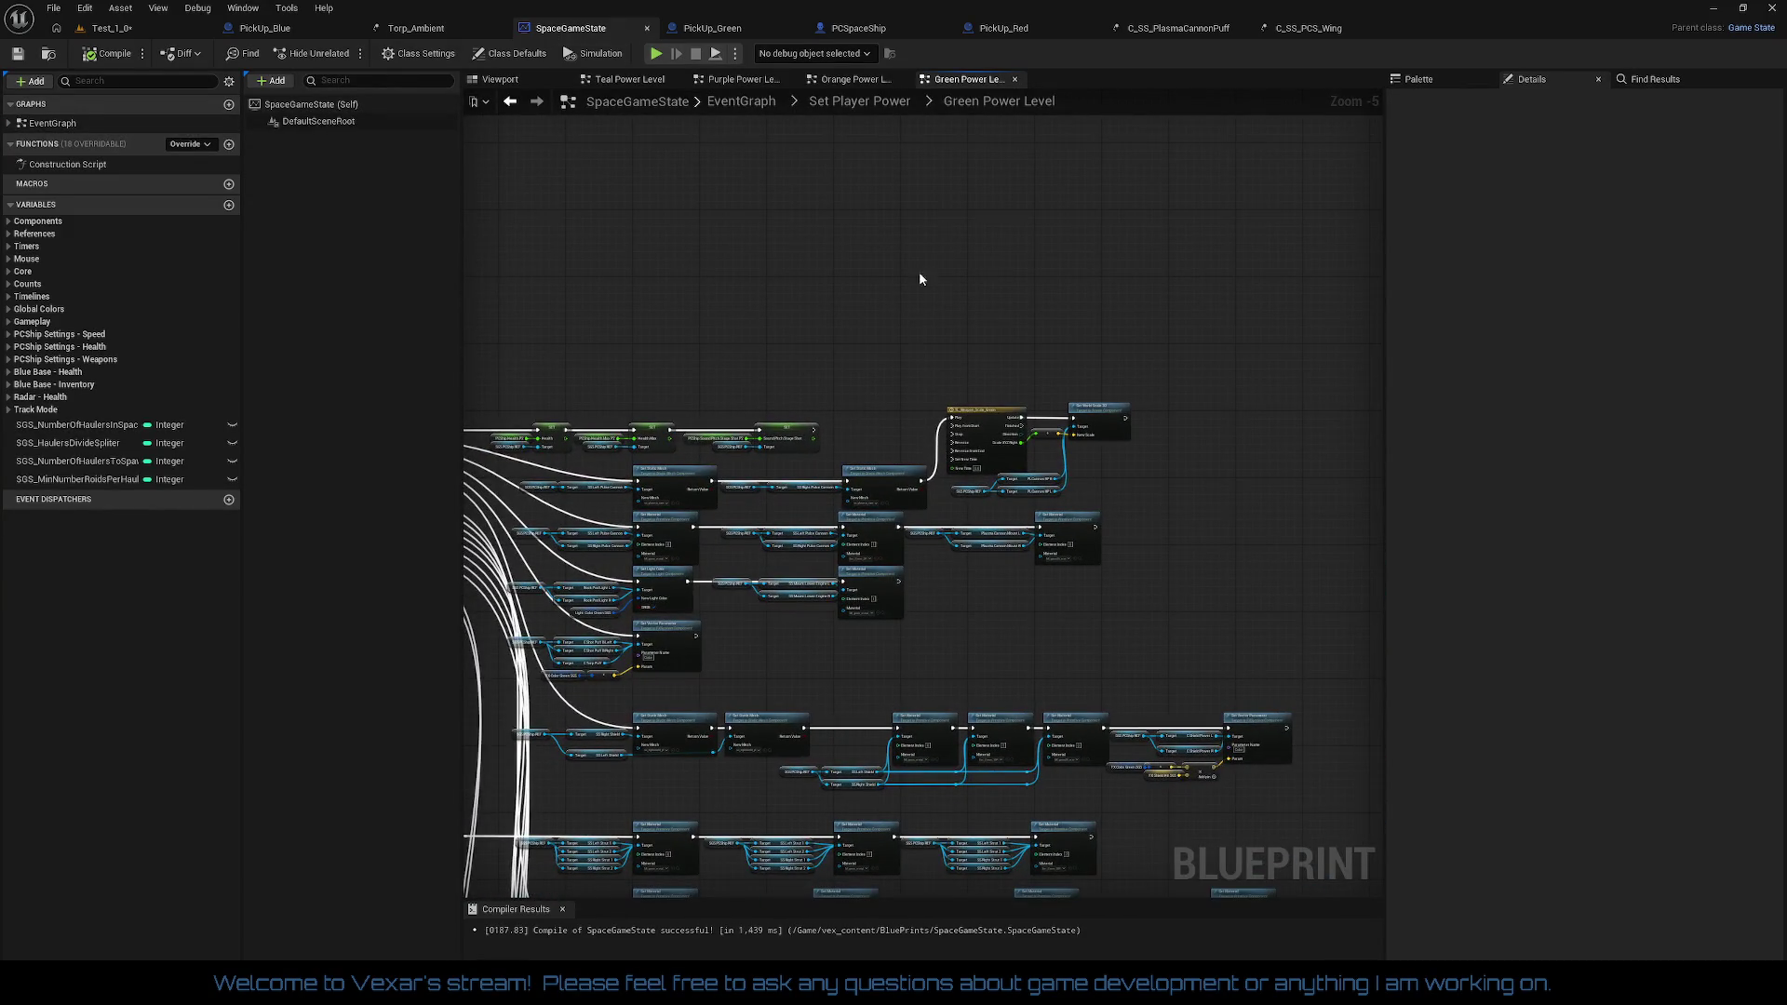
{"action": "scroll", "coordinate": [968, 391], "scroll_direction": "up", "scroll_amount": 5}
{"action": "mouse_move", "coordinate": [1006, 417]}
{"action": "left_mouse_down"}
{"action": "mouse_move", "coordinate": [949, 315]}
{"action": "mouse_move", "coordinate": [1296, 278]}
{"action": "mouse_move", "coordinate": [1301, 245]}
{"action": "left_mouse_up"}
{"action": "left_click_drag", "start_coordinate": [651, 449], "coordinate": [1022, 519]}
{"action": "mouse_move", "coordinate": [862, 536]}
{"action": "left_mouse_down"}
{"action": "mouse_move", "coordinate": [1119, 464]}
{"action": "mouse_move", "coordinate": [1353, 465]}
{"action": "left_mouse_up"}
{"action": "mouse_move", "coordinate": [703, 352]}
{"action": "left_mouse_down"}
{"action": "mouse_move", "coordinate": [1129, 441]}
{"action": "mouse_move", "coordinate": [1226, 490]}
{"action": "mouse_move", "coordinate": [973, 482]}
{"action": "mouse_move", "coordinate": [1369, 476]}
{"action": "left_mouse_up"}
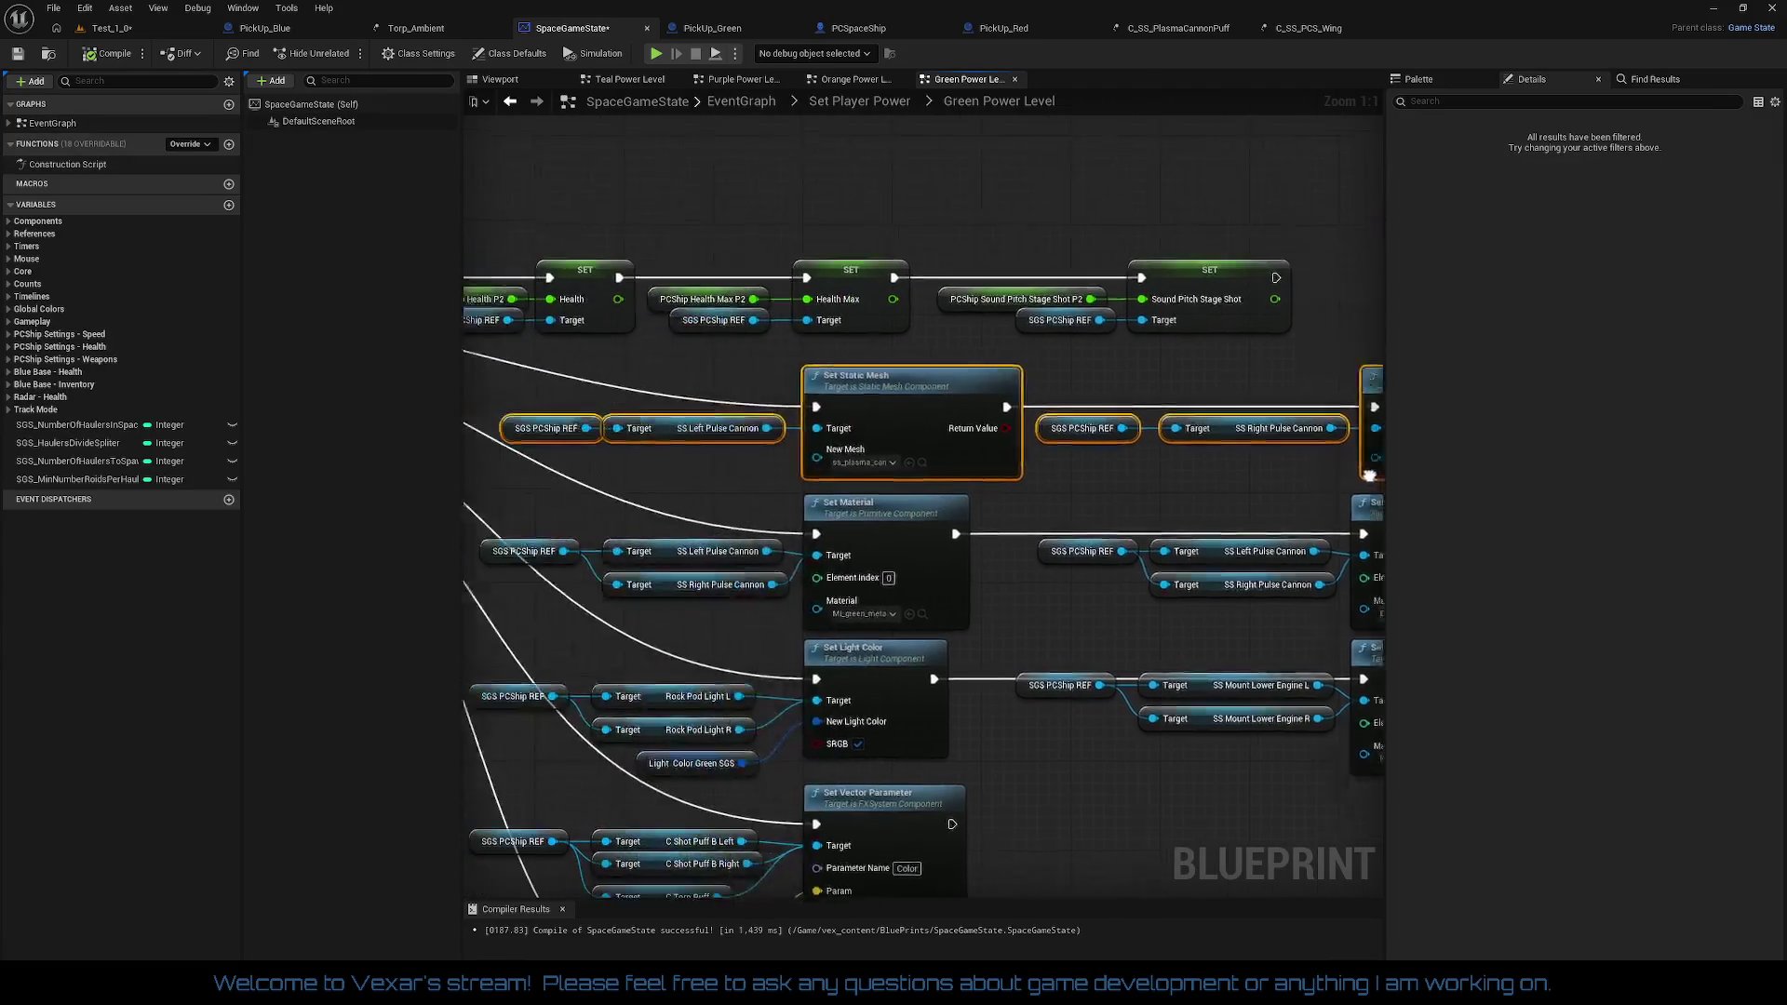
Step: Compare the TL_Weapon_Scale_Green, Set World Scale and Set Material nodes, then return to PickUp_Red
{"action": "left_click", "coordinate": [1124, 487]}
{"action": "mouse_move", "coordinate": [678, 498]}
{"action": "left_mouse_down"}
{"action": "mouse_move", "coordinate": [941, 522]}
{"action": "mouse_move", "coordinate": [916, 503]}
{"action": "mouse_move", "coordinate": [539, 483]}
{"action": "mouse_move", "coordinate": [730, 484]}
{"action": "left_mouse_up"}
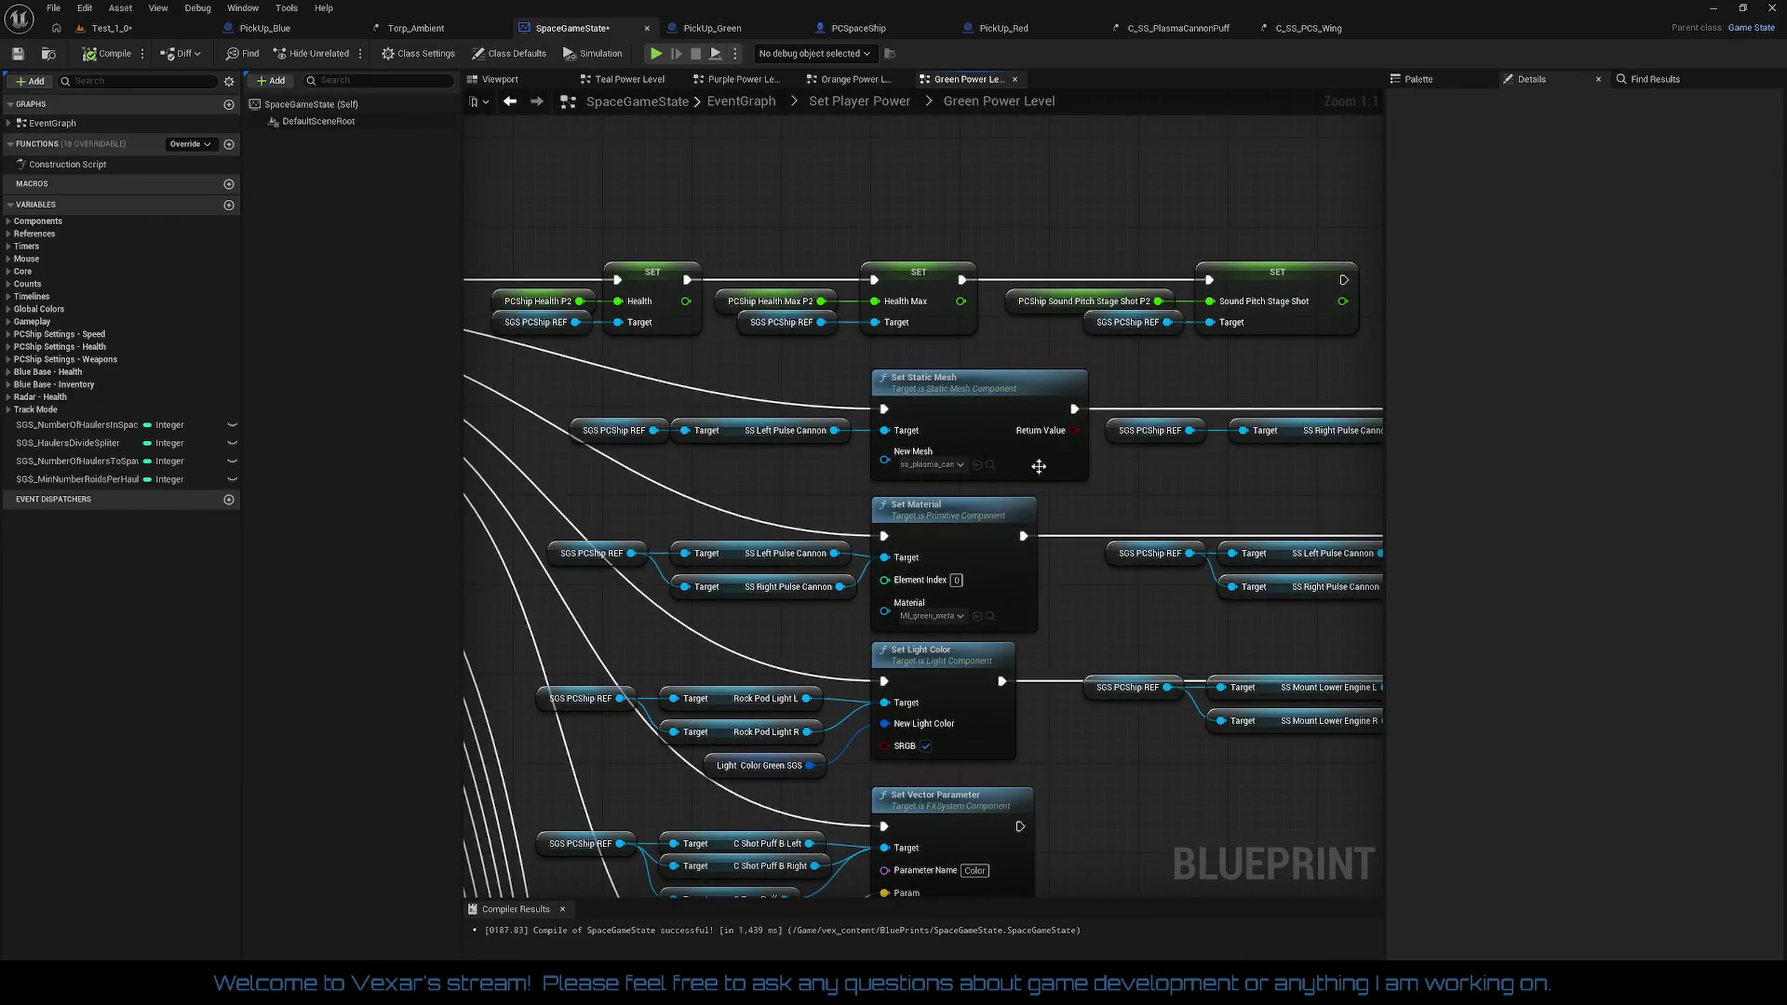
{"action": "left_click", "coordinate": [991, 420]}
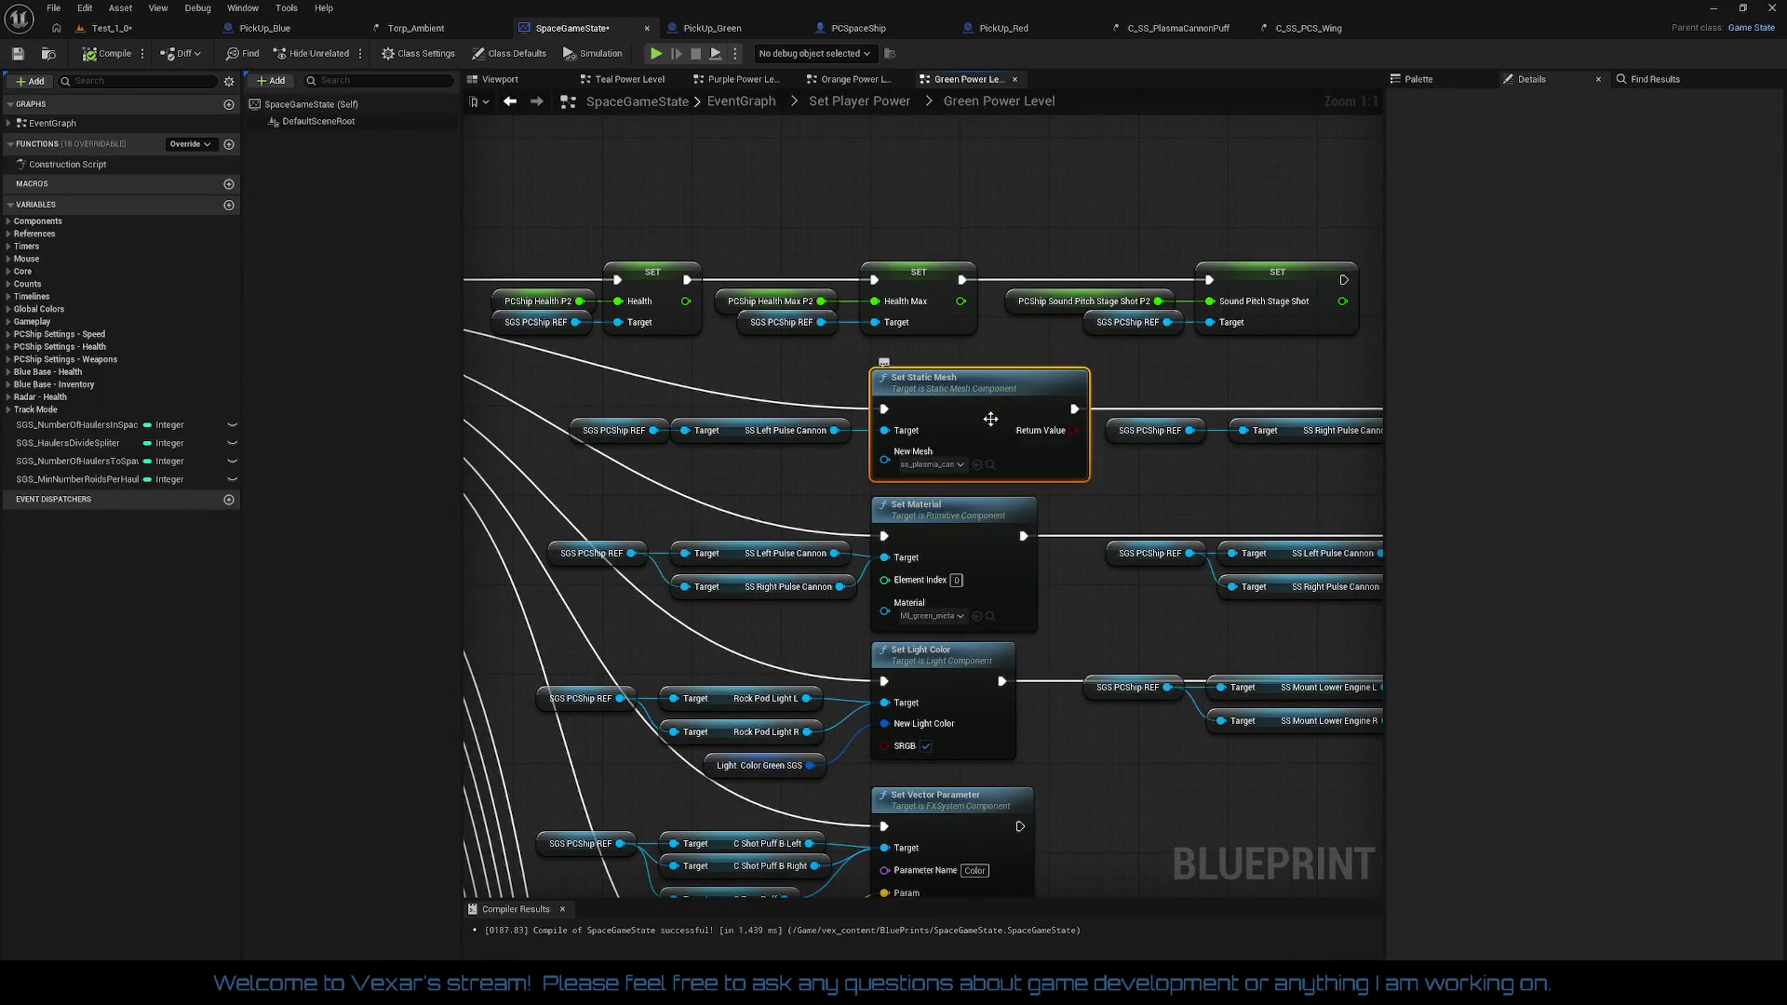
{"action": "left_click_drag", "start_coordinate": [991, 420], "coordinate": [746, 418]}
{"action": "mouse_move", "coordinate": [1238, 465]}
{"action": "left_mouse_down"}
{"action": "mouse_move", "coordinate": [988, 462]}
{"action": "mouse_move", "coordinate": [1009, 489]}
{"action": "mouse_move", "coordinate": [825, 500]}
{"action": "left_mouse_up"}
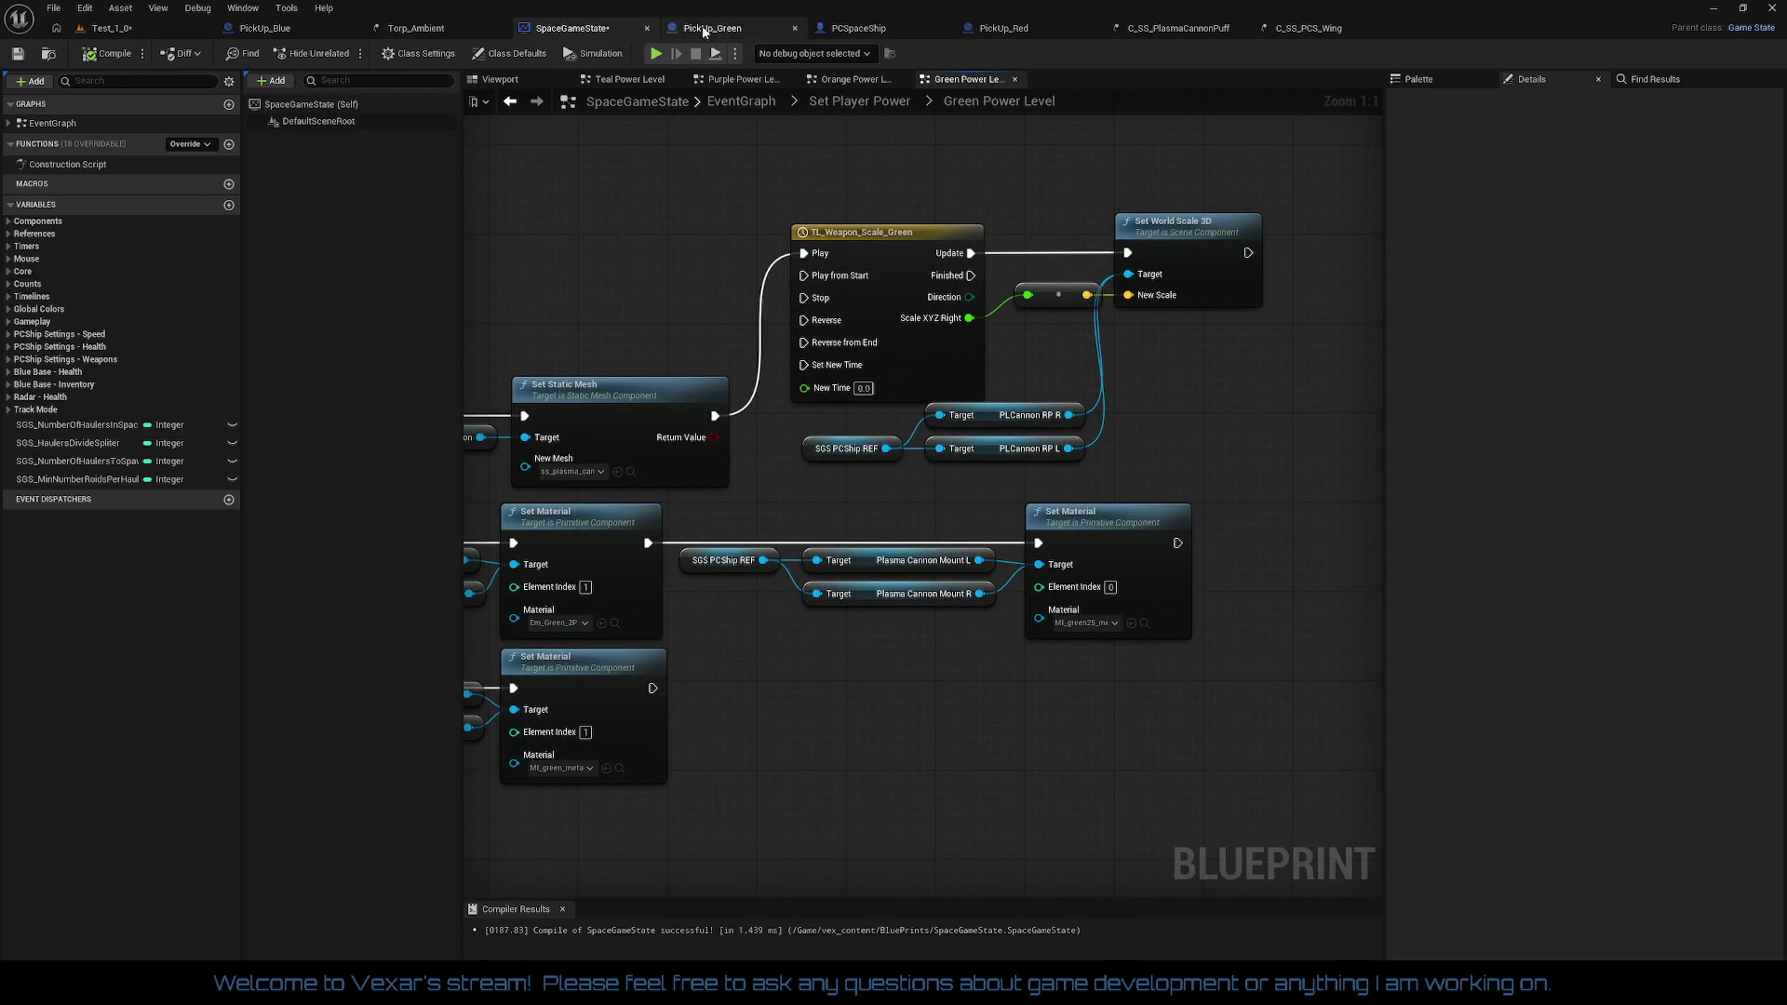
{"action": "left_click", "coordinate": [968, 29]}
{"action": "mouse_move", "coordinate": [903, 534]}
{"action": "left_mouse_down"}
{"action": "mouse_move", "coordinate": [1078, 491]}
{"action": "mouse_move", "coordinate": [441, 473]}
{"action": "mouse_move", "coordinate": [616, 477]}
{"action": "left_mouse_up"}
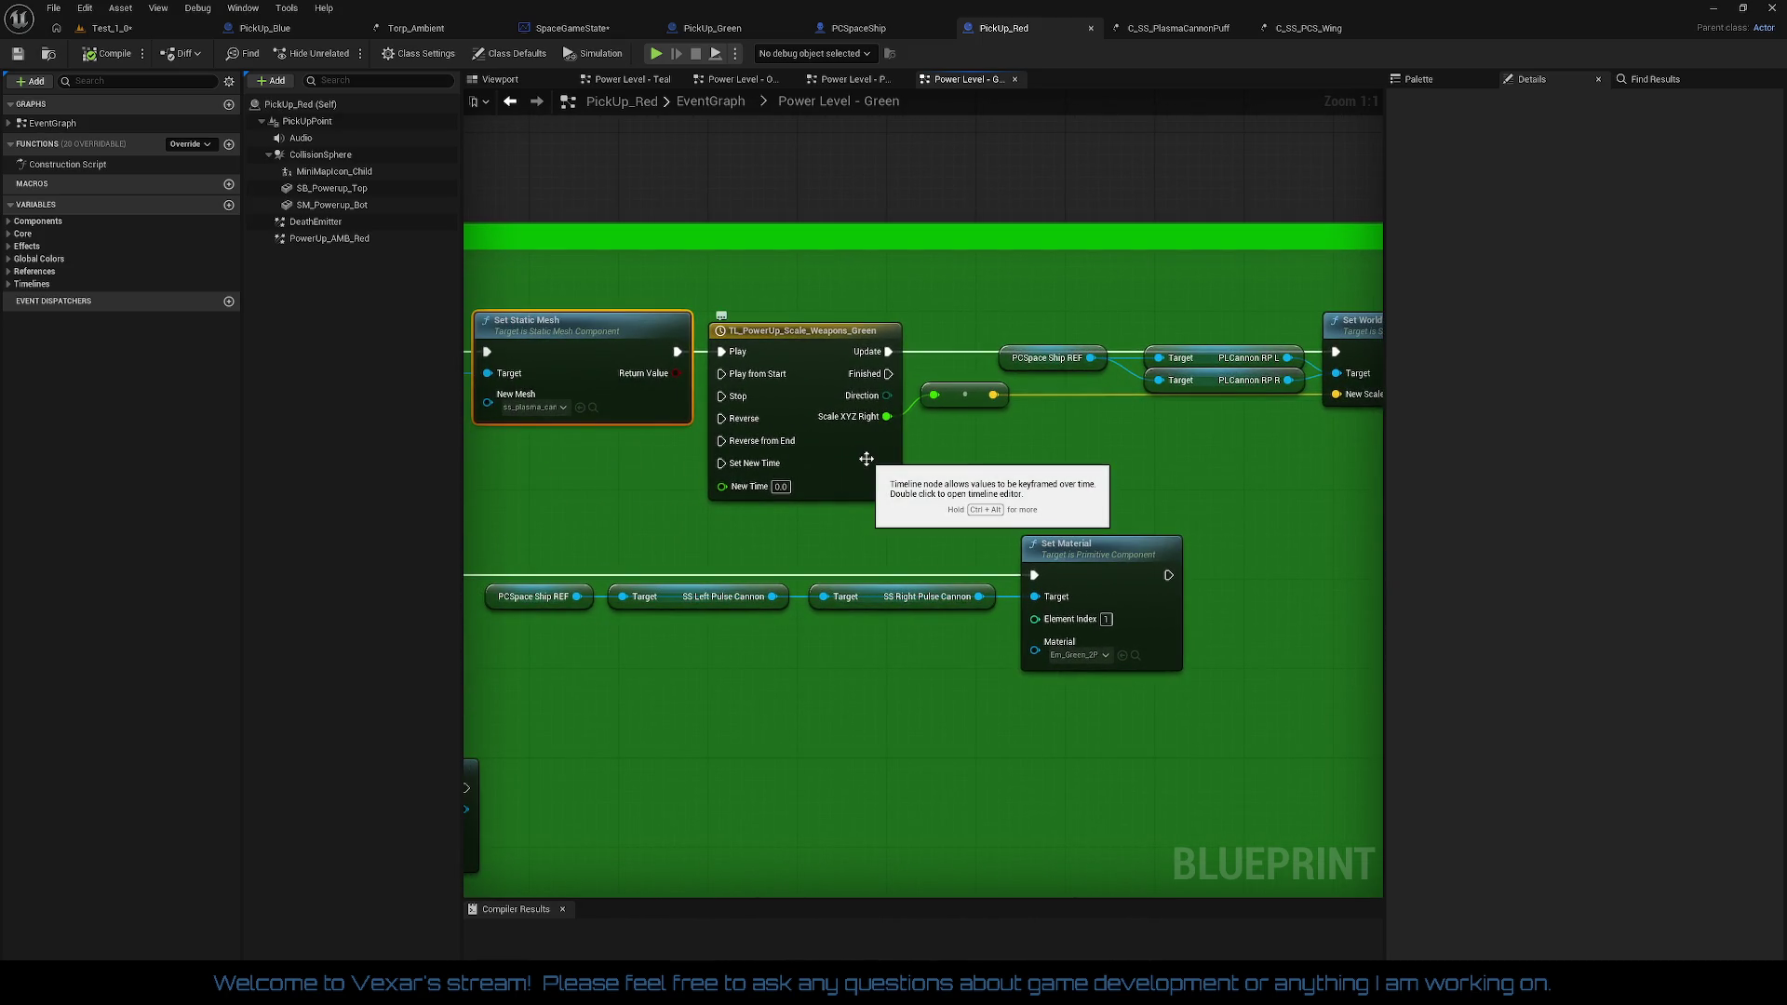
{"action": "left_click_drag", "start_coordinate": [977, 472], "coordinate": [762, 484]}
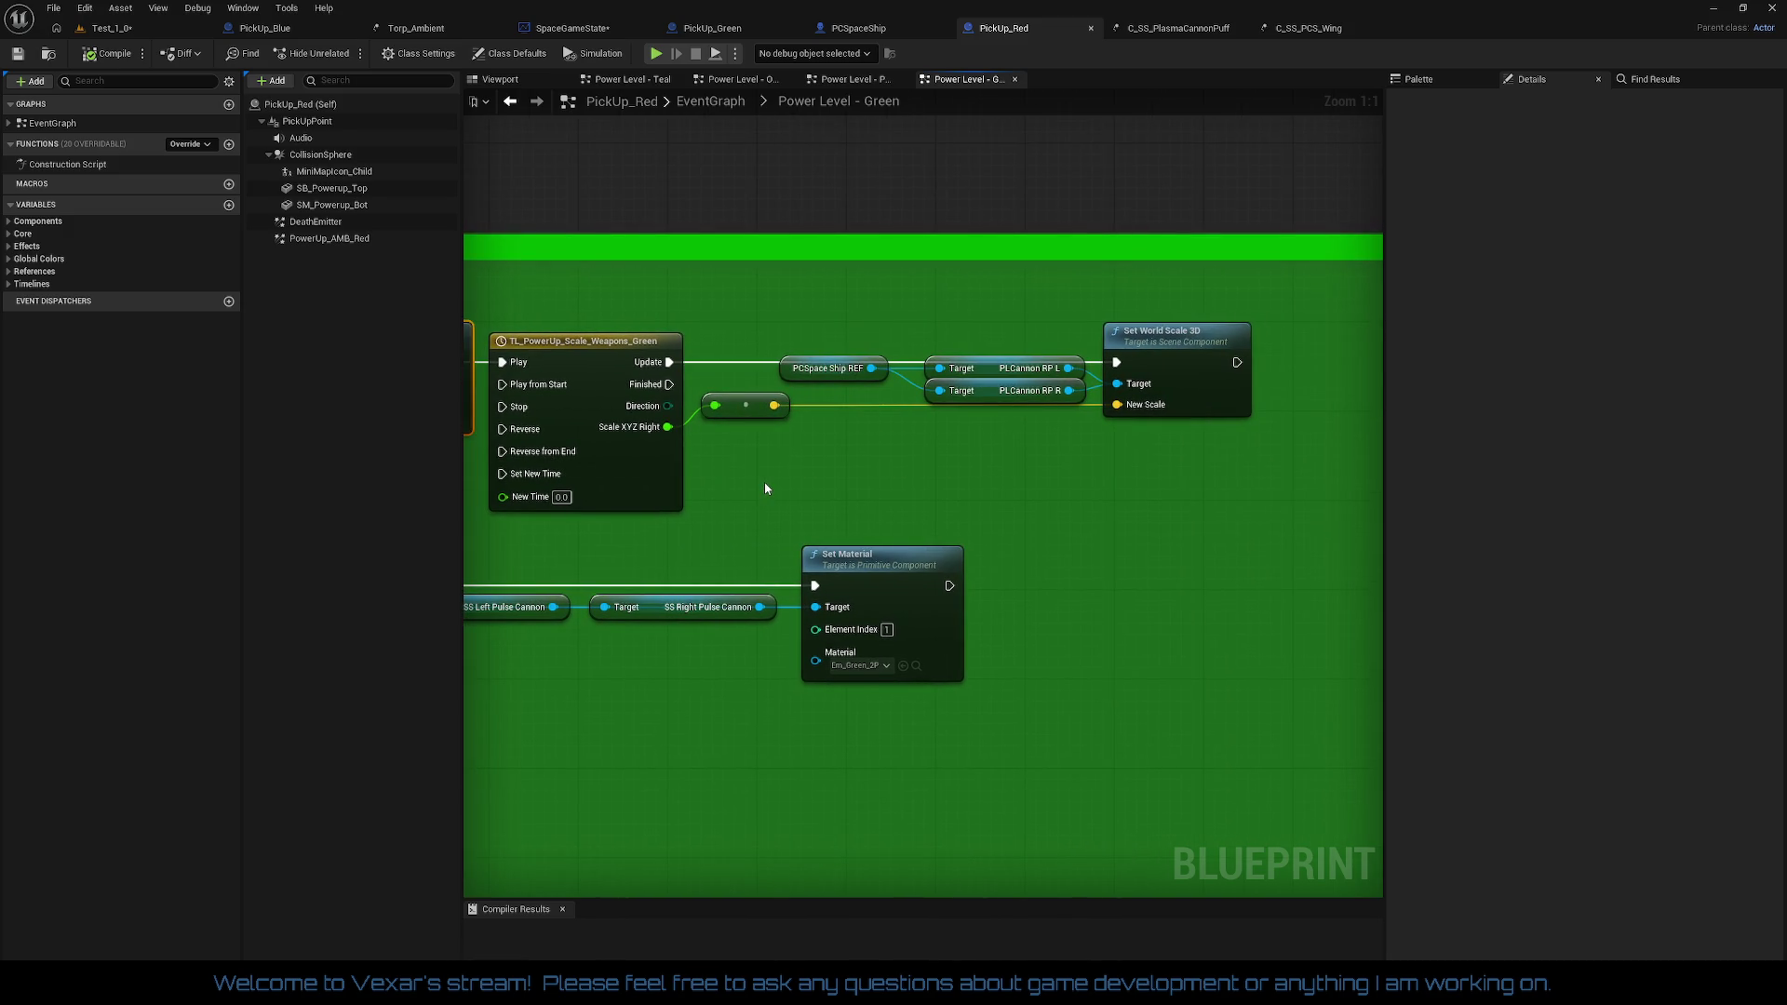
{"action": "mouse_move", "coordinate": [765, 488]}
{"action": "left_mouse_down"}
{"action": "mouse_move", "coordinate": [1591, 510]}
{"action": "mouse_move", "coordinate": [1396, 521]}
{"action": "left_mouse_up"}
{"action": "mouse_move", "coordinate": [1583, 497]}
{"action": "left_mouse_down"}
{"action": "mouse_move", "coordinate": [674, 473]}
{"action": "mouse_move", "coordinate": [1445, 521]}
{"action": "mouse_move", "coordinate": [1409, 501]}
{"action": "mouse_move", "coordinate": [1217, 505]}
{"action": "mouse_move", "coordinate": [1308, 496]}
{"action": "left_mouse_up"}
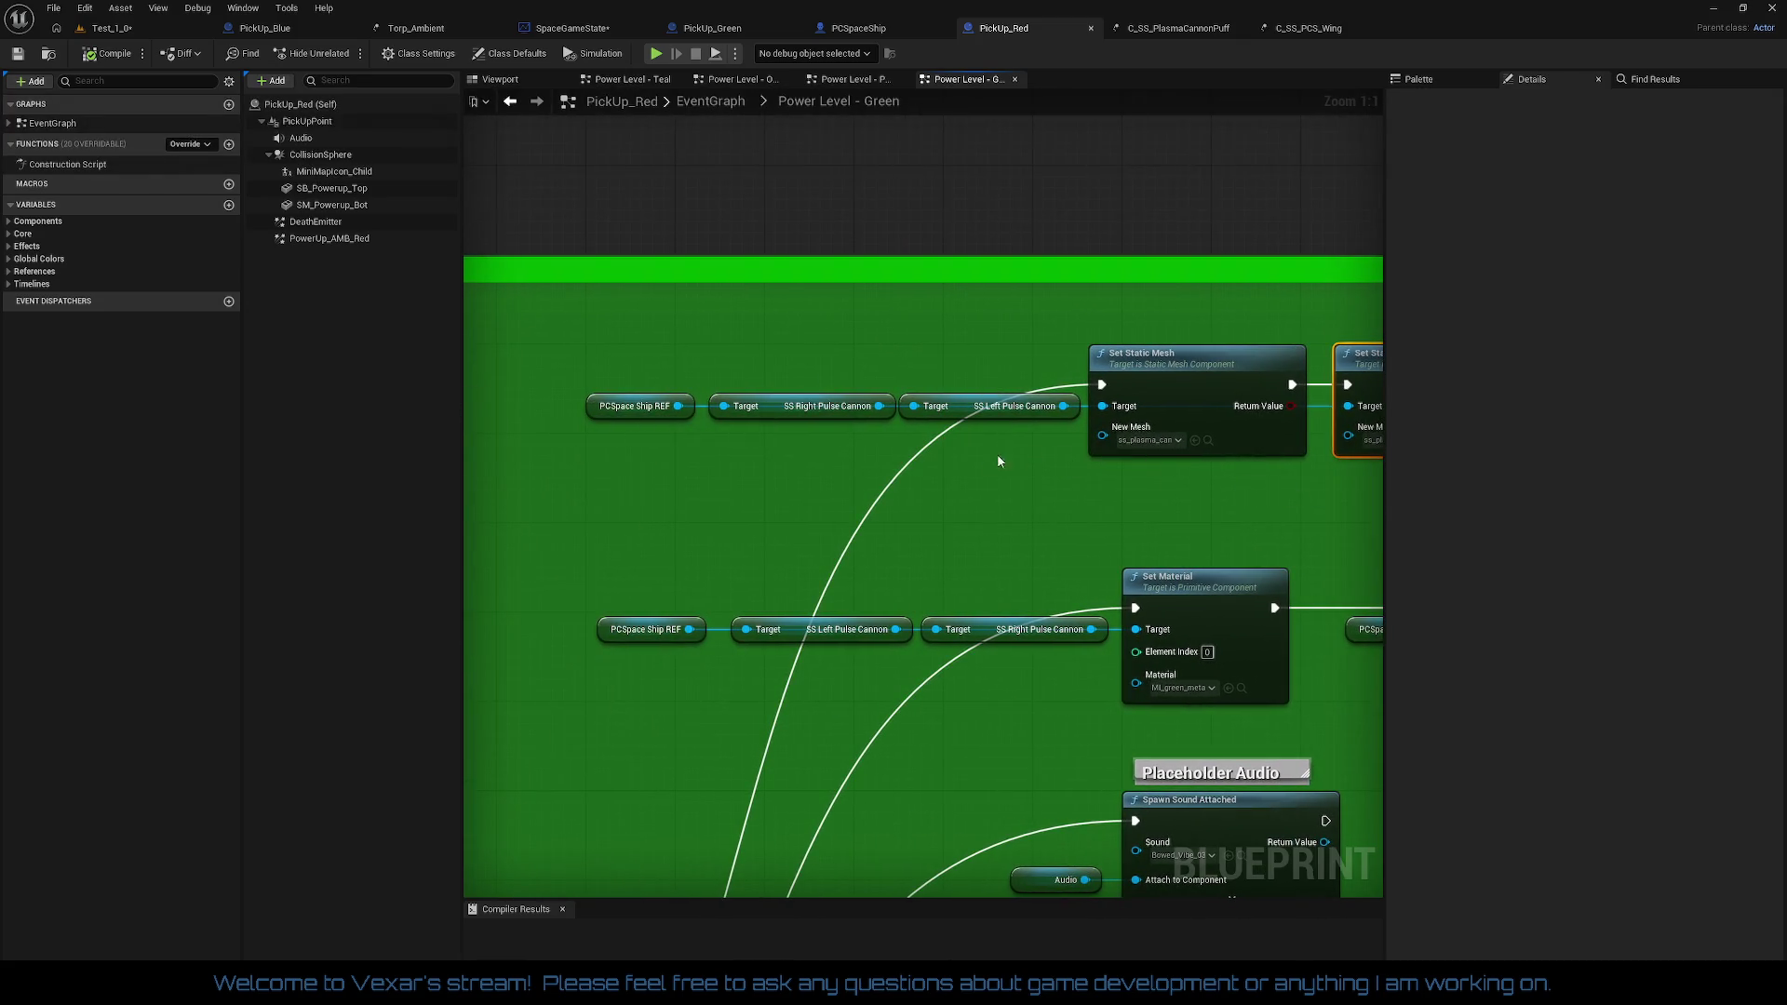
{"action": "left_click_drag", "start_coordinate": [1094, 357], "coordinate": [902, 354]}
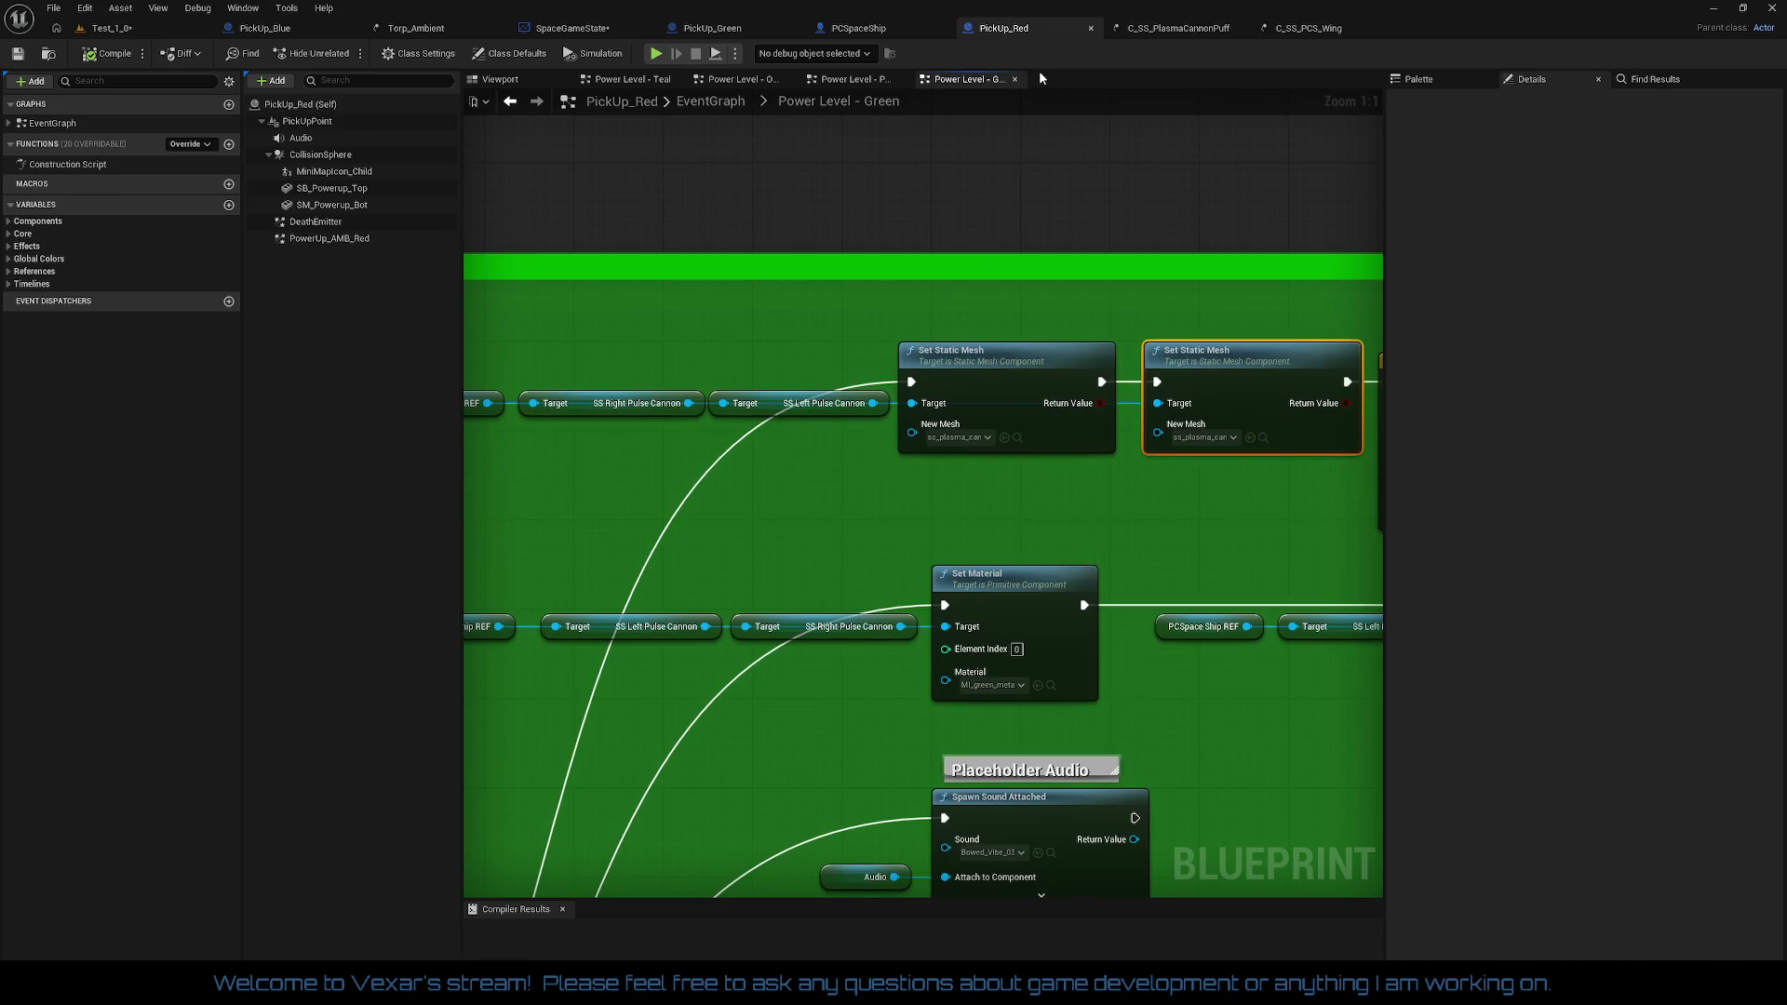
{"action": "left_click", "coordinate": [567, 28]}
{"action": "left_click_drag", "start_coordinate": [729, 267], "coordinate": [1720, 272]}
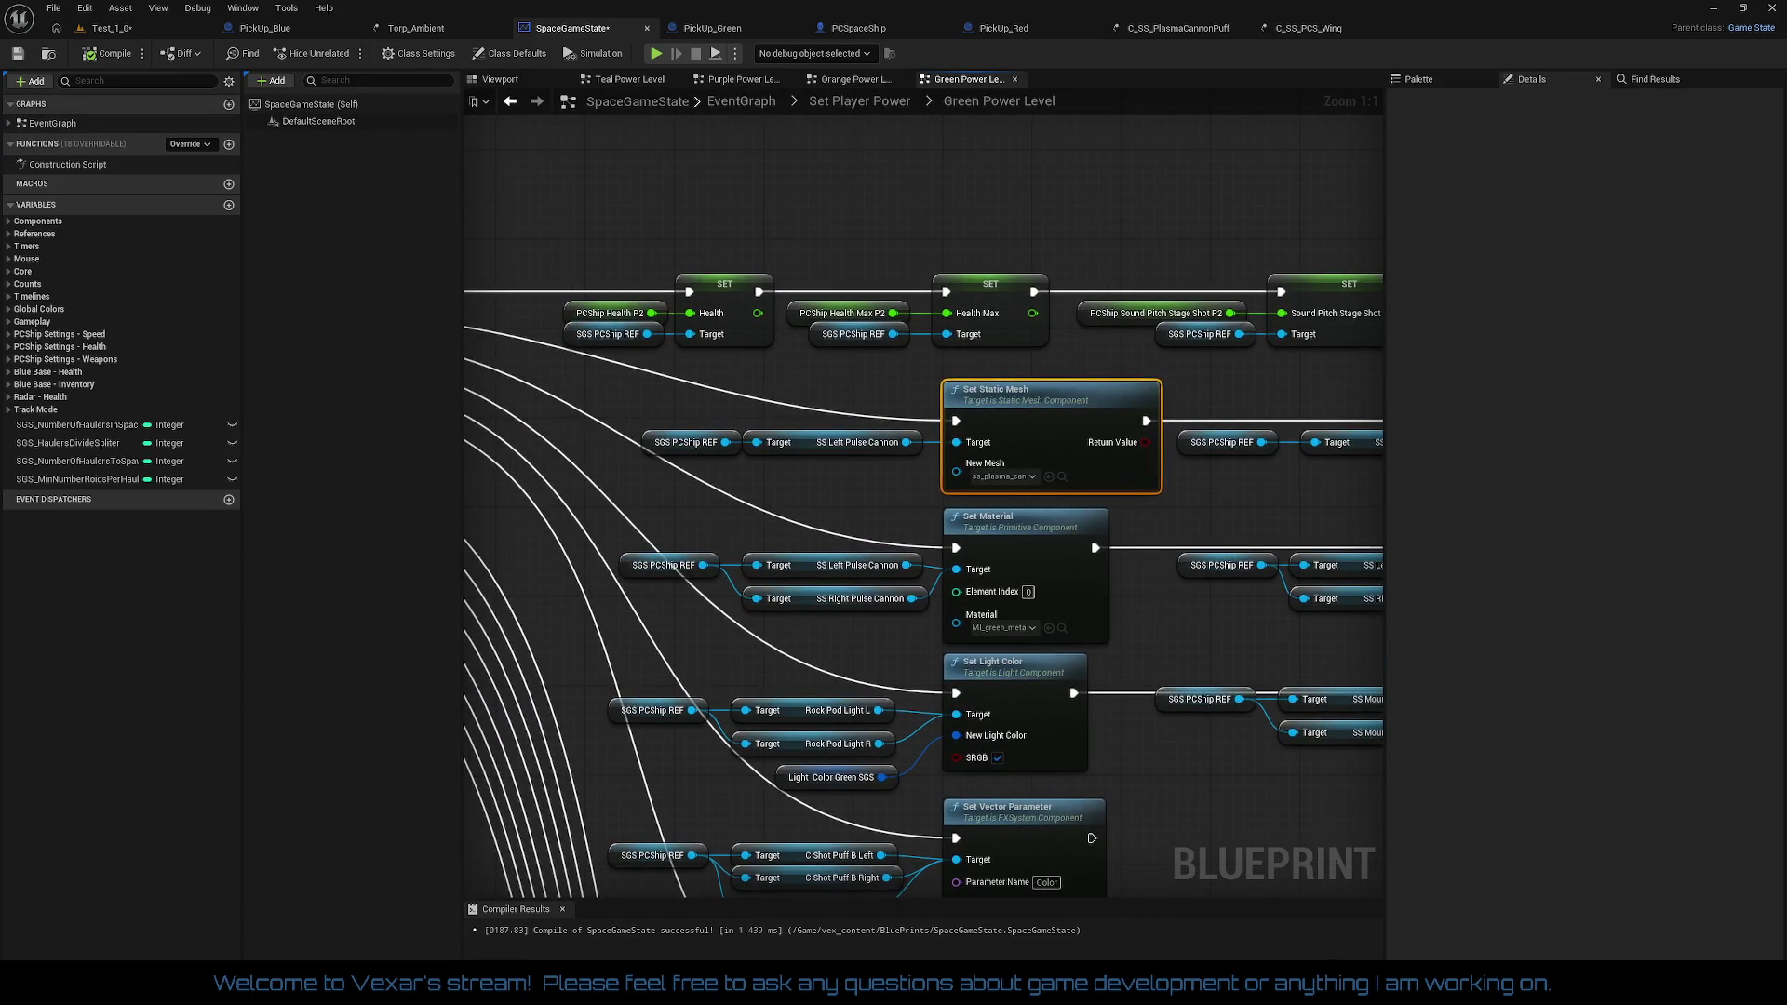
{"action": "left_click_drag", "start_coordinate": [930, 466], "coordinate": [748, 448]}
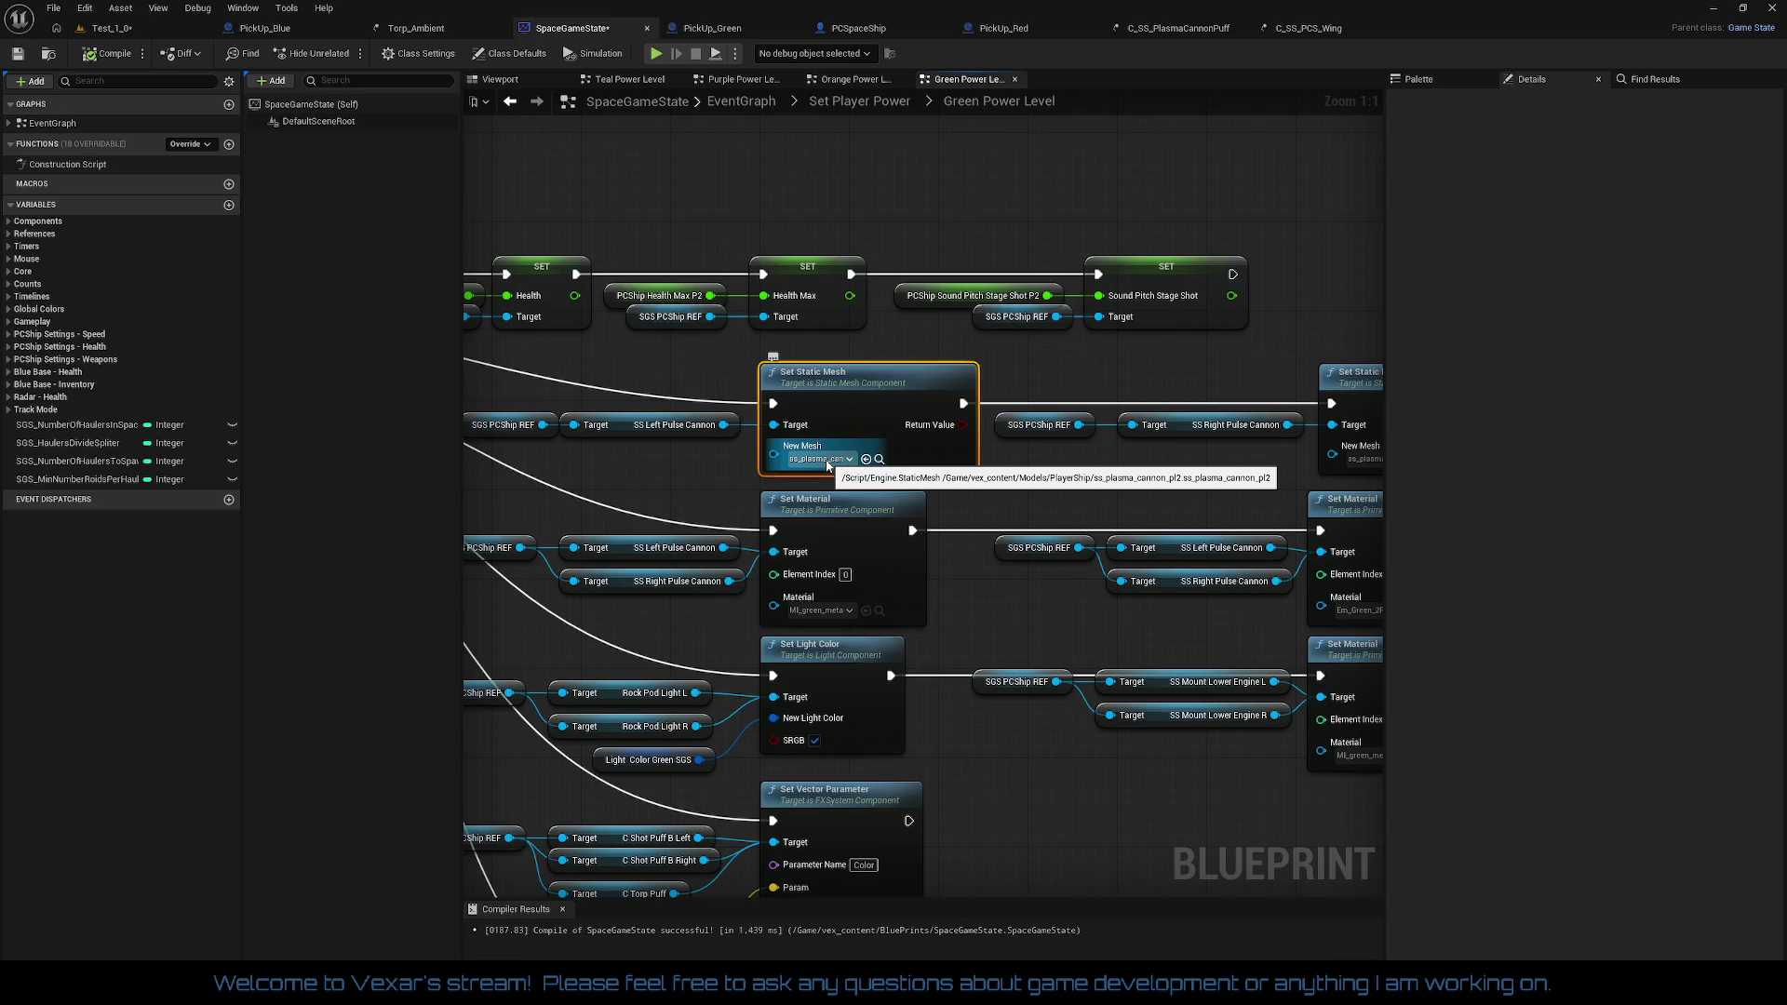
{"action": "left_click_drag", "start_coordinate": [1081, 444], "coordinate": [676, 408]}
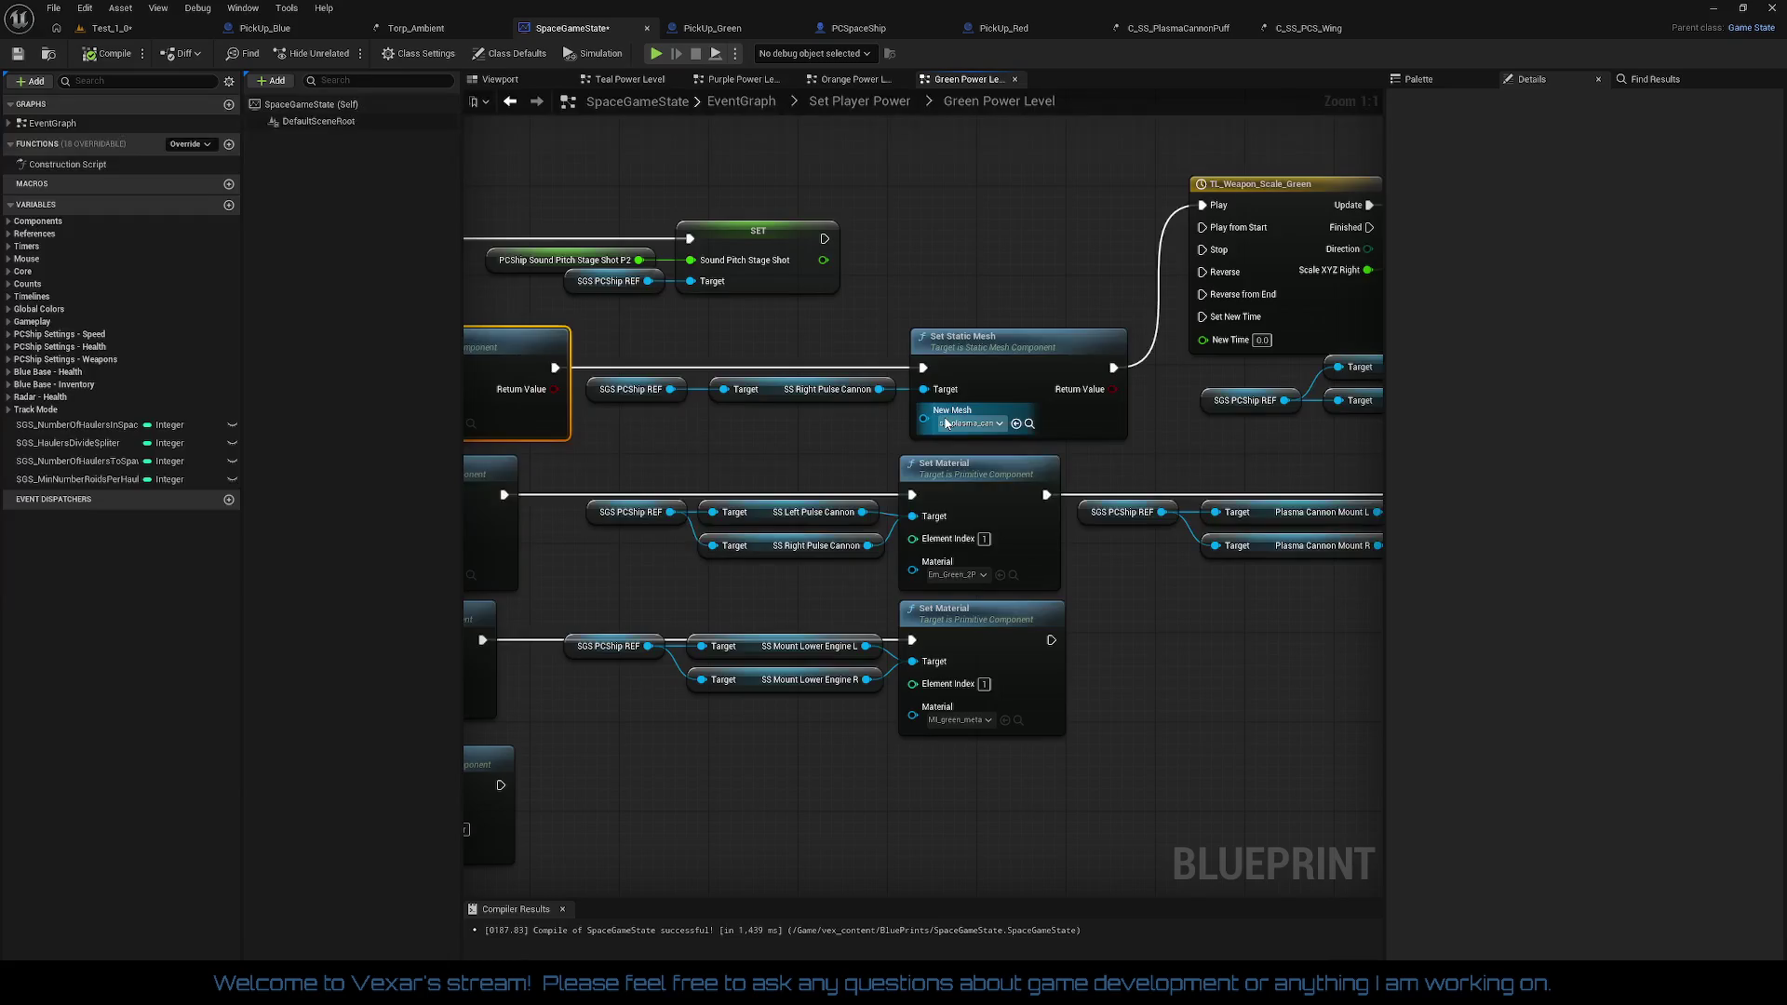
{"action": "mouse_move", "coordinate": [798, 438]}
{"action": "left_mouse_down"}
{"action": "mouse_move", "coordinate": [522, 439]}
{"action": "mouse_move", "coordinate": [1108, 450]}
{"action": "mouse_move", "coordinate": [466, 459]}
{"action": "left_mouse_up"}
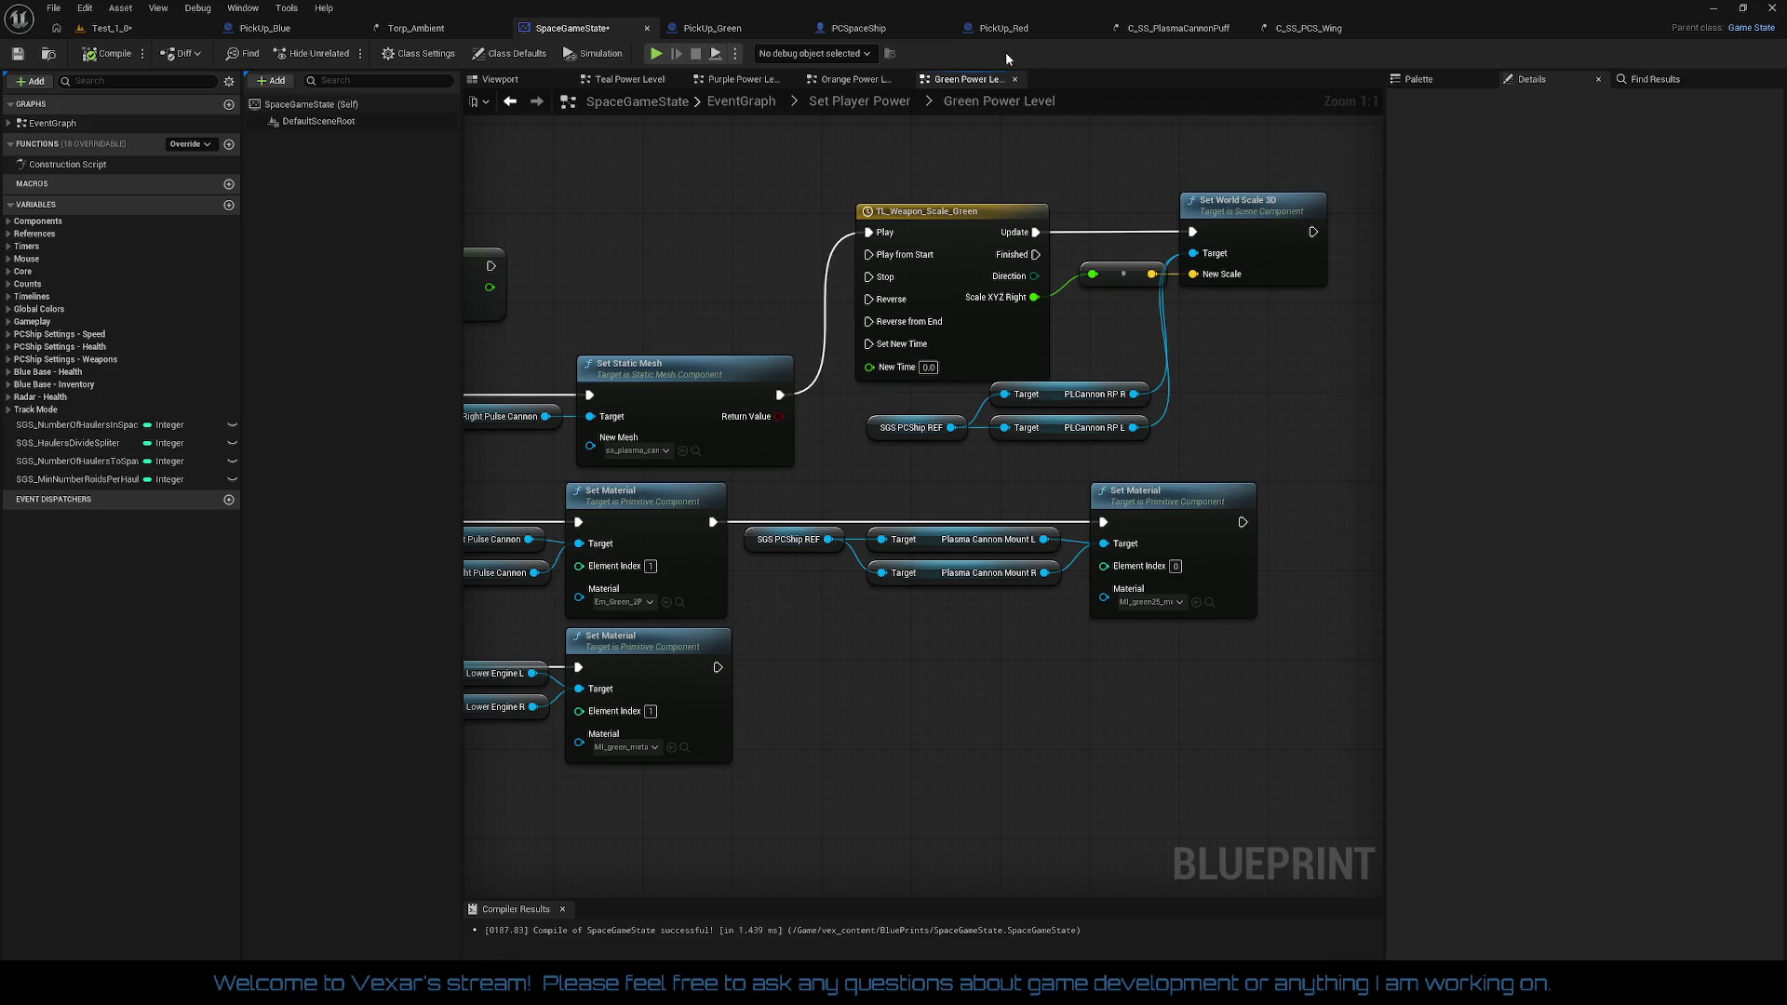
{"action": "left_click", "coordinate": [998, 29]}
Step: Survey PickUp_Red's green power-level graph from the weapon-scale timeline to the Set Template nodes
{"action": "mouse_move", "coordinate": [1212, 480]}
{"action": "left_mouse_down"}
{"action": "mouse_move", "coordinate": [1437, 477]}
{"action": "mouse_move", "coordinate": [573, 450]}
{"action": "left_mouse_up"}
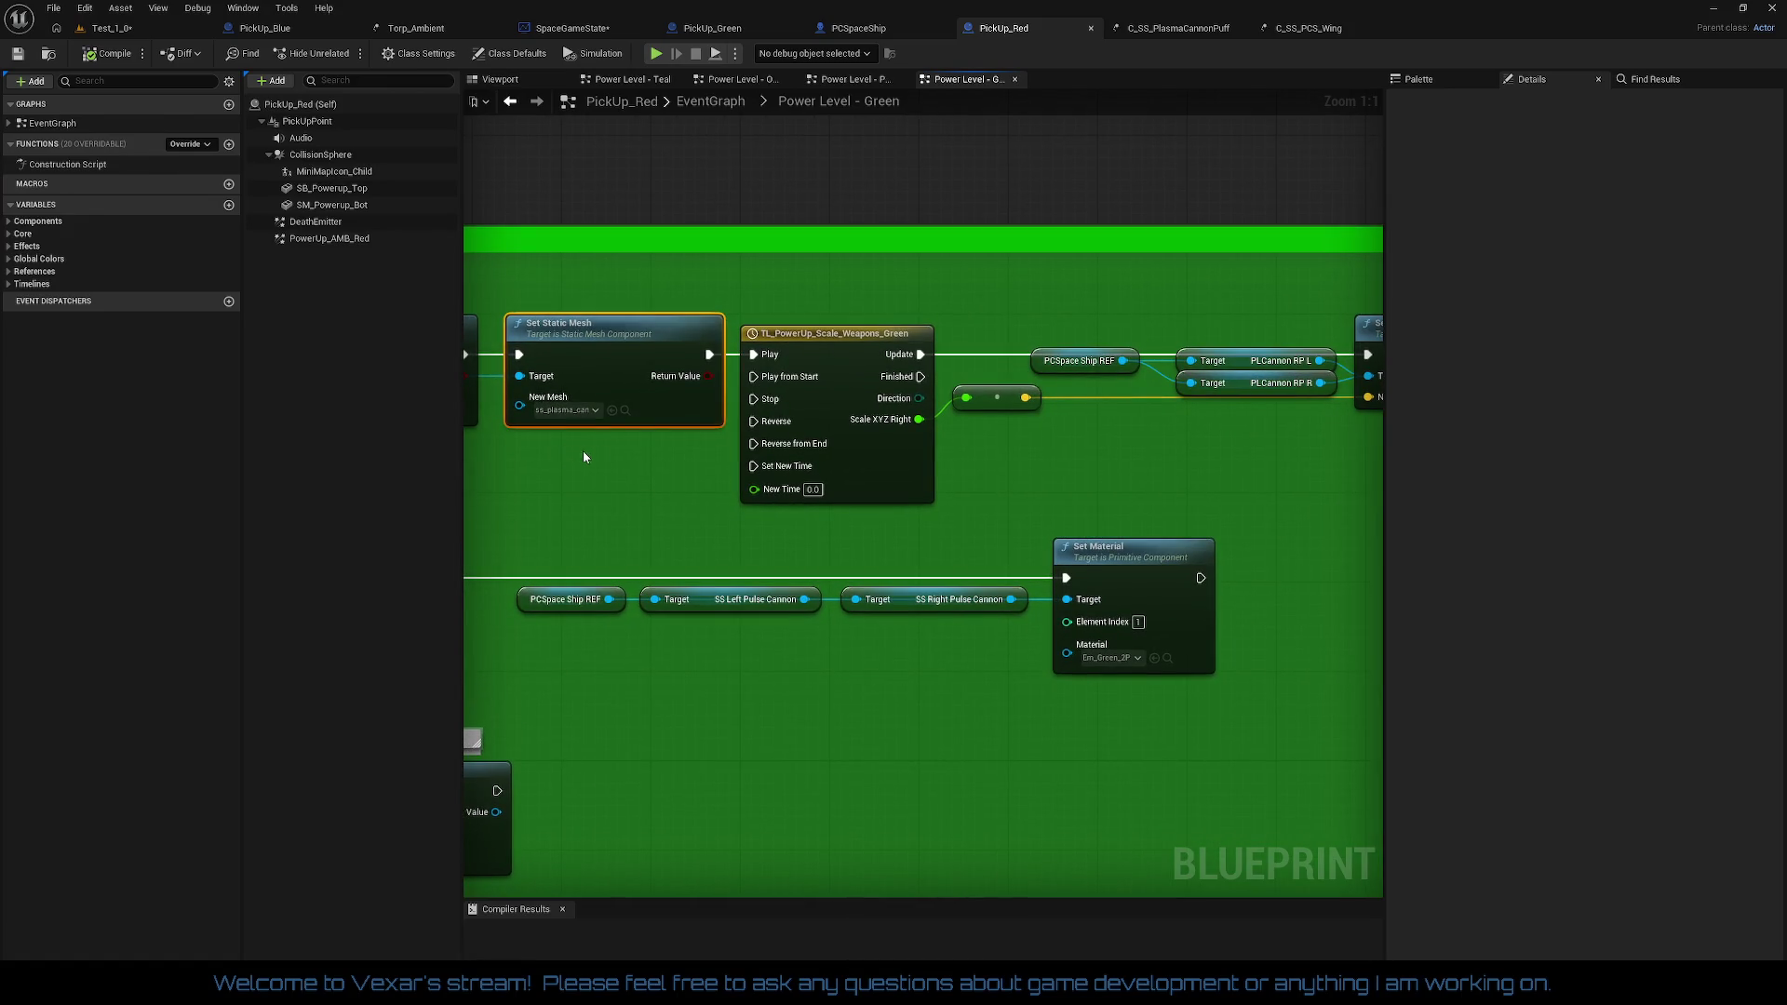
{"action": "mouse_move", "coordinate": [922, 464]}
{"action": "left_mouse_down"}
{"action": "mouse_move", "coordinate": [652, 463]}
{"action": "mouse_move", "coordinate": [893, 447]}
{"action": "left_mouse_up"}
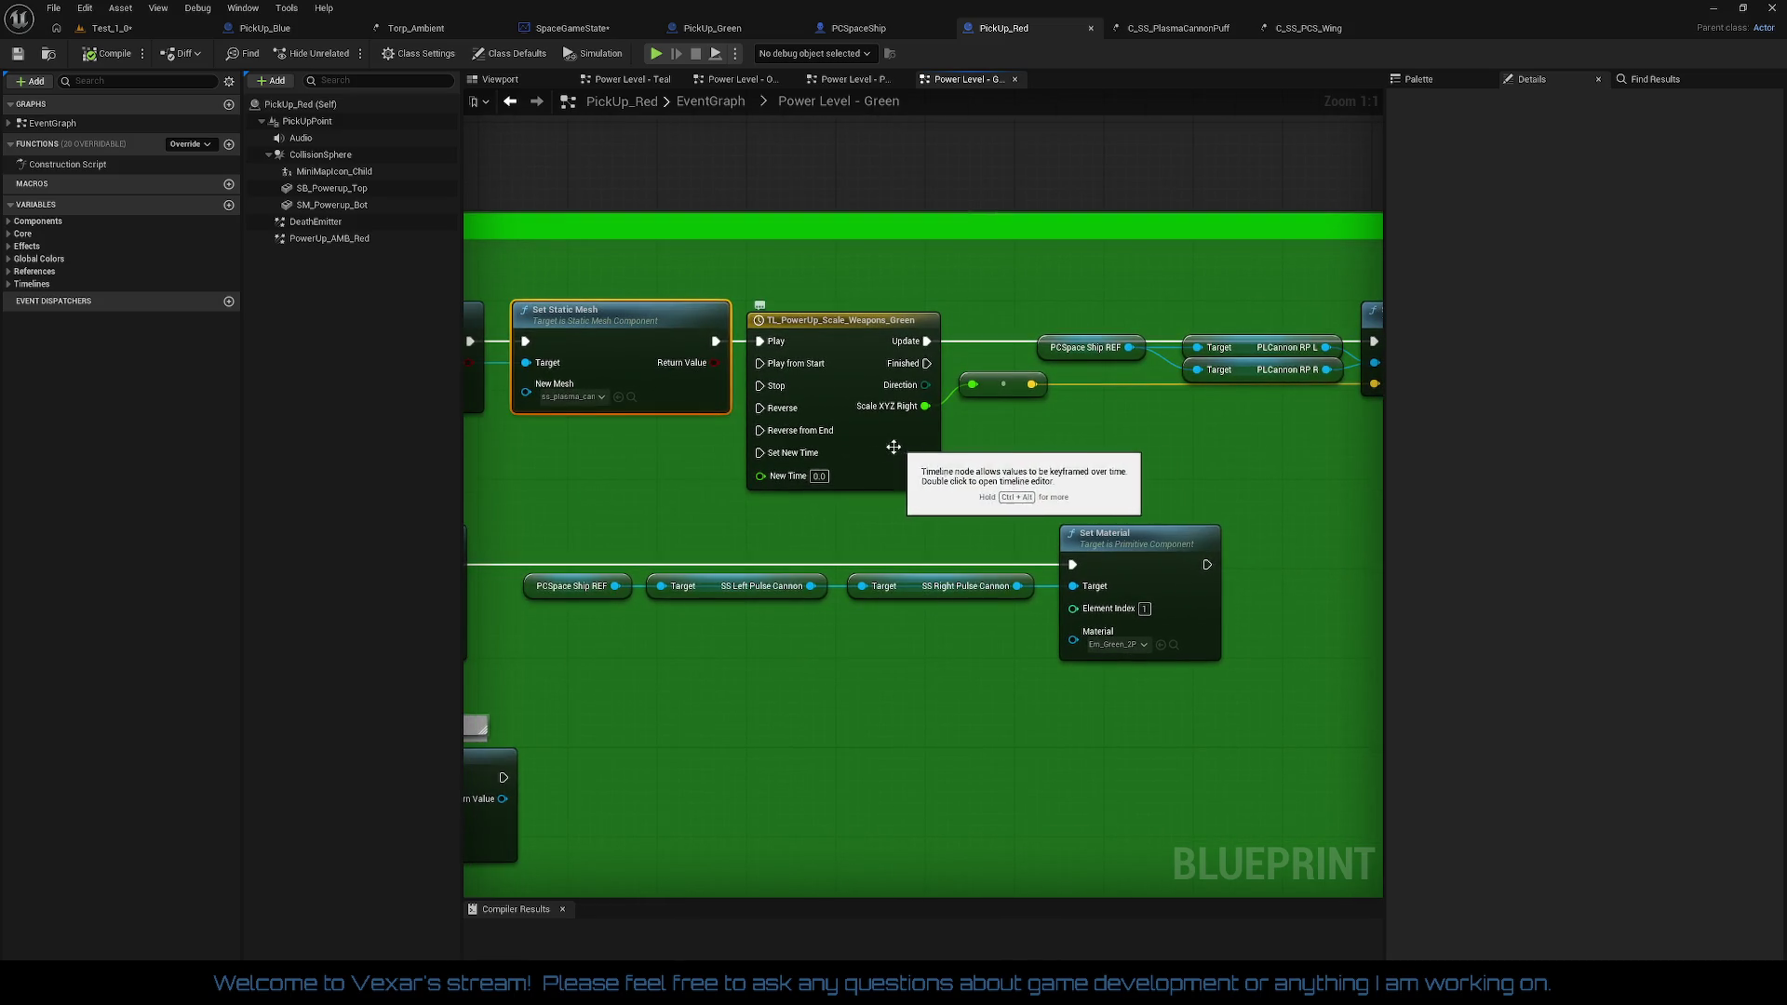
{"action": "mouse_move", "coordinate": [622, 457]}
{"action": "left_mouse_down"}
{"action": "mouse_move", "coordinate": [847, 445]}
{"action": "mouse_move", "coordinate": [941, 299]}
{"action": "left_mouse_up"}
{"action": "scroll", "coordinate": [940, 299], "scroll_direction": "down", "scroll_amount": 4}
{"action": "mouse_move", "coordinate": [1025, 456]}
{"action": "left_mouse_down"}
{"action": "mouse_move", "coordinate": [1047, 295]}
{"action": "mouse_move", "coordinate": [1015, 164]}
{"action": "left_mouse_up"}
{"action": "scroll", "coordinate": [1126, 480], "scroll_direction": "up", "scroll_amount": 3}
{"action": "left_click_drag", "start_coordinate": [1167, 550], "coordinate": [1213, 752]}
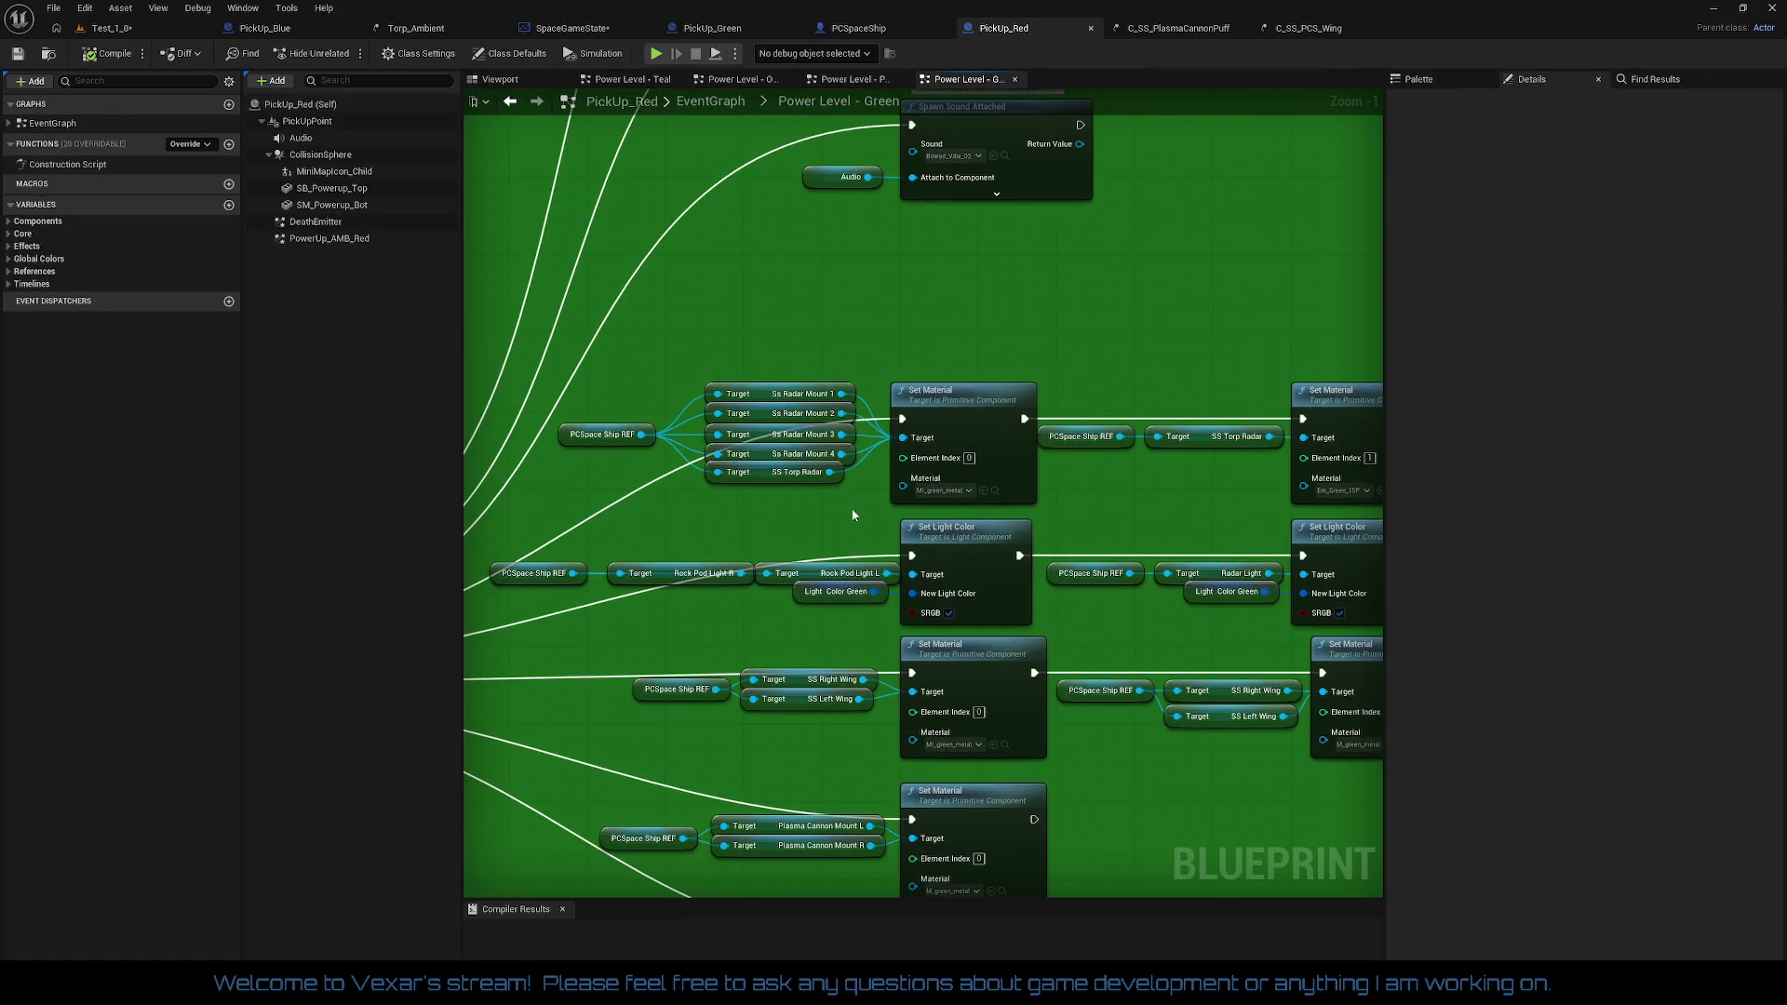
{"action": "left_click_drag", "start_coordinate": [801, 535], "coordinate": [745, 388]}
{"action": "left_click_drag", "start_coordinate": [1221, 515], "coordinate": [1172, 353]}
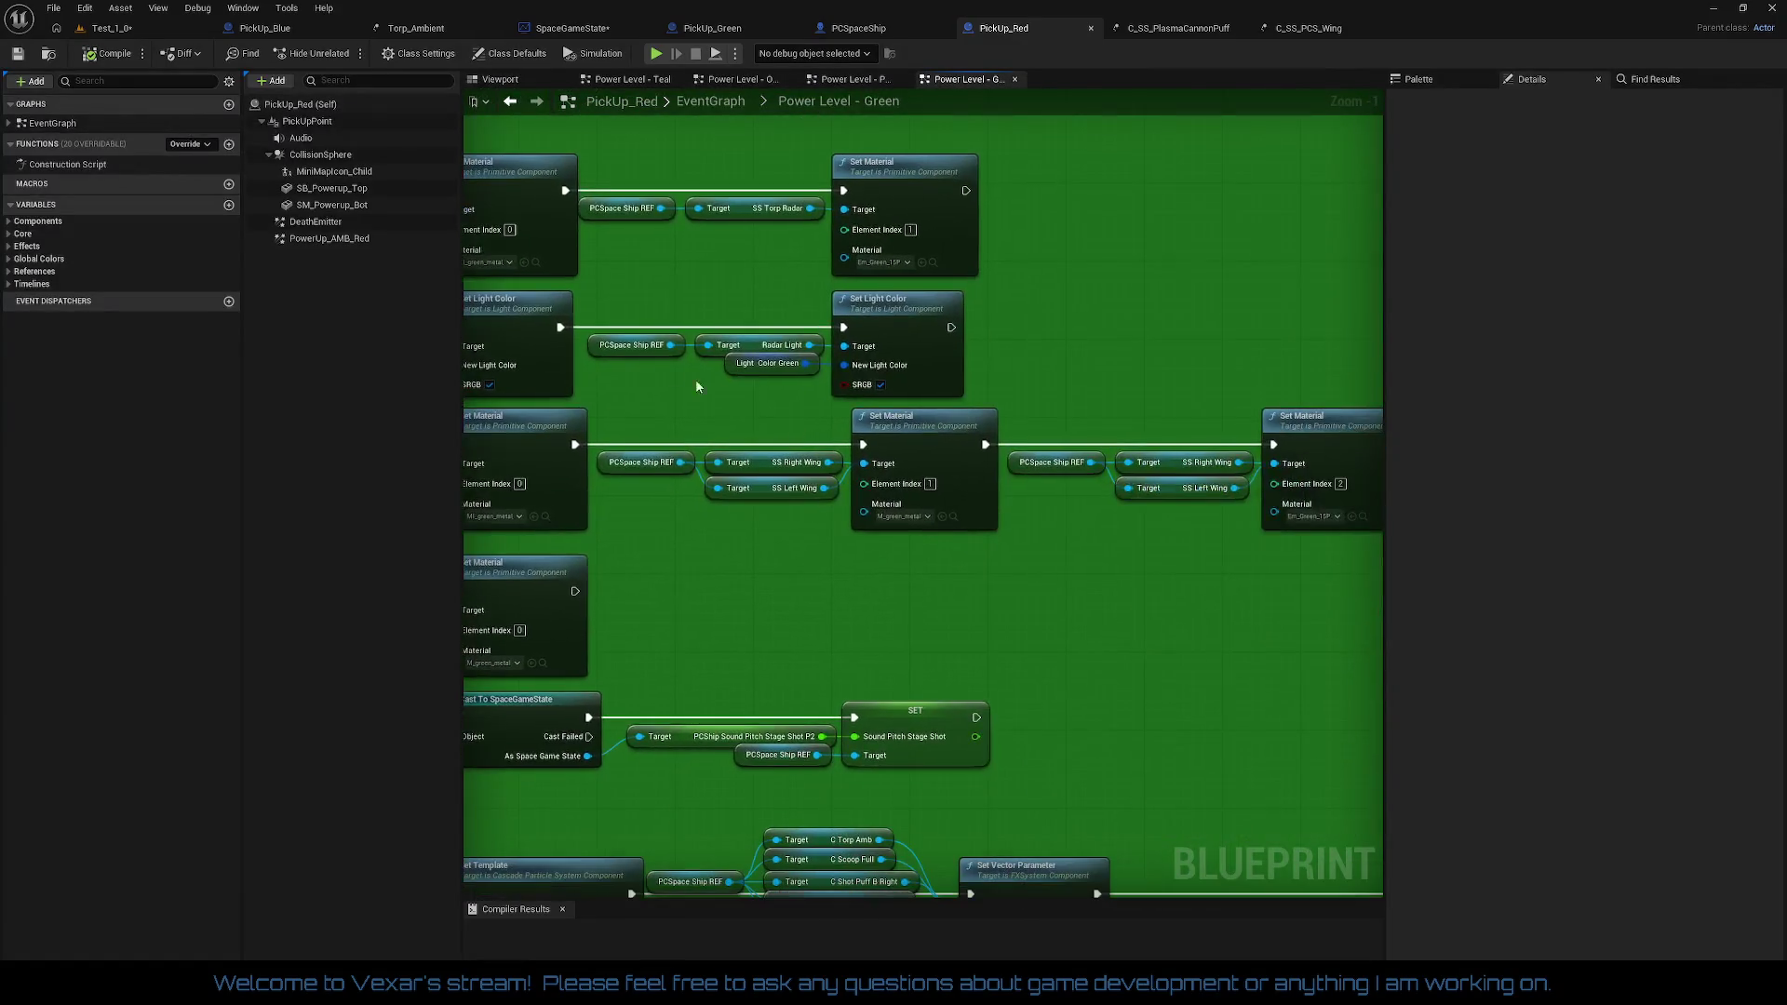
{"action": "scroll", "coordinate": [882, 437], "scroll_direction": "down", "scroll_amount": 2}
{"action": "scroll", "coordinate": [883, 437], "scroll_direction": "up", "scroll_amount": 2}
Step: Locate the ambient-puff Set Vector Parameter and its following Set Relative Location nodes
{"action": "mouse_move", "coordinate": [882, 438]}
{"action": "left_mouse_down"}
{"action": "mouse_move", "coordinate": [1149, 311]}
{"action": "mouse_move", "coordinate": [961, 415]}
{"action": "mouse_move", "coordinate": [930, 503]}
{"action": "mouse_move", "coordinate": [484, 507]}
{"action": "left_mouse_up"}
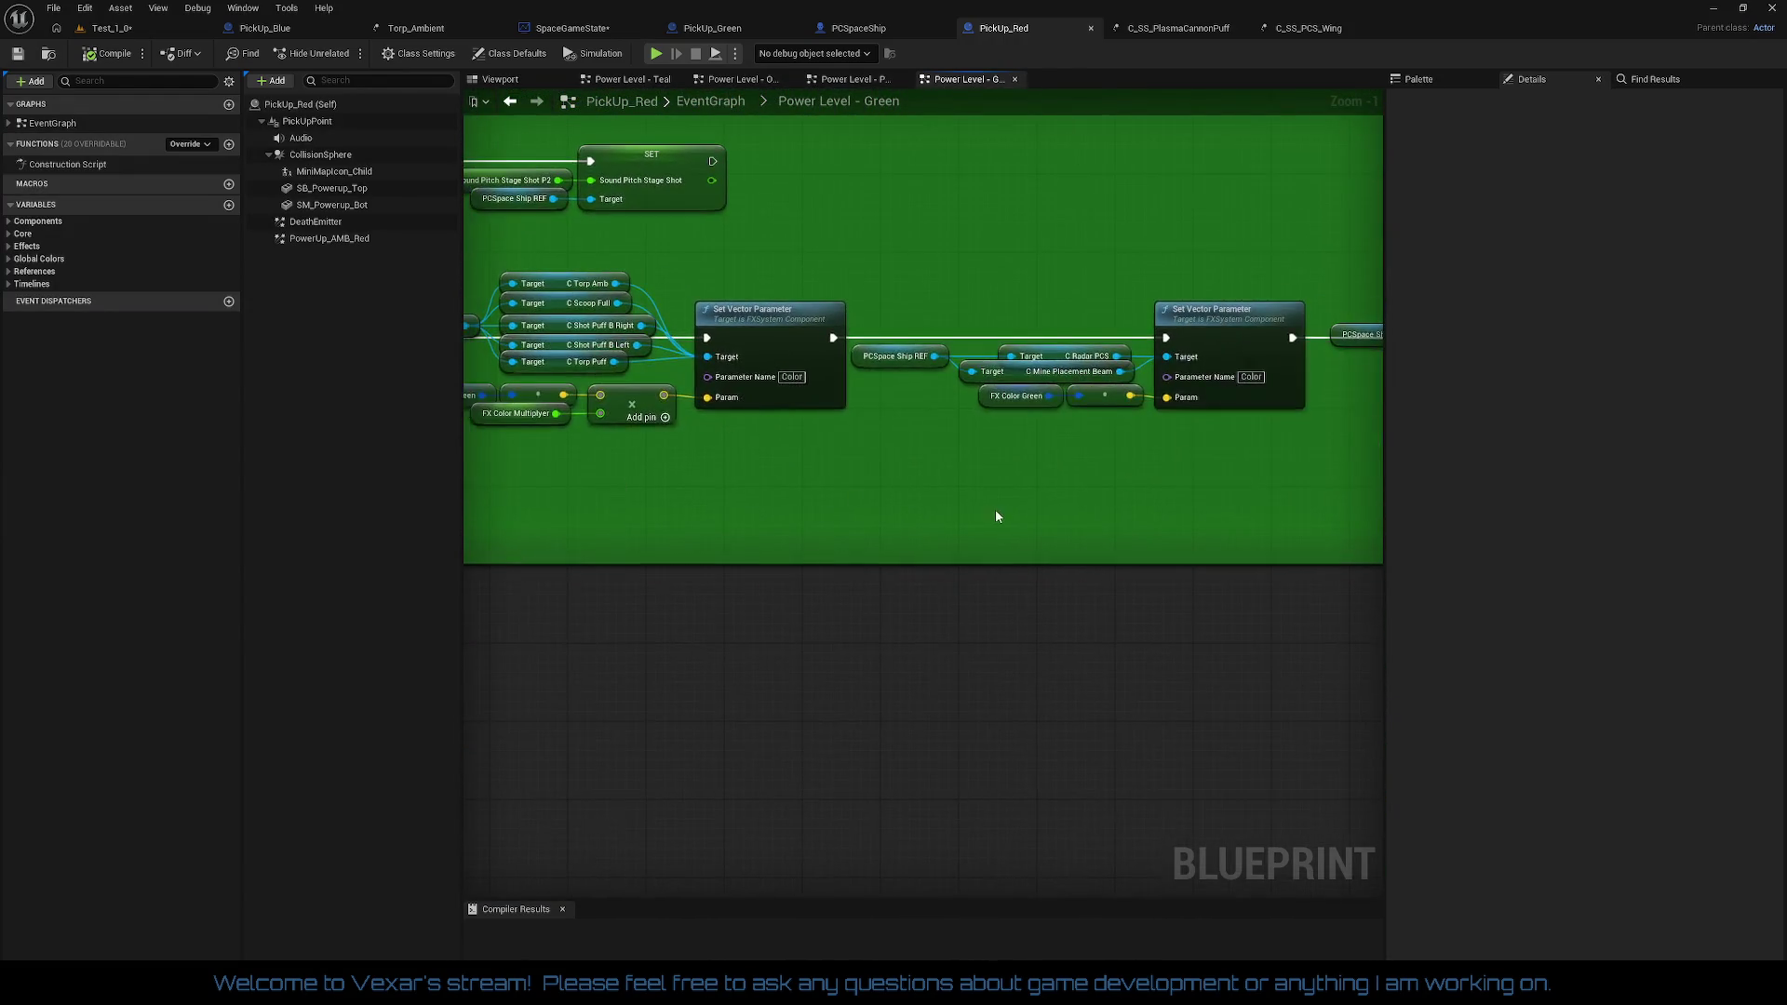
{"action": "left_click_drag", "start_coordinate": [993, 511], "coordinate": [709, 555]}
{"action": "left_click_drag", "start_coordinate": [969, 562], "coordinate": [580, 510]}
{"action": "scroll", "coordinate": [925, 506], "scroll_direction": "up", "scroll_amount": 1}
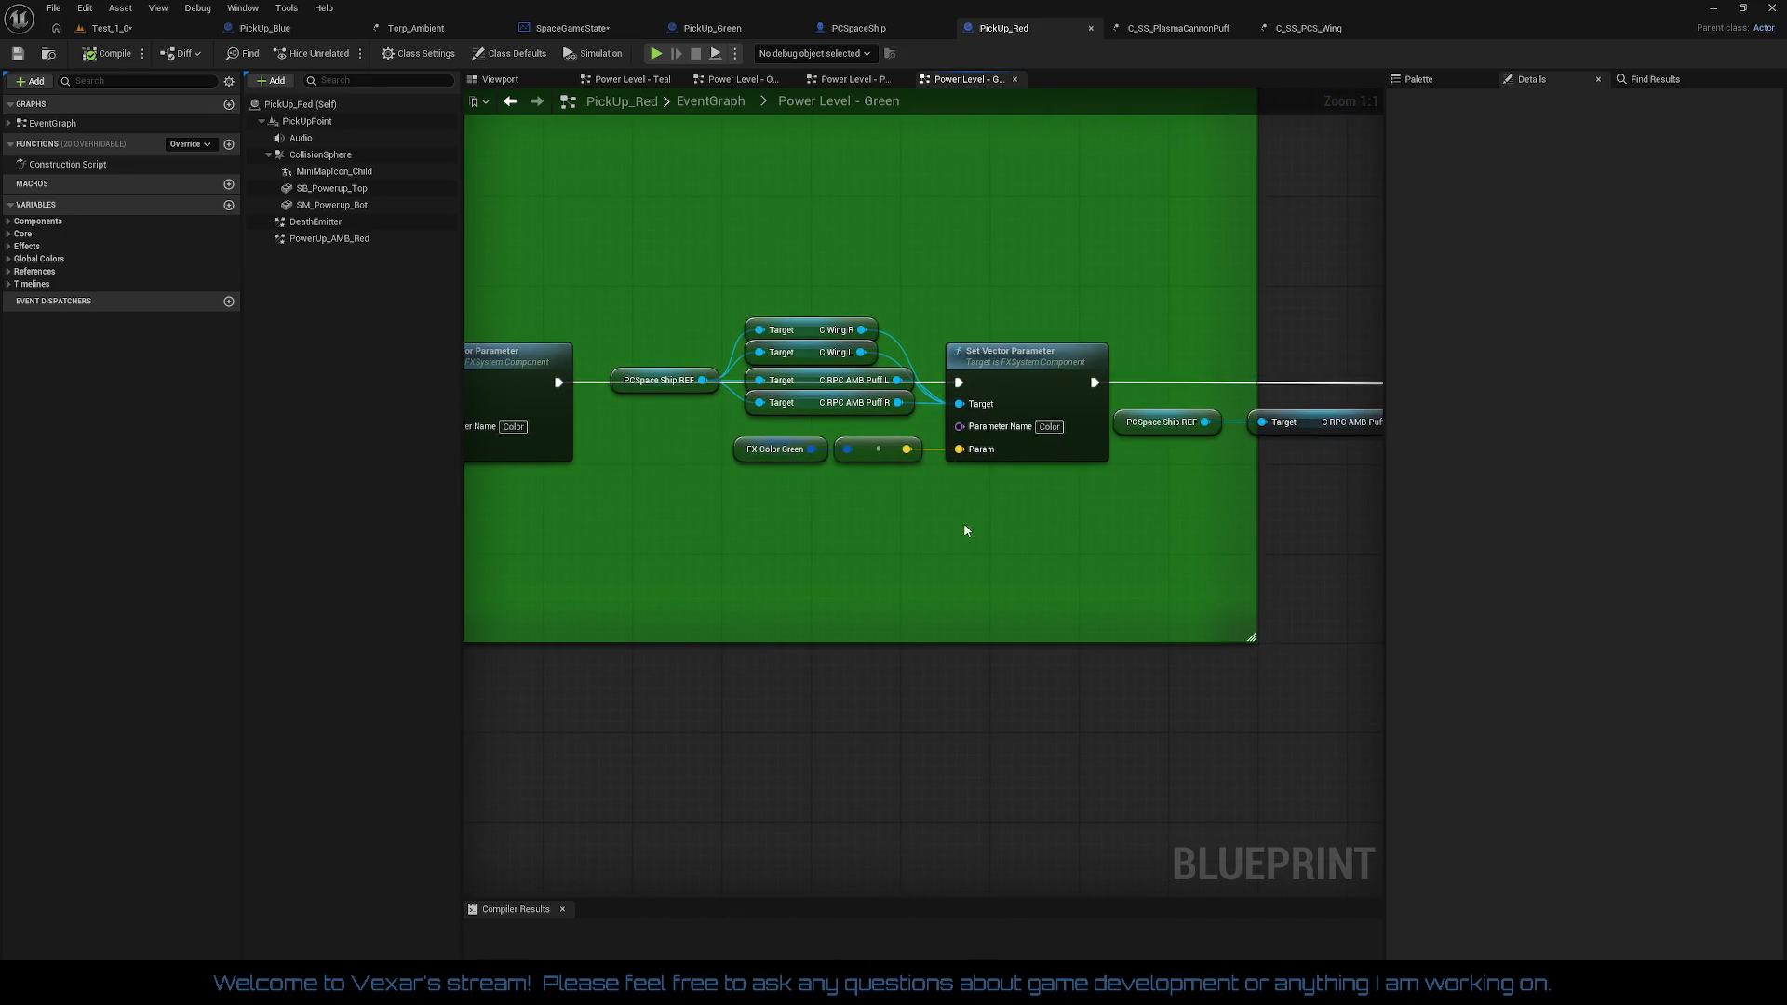
{"action": "left_click_drag", "start_coordinate": [1045, 511], "coordinate": [631, 502]}
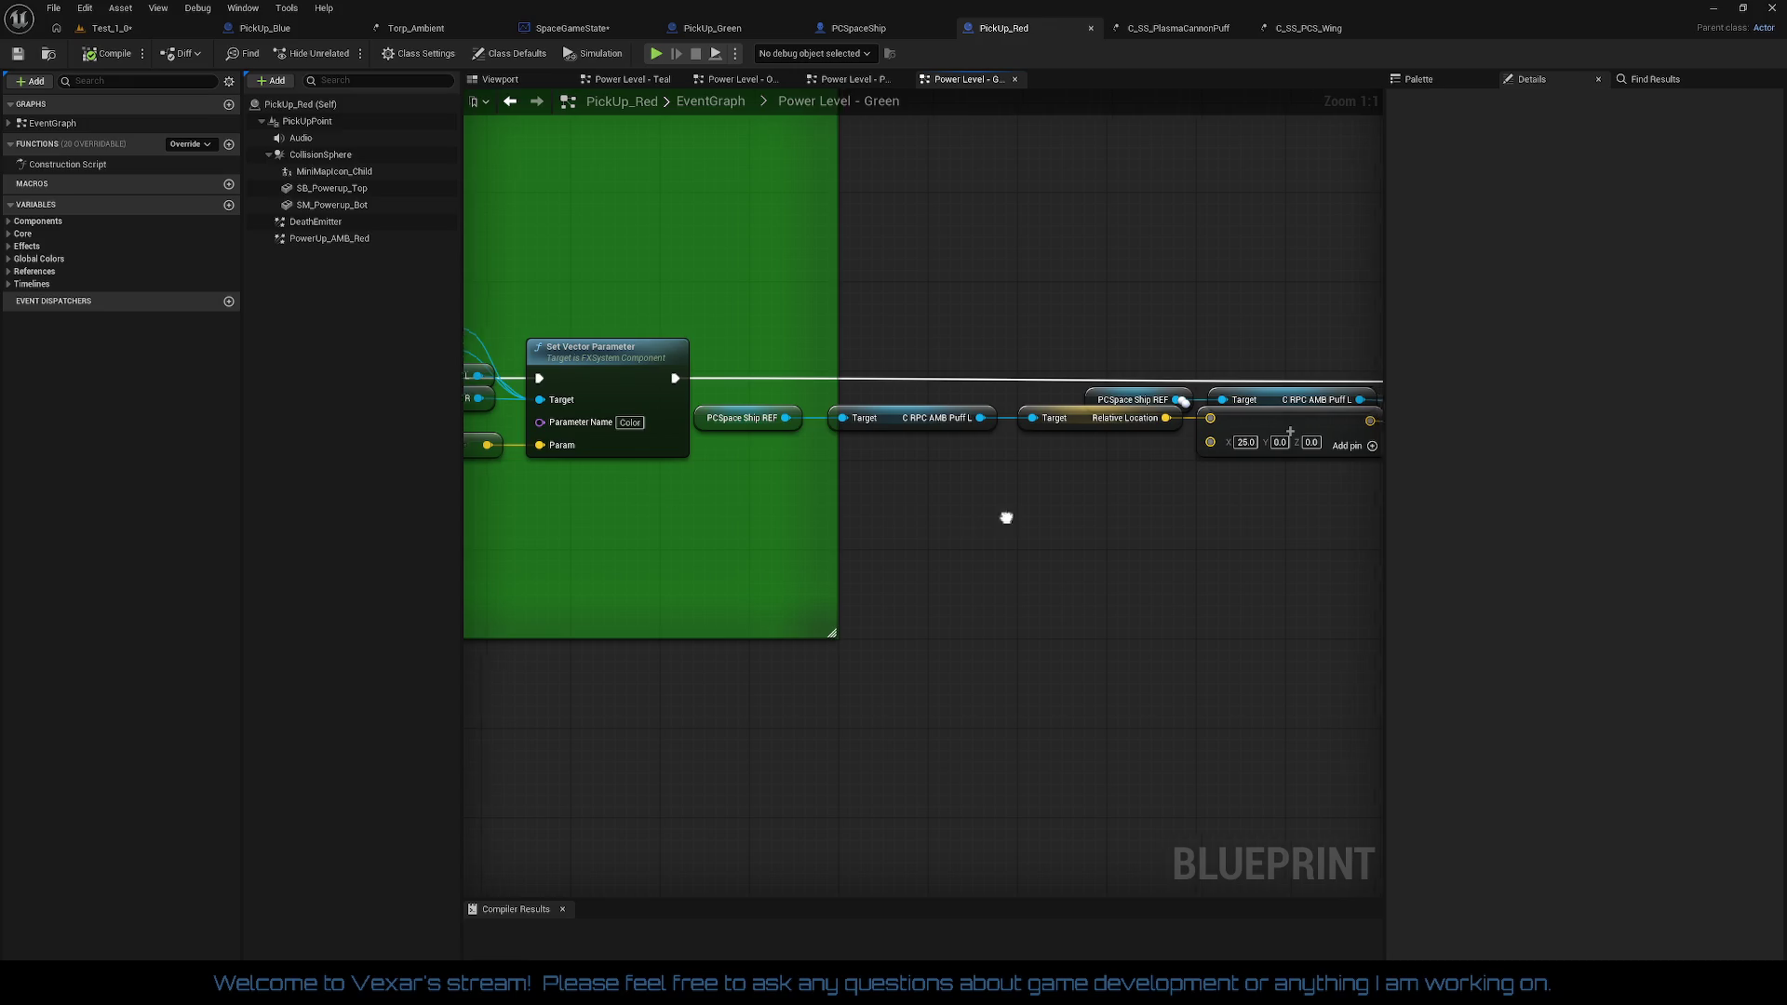
{"action": "left_click_drag", "start_coordinate": [1005, 515], "coordinate": [596, 530]}
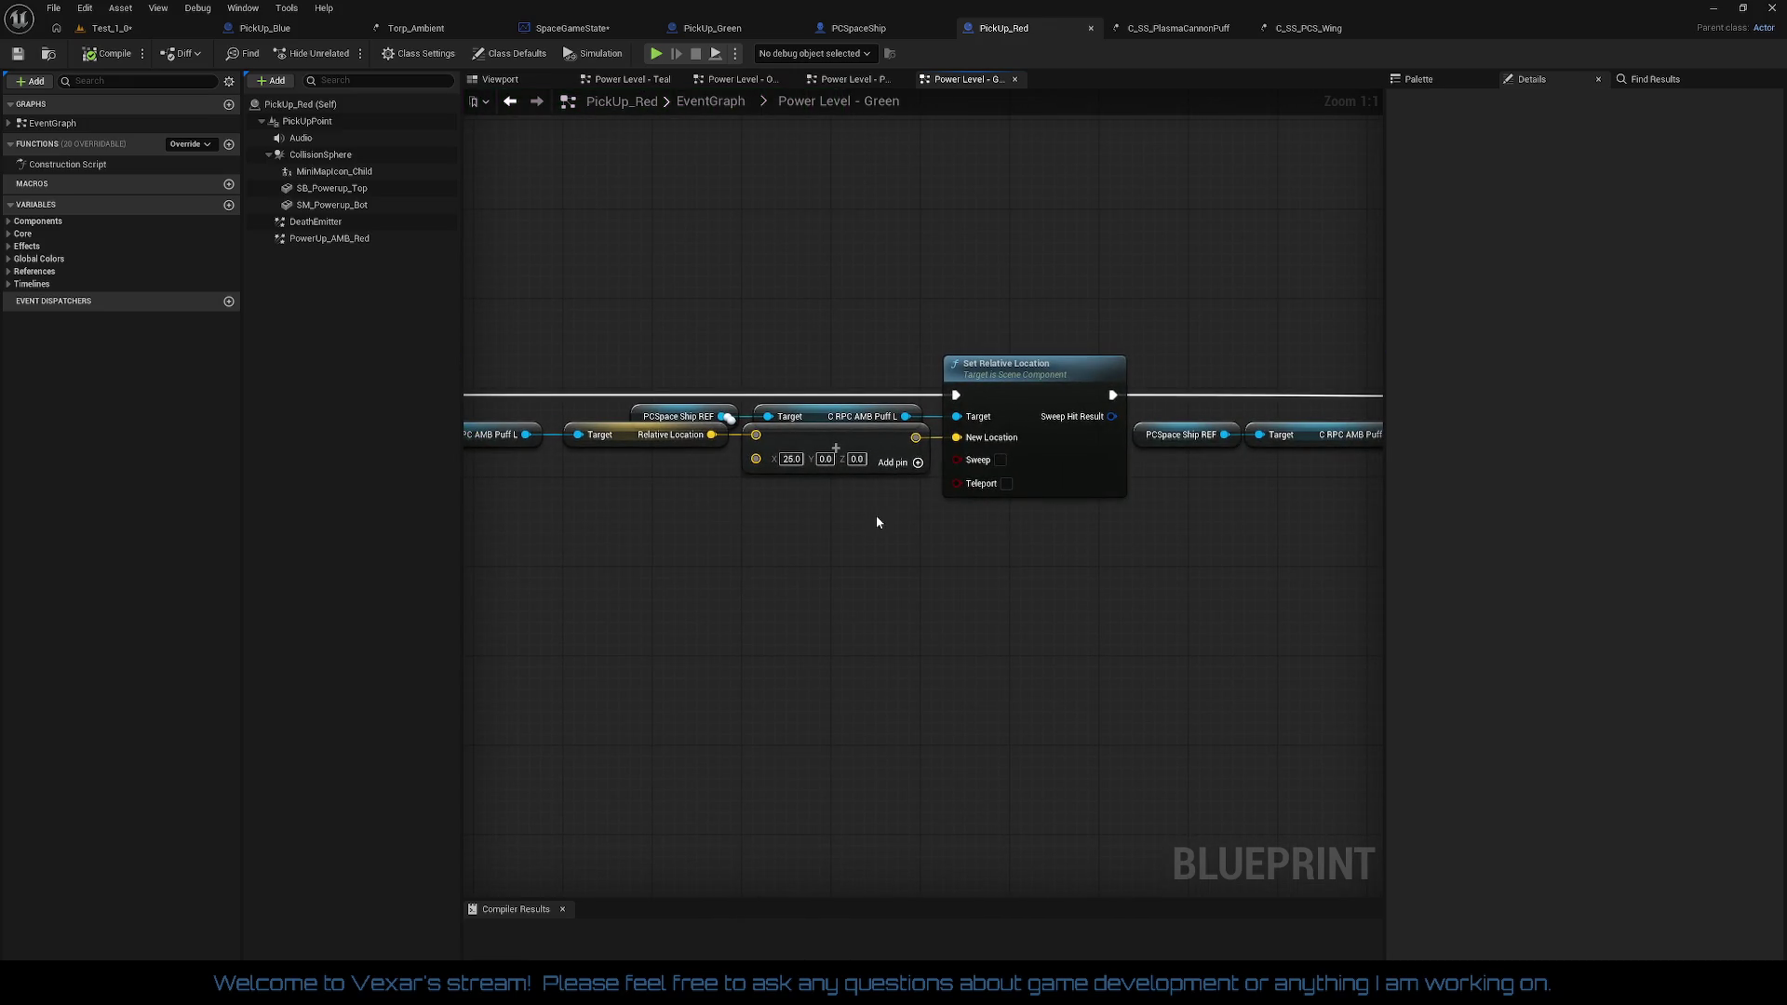
{"action": "left_click_drag", "start_coordinate": [875, 516], "coordinate": [204, 501]}
{"action": "mouse_move", "coordinate": [1024, 433]}
{"action": "left_mouse_down"}
{"action": "mouse_move", "coordinate": [1098, 464]}
{"action": "mouse_move", "coordinate": [1329, 475]}
{"action": "left_mouse_up"}
Step: Break the puff colour parameter's exec link to the location nodes and play-test Test_1
{"action": "right_click", "coordinate": [717, 424]}
{"action": "left_click", "coordinate": [771, 450]}
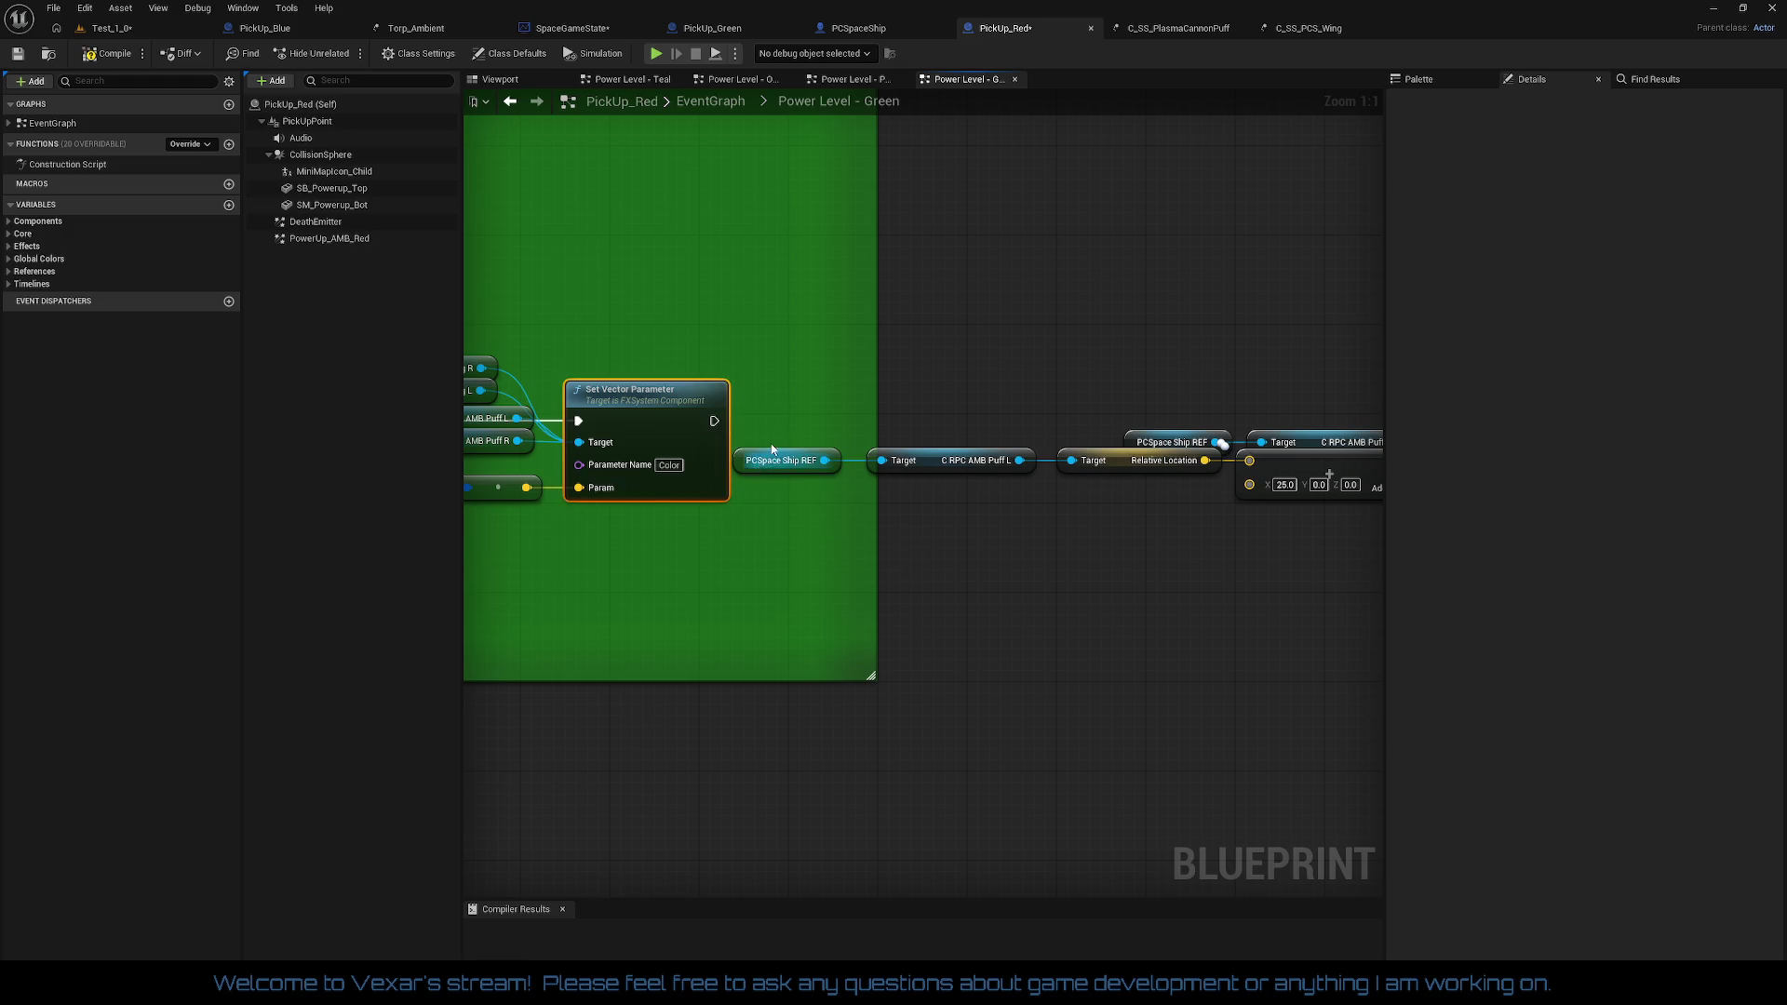
{"action": "left_click", "coordinate": [131, 30]}
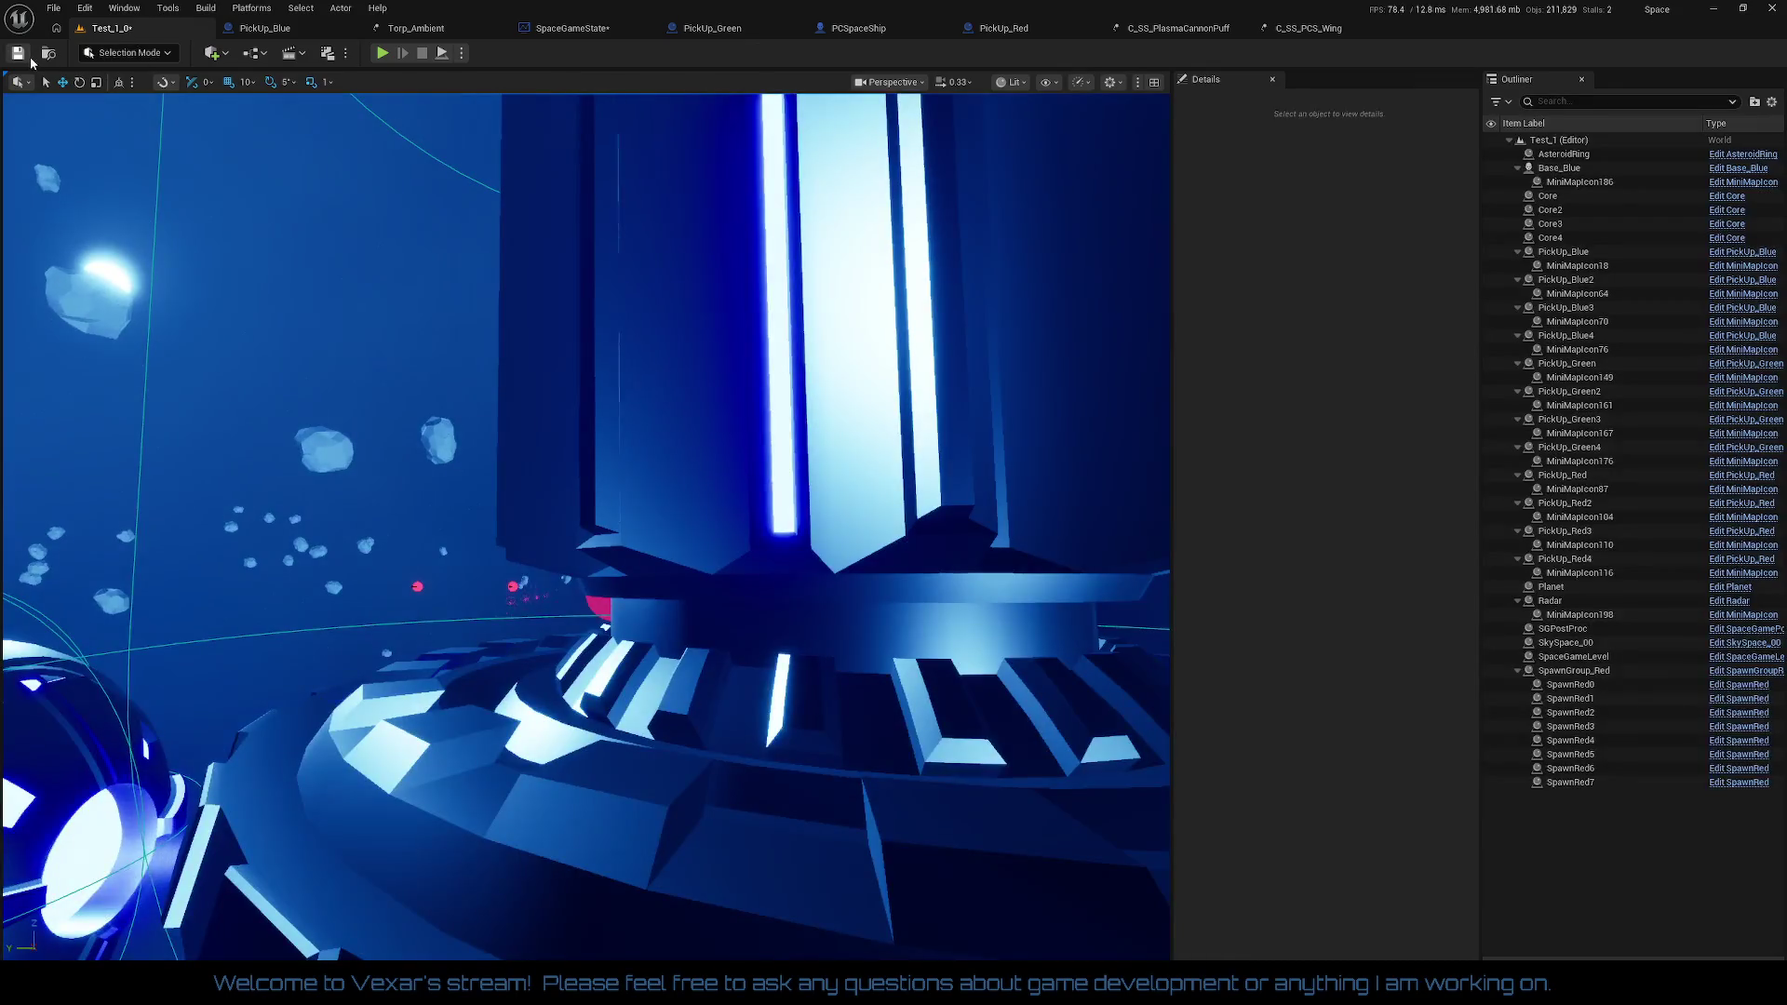
{"action": "left_click", "coordinate": [381, 53]}
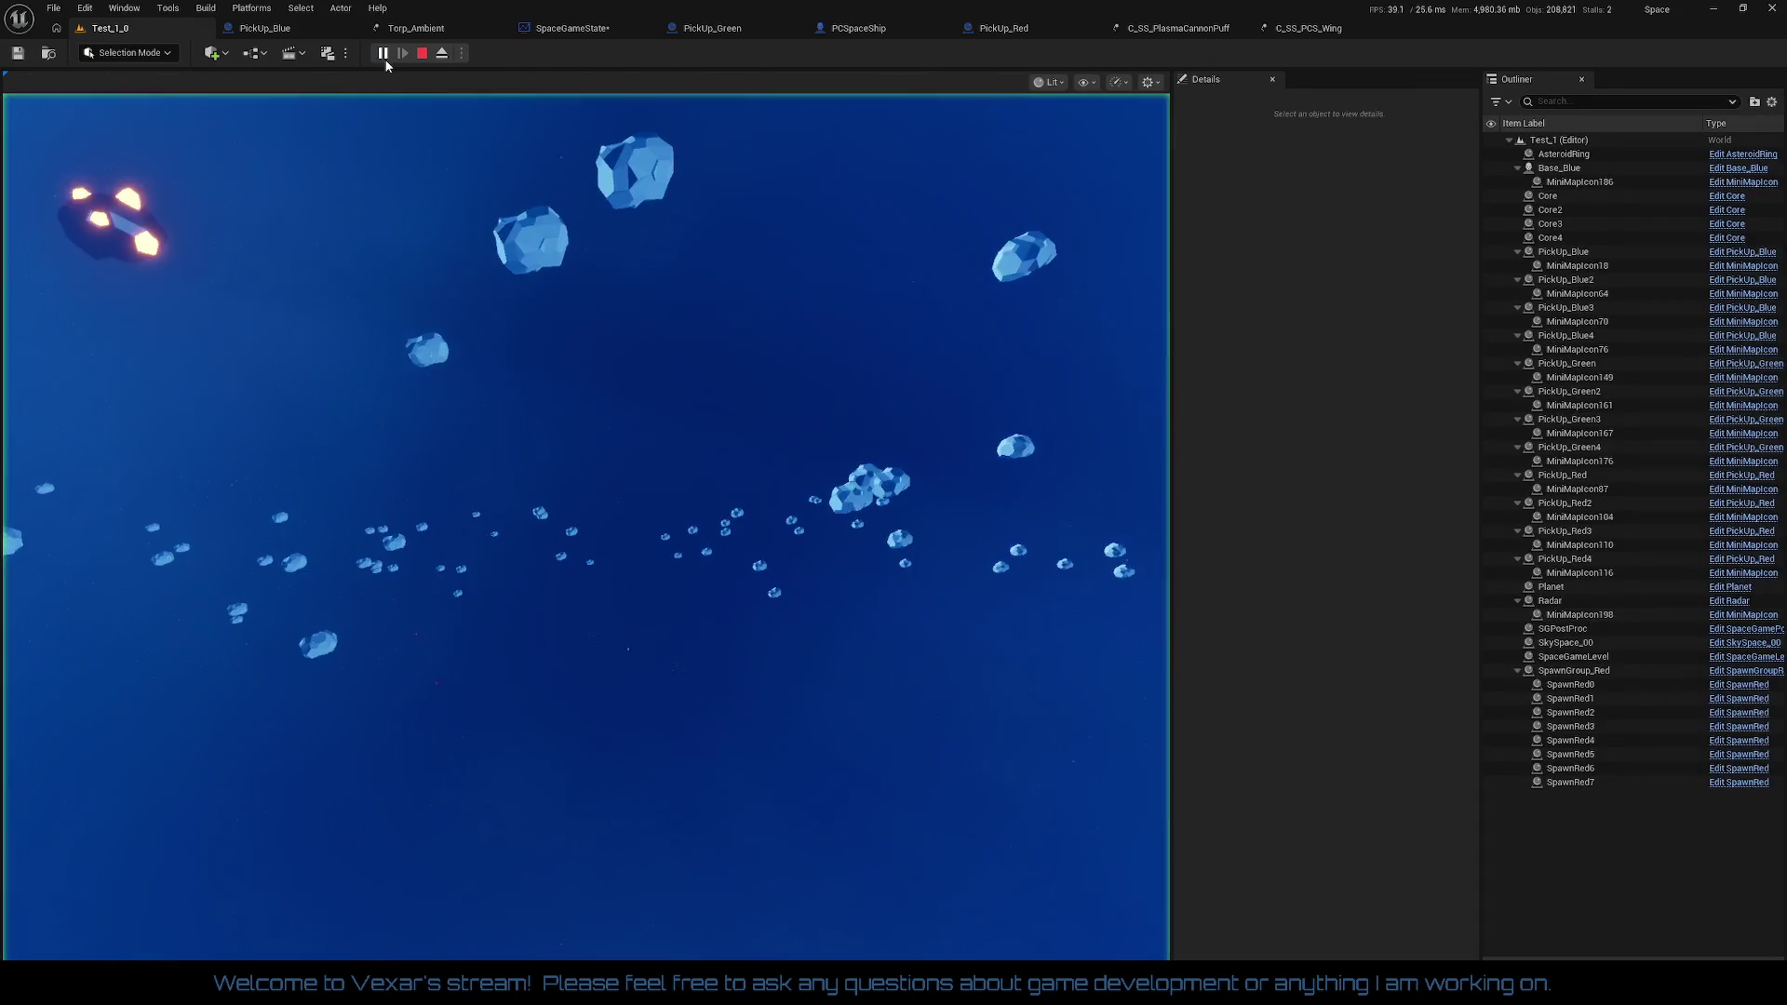
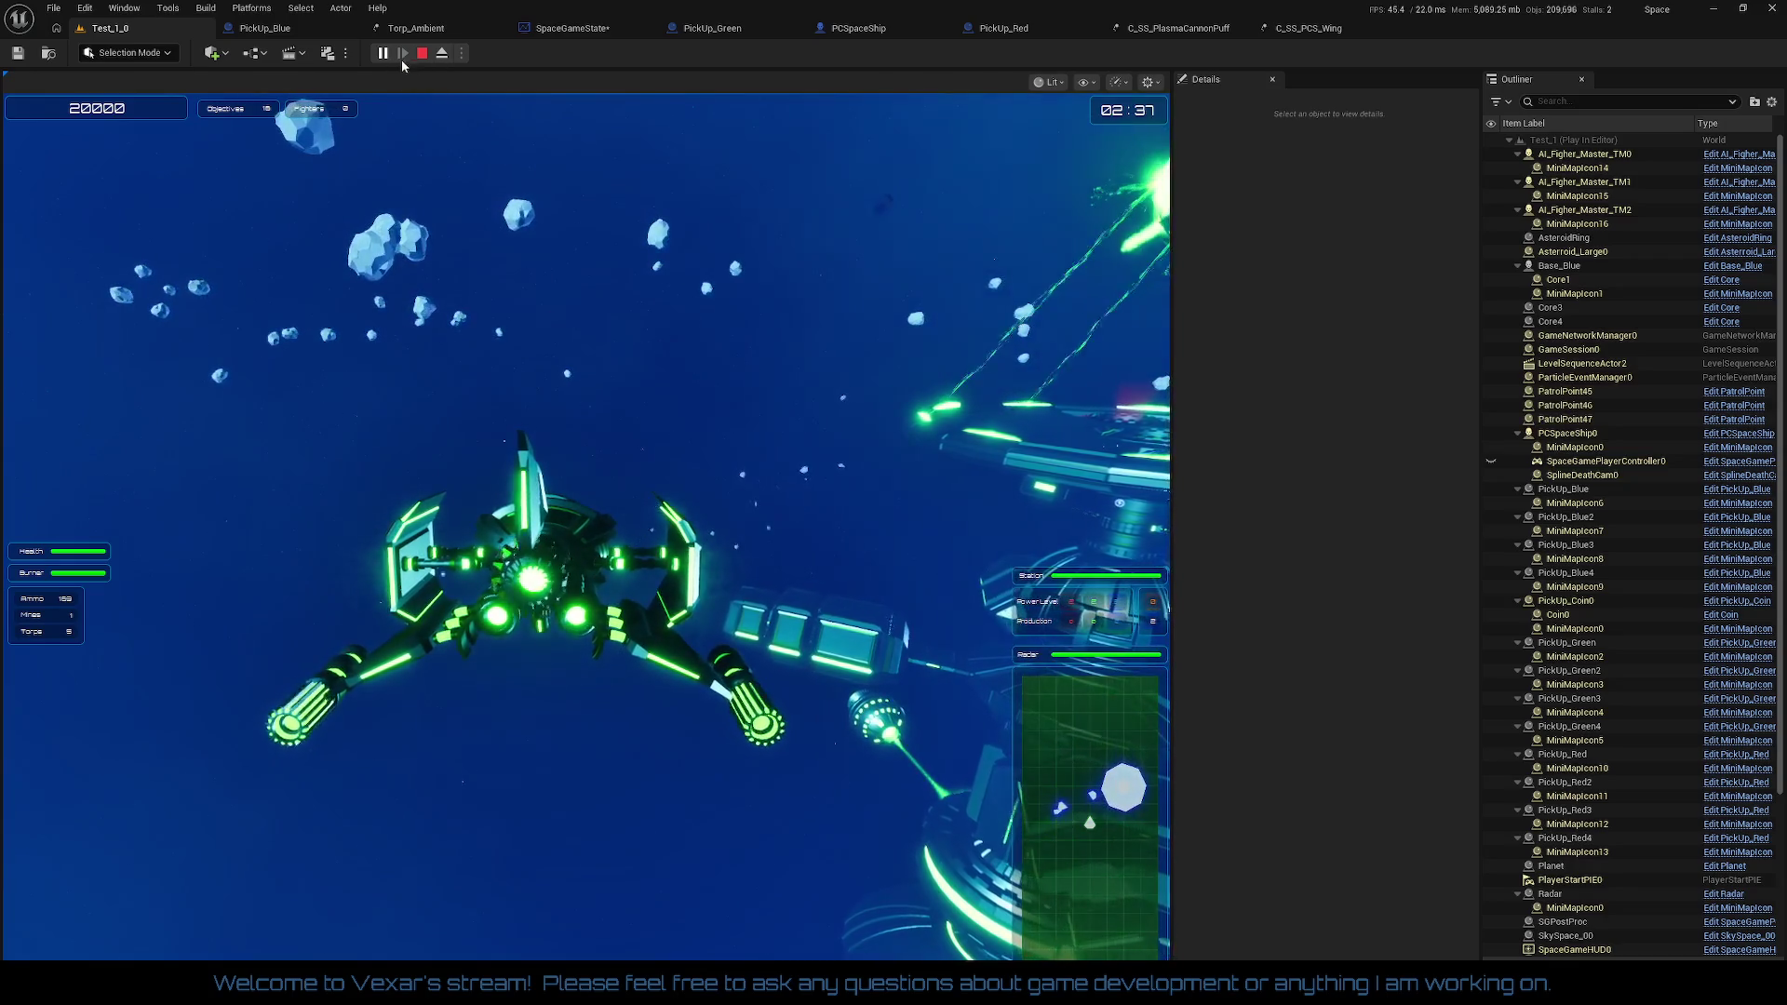
{"action": "left_click", "coordinate": [442, 53]}
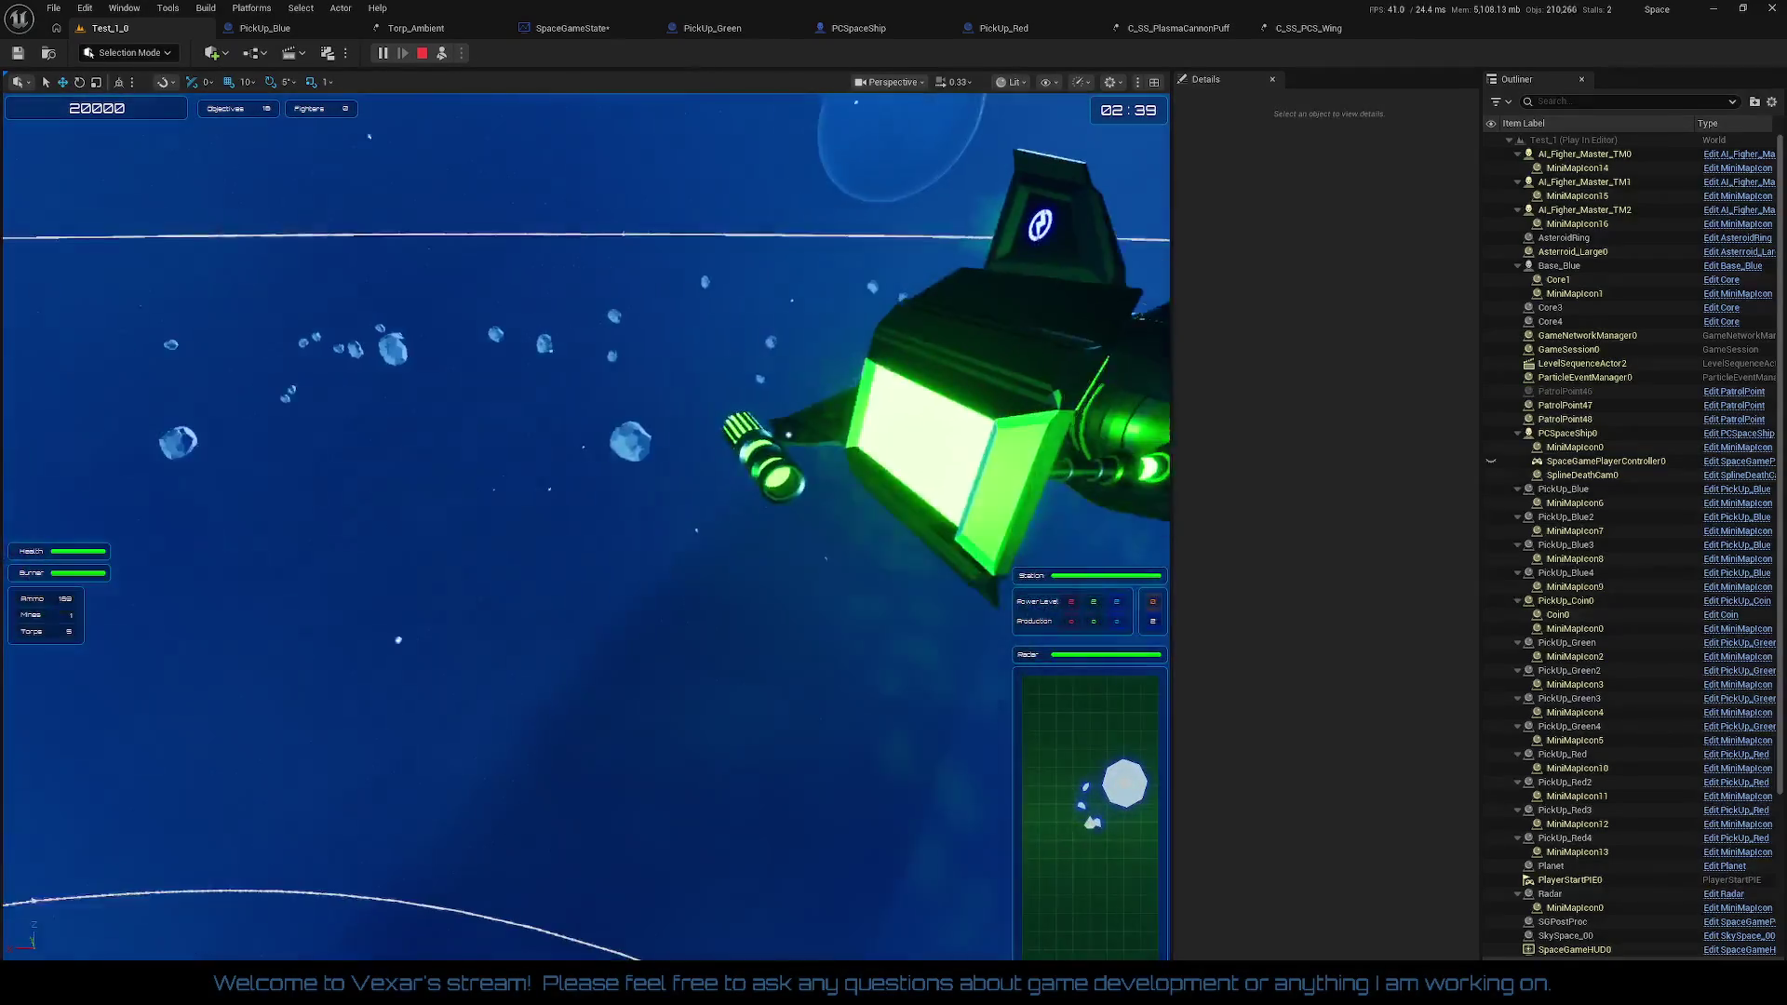
{"action": "key", "text": "alt+Tab"}
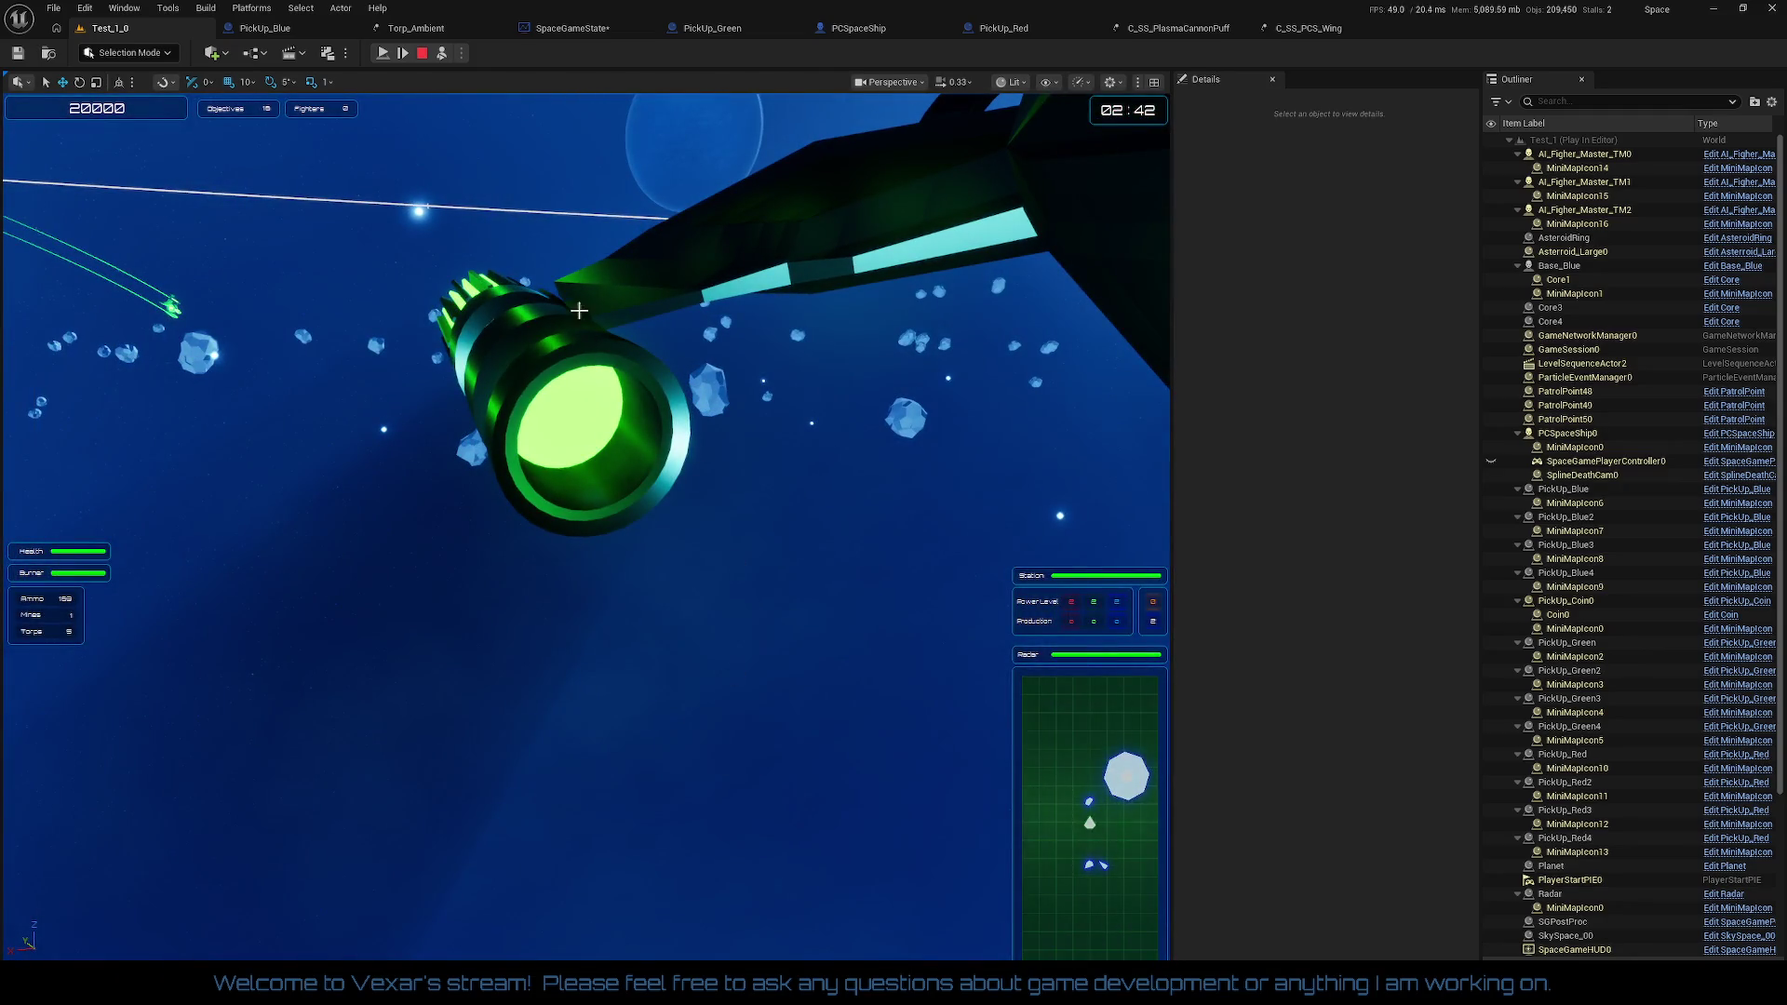
{"action": "left_click", "coordinate": [382, 54]}
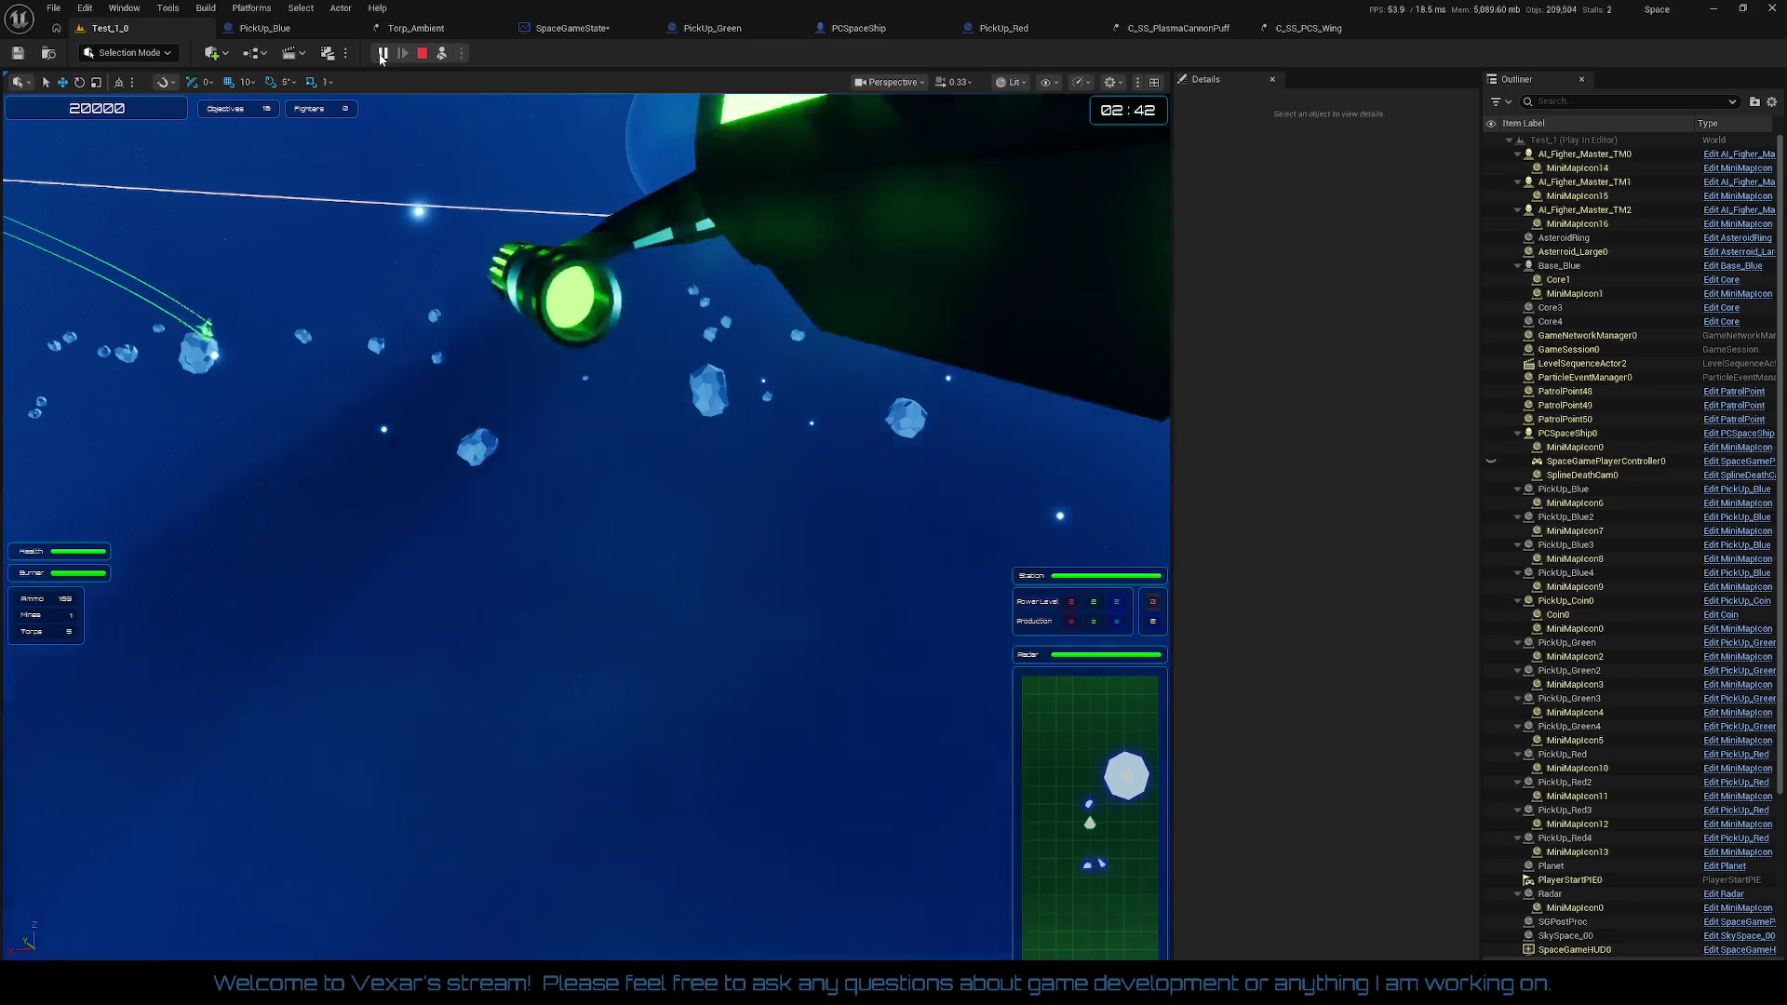
{"action": "left_click", "coordinate": [443, 54]}
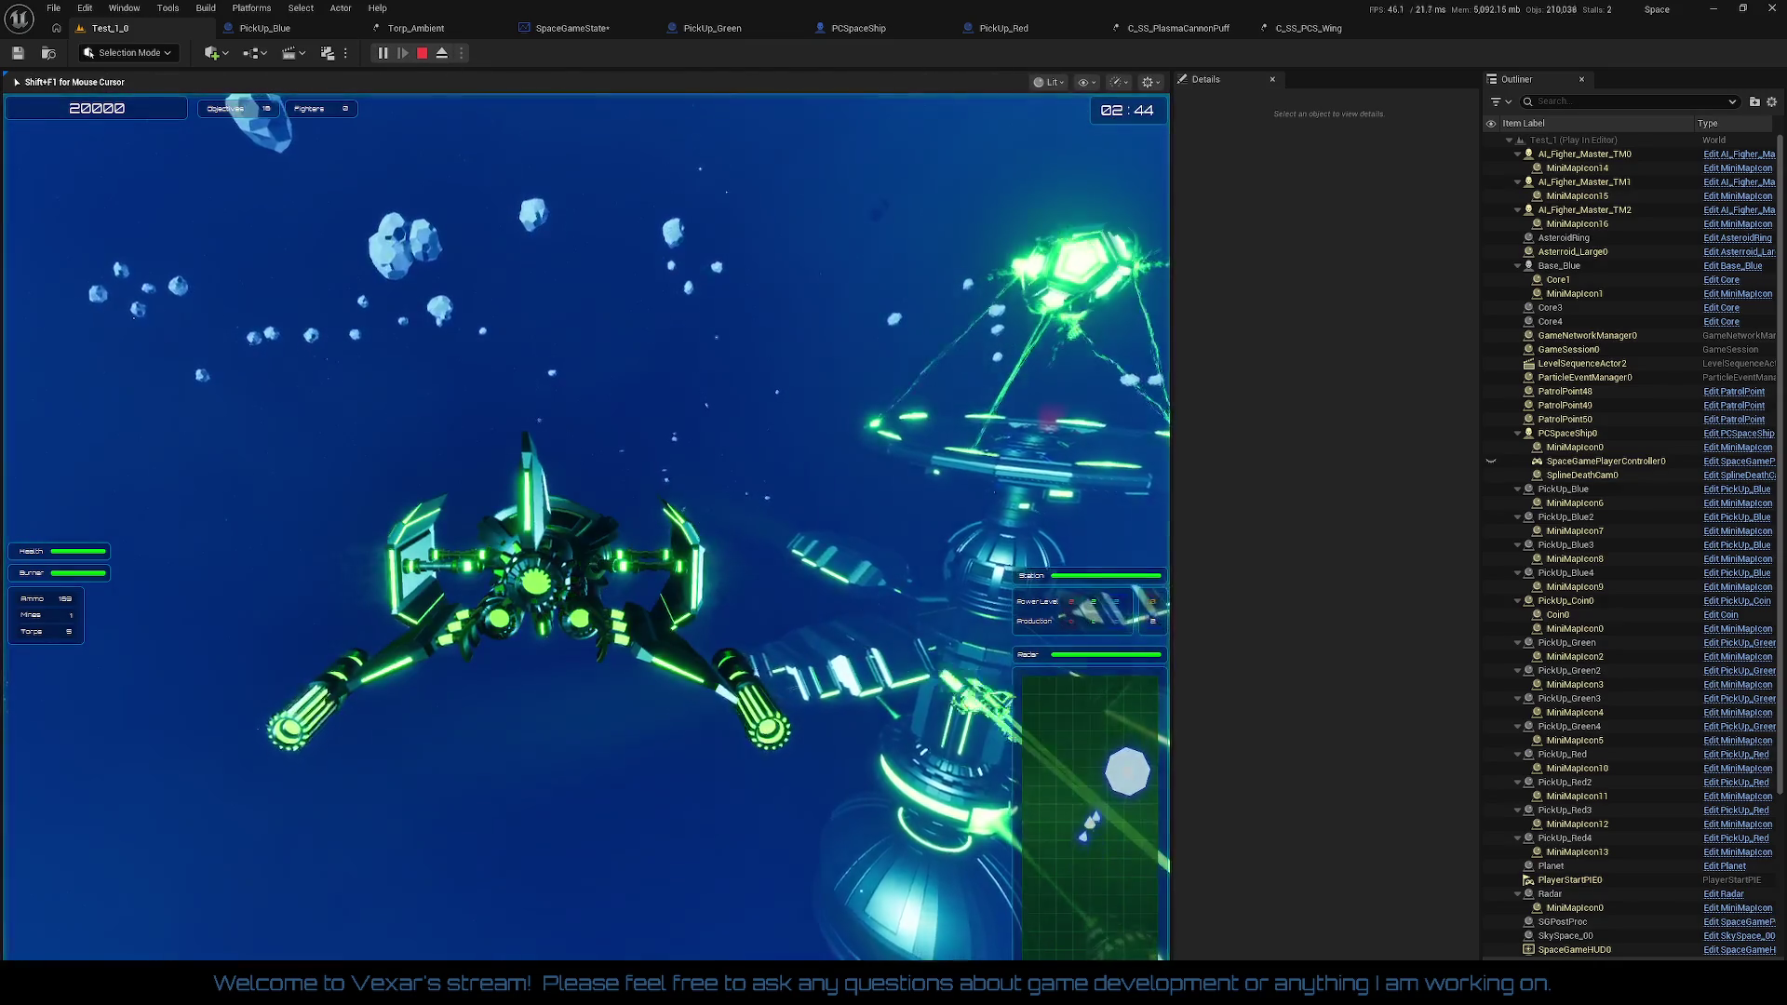